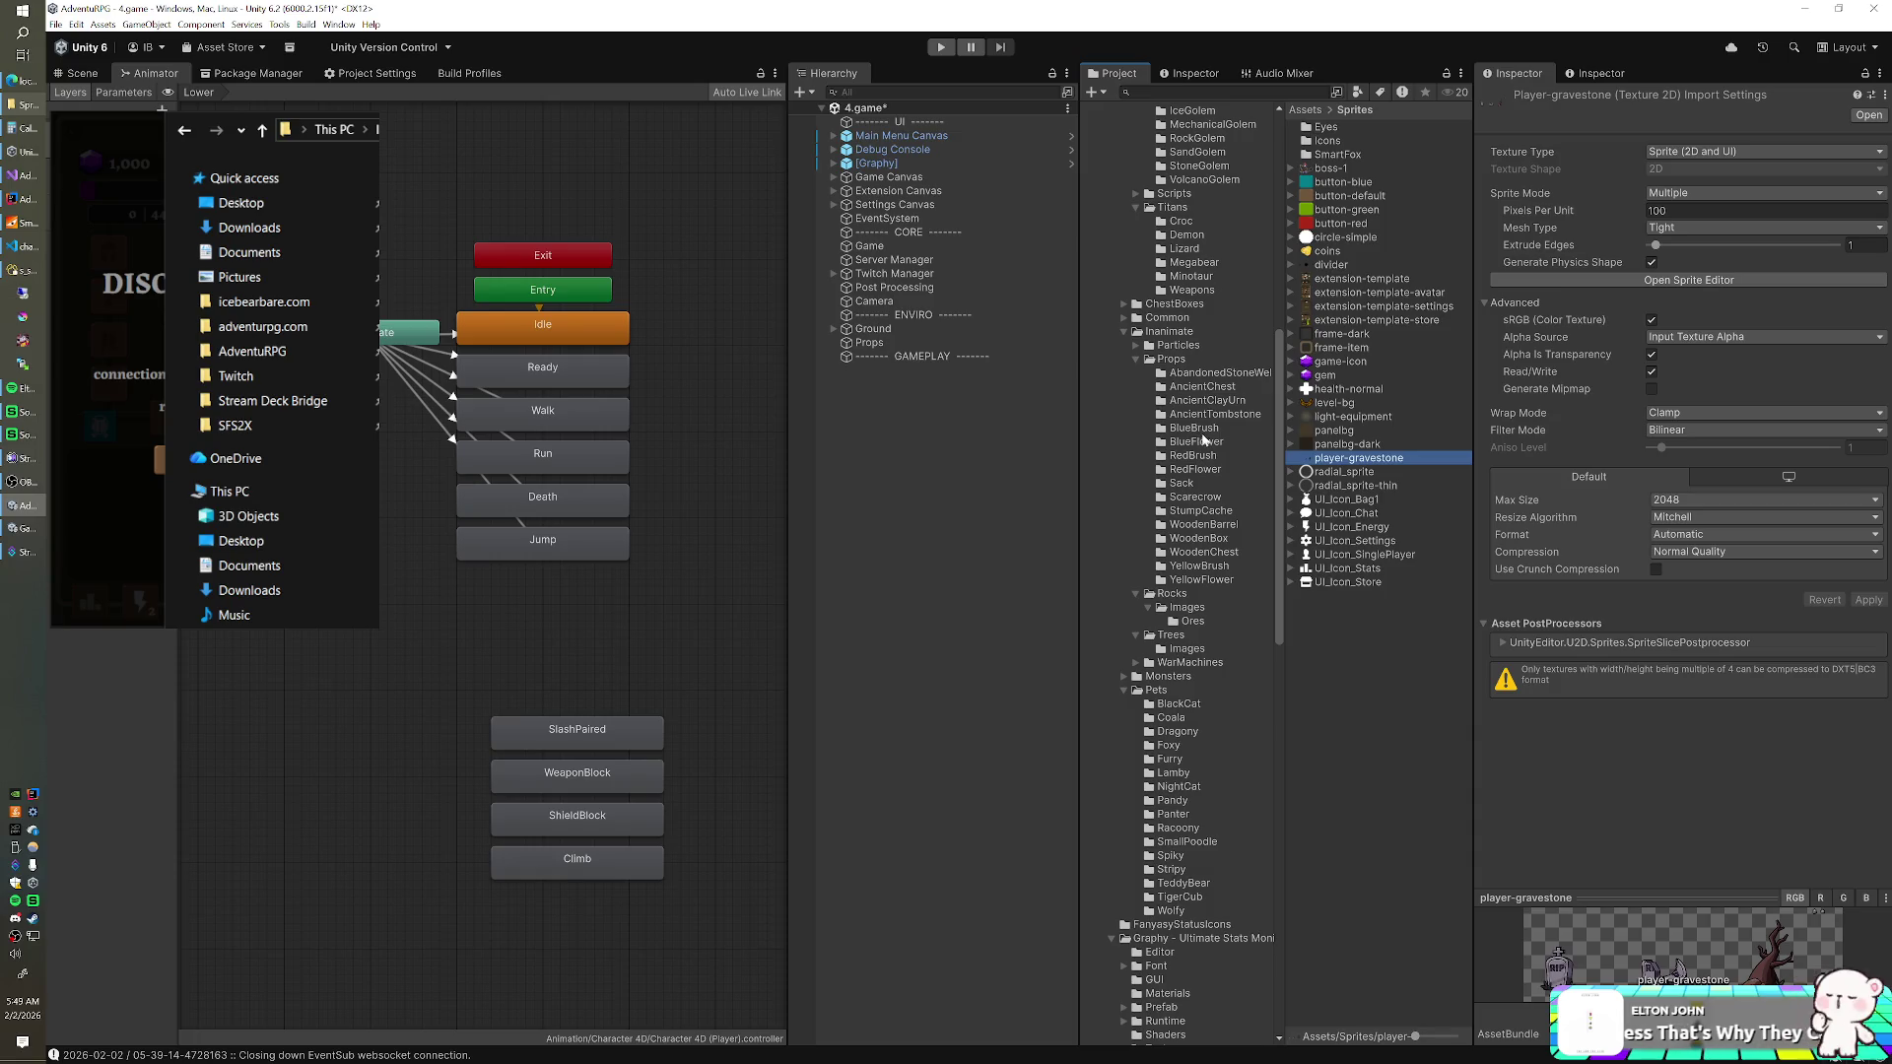
- Review the AncientTombstone sheet's three 768×768 slices, including BodyBroken and BodyExcavated, in the Sprite Editor
{"action": "left_click", "coordinate": [1362, 127]}
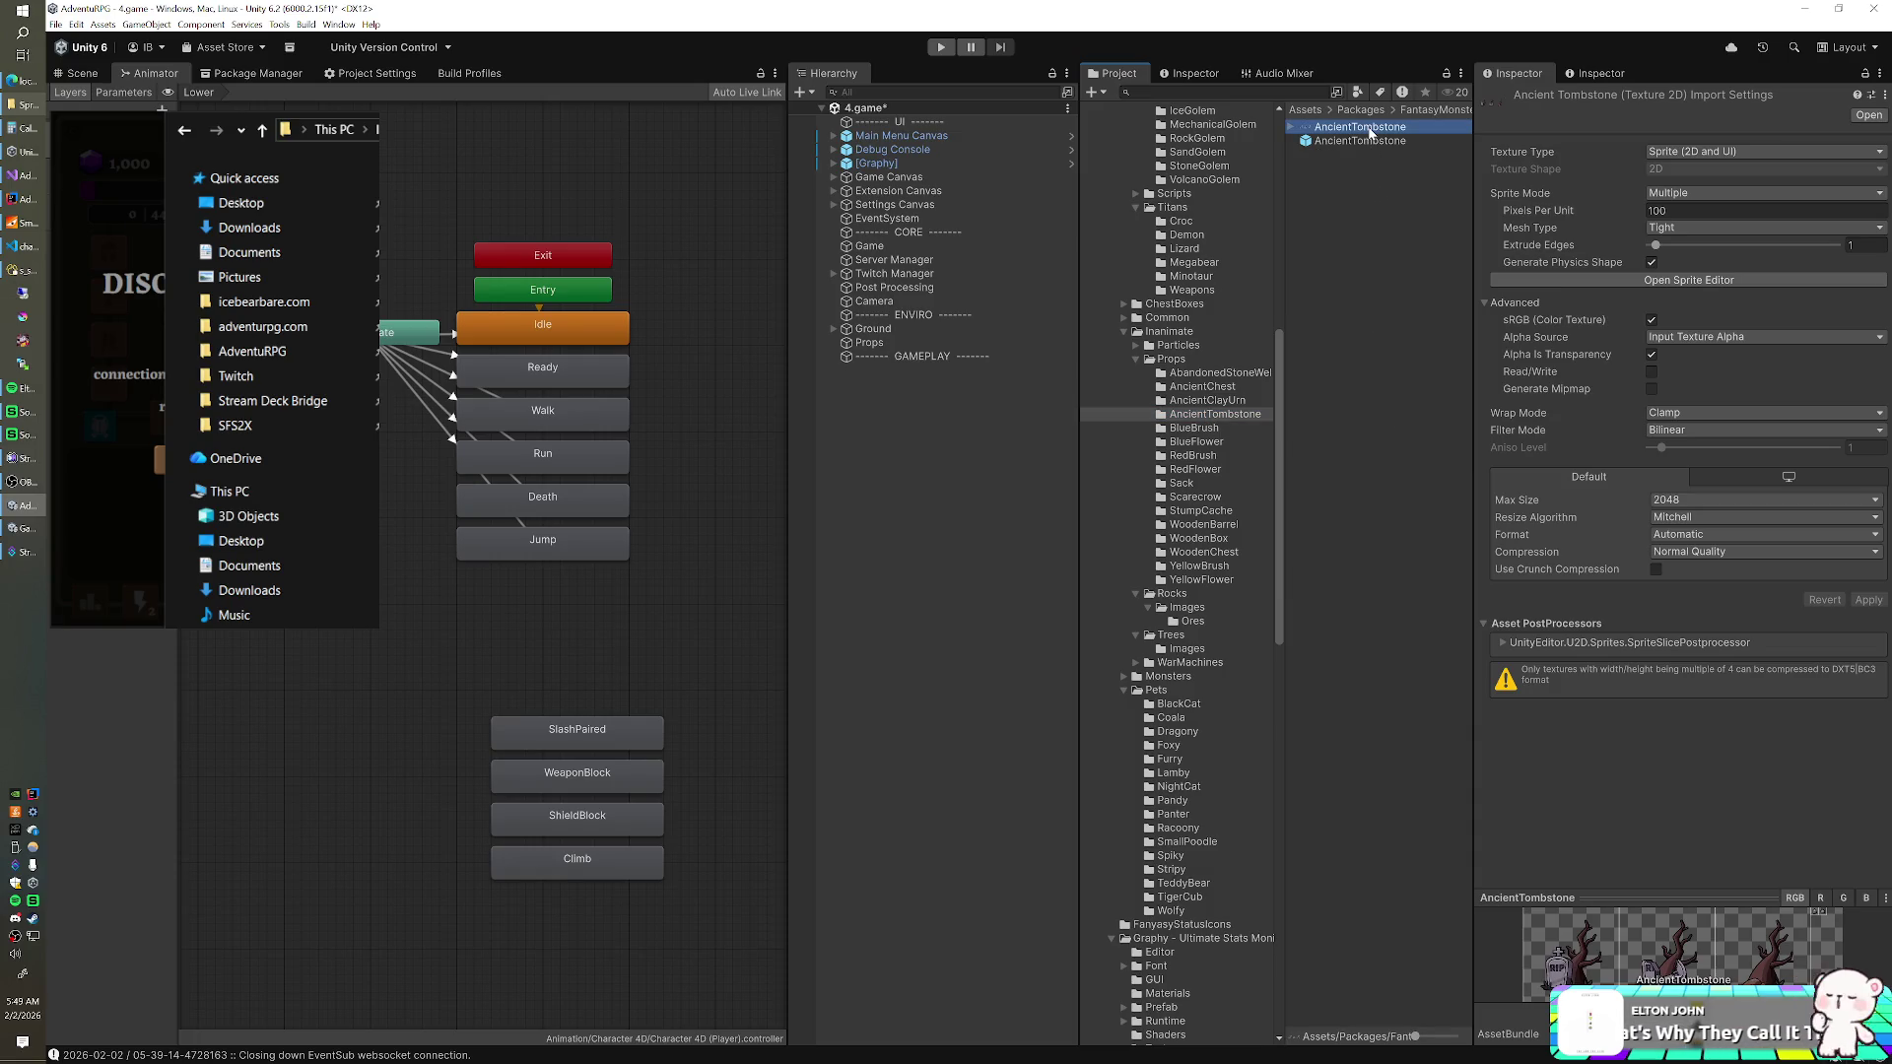
{"action": "double_click", "coordinate": [1370, 133]}
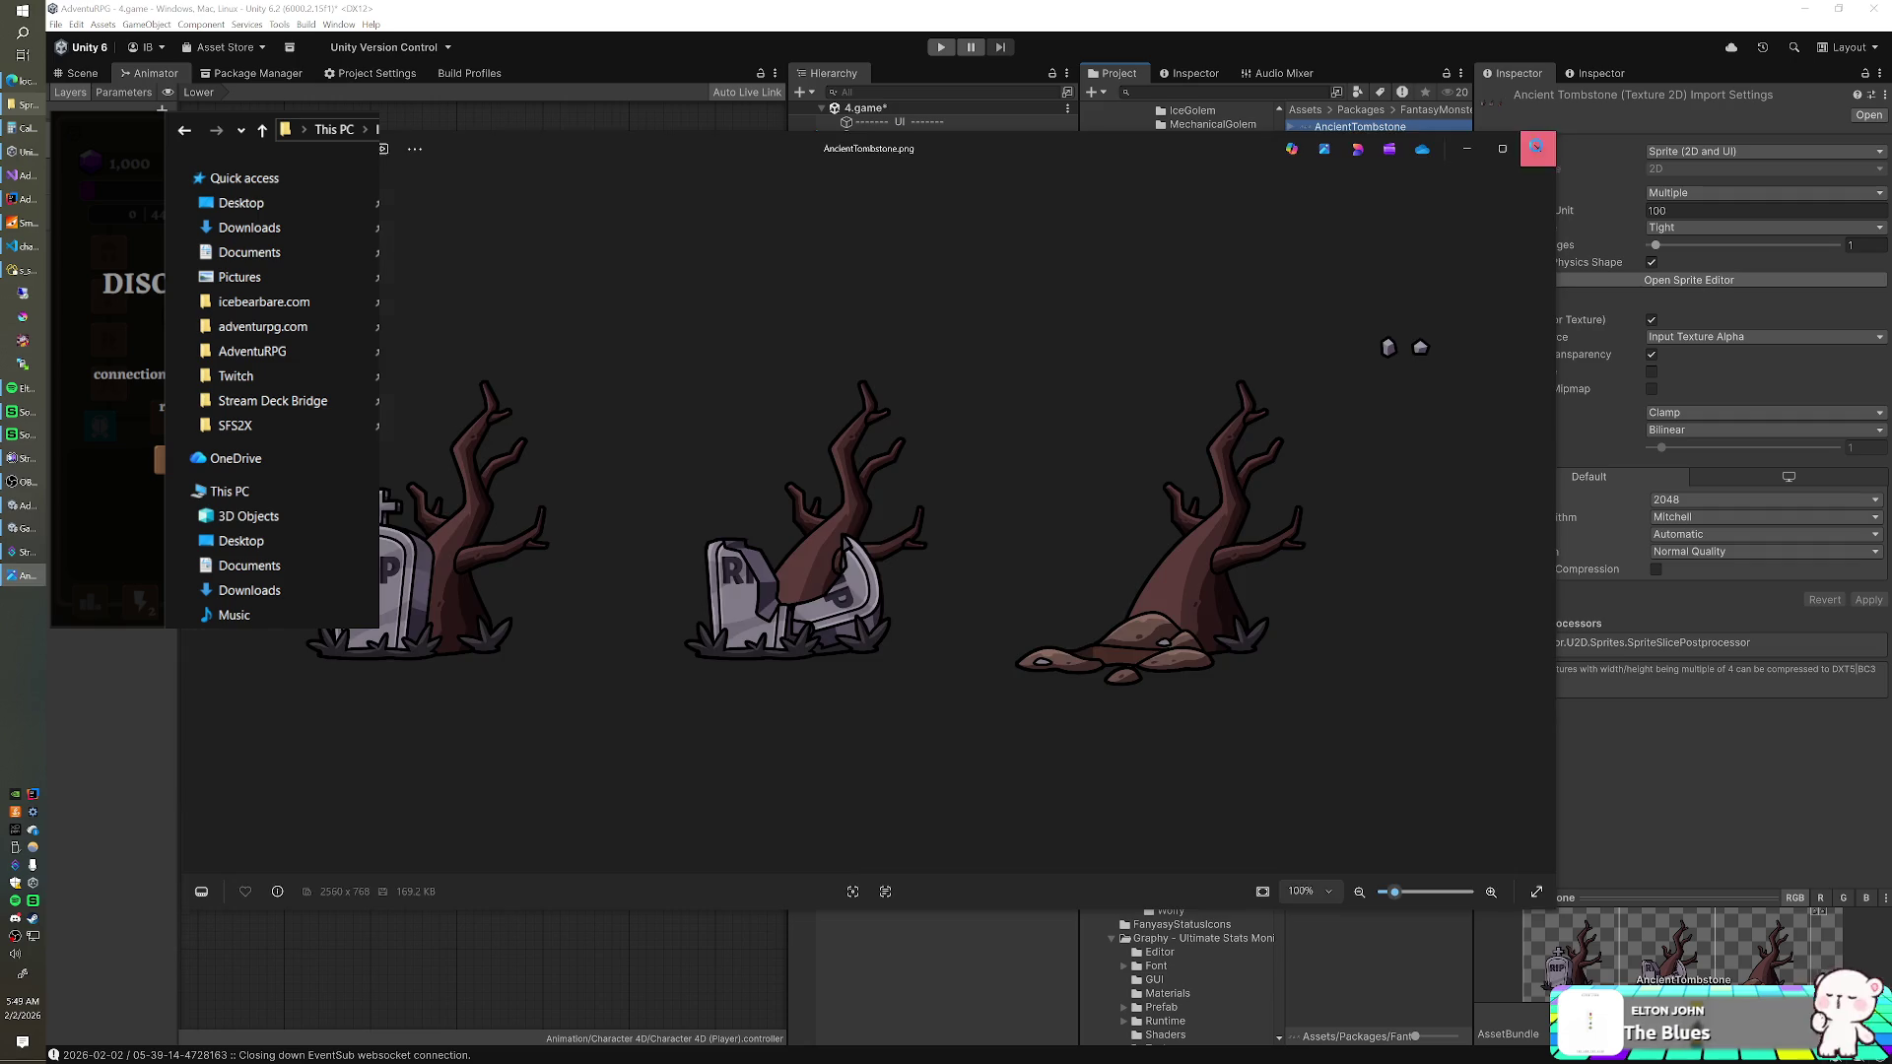
{"action": "left_click", "coordinate": [1538, 149]}
{"action": "left_click", "coordinate": [1689, 280]}
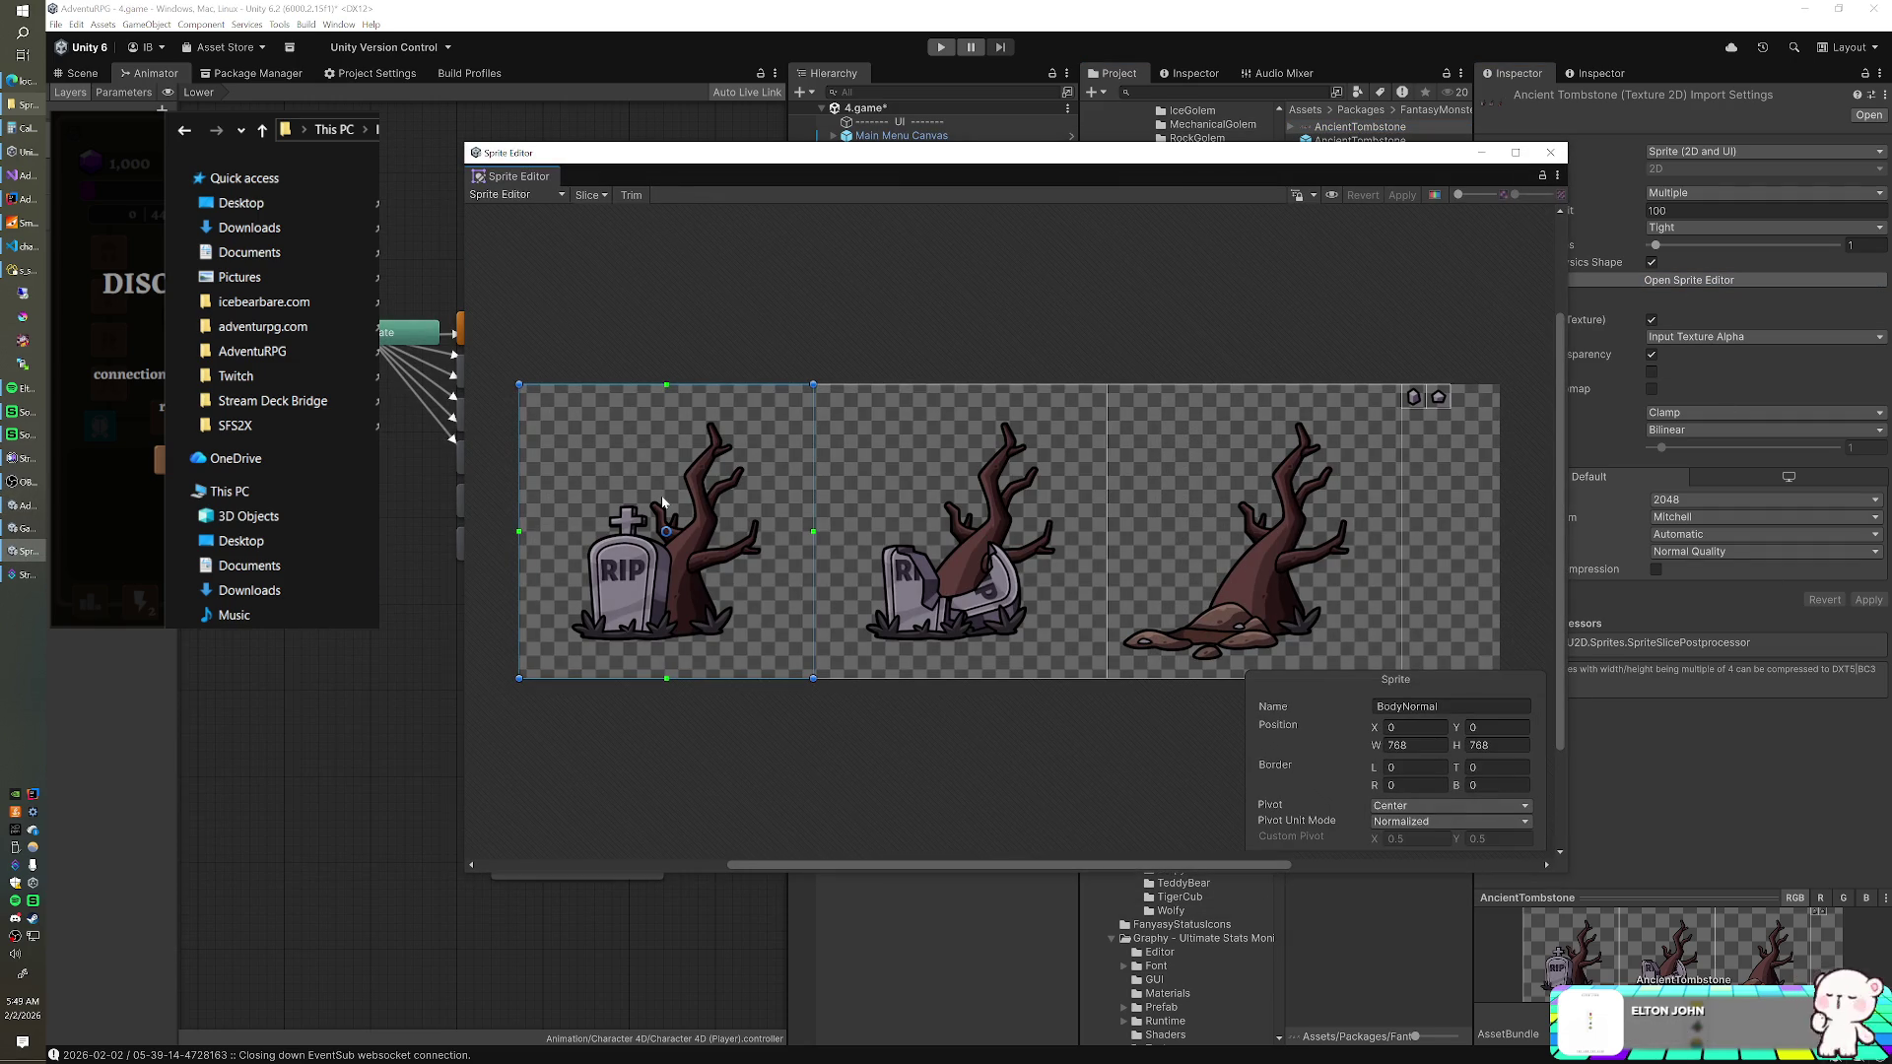
{"action": "left_click", "coordinate": [1062, 503]}
{"action": "left_click", "coordinate": [1243, 486]}
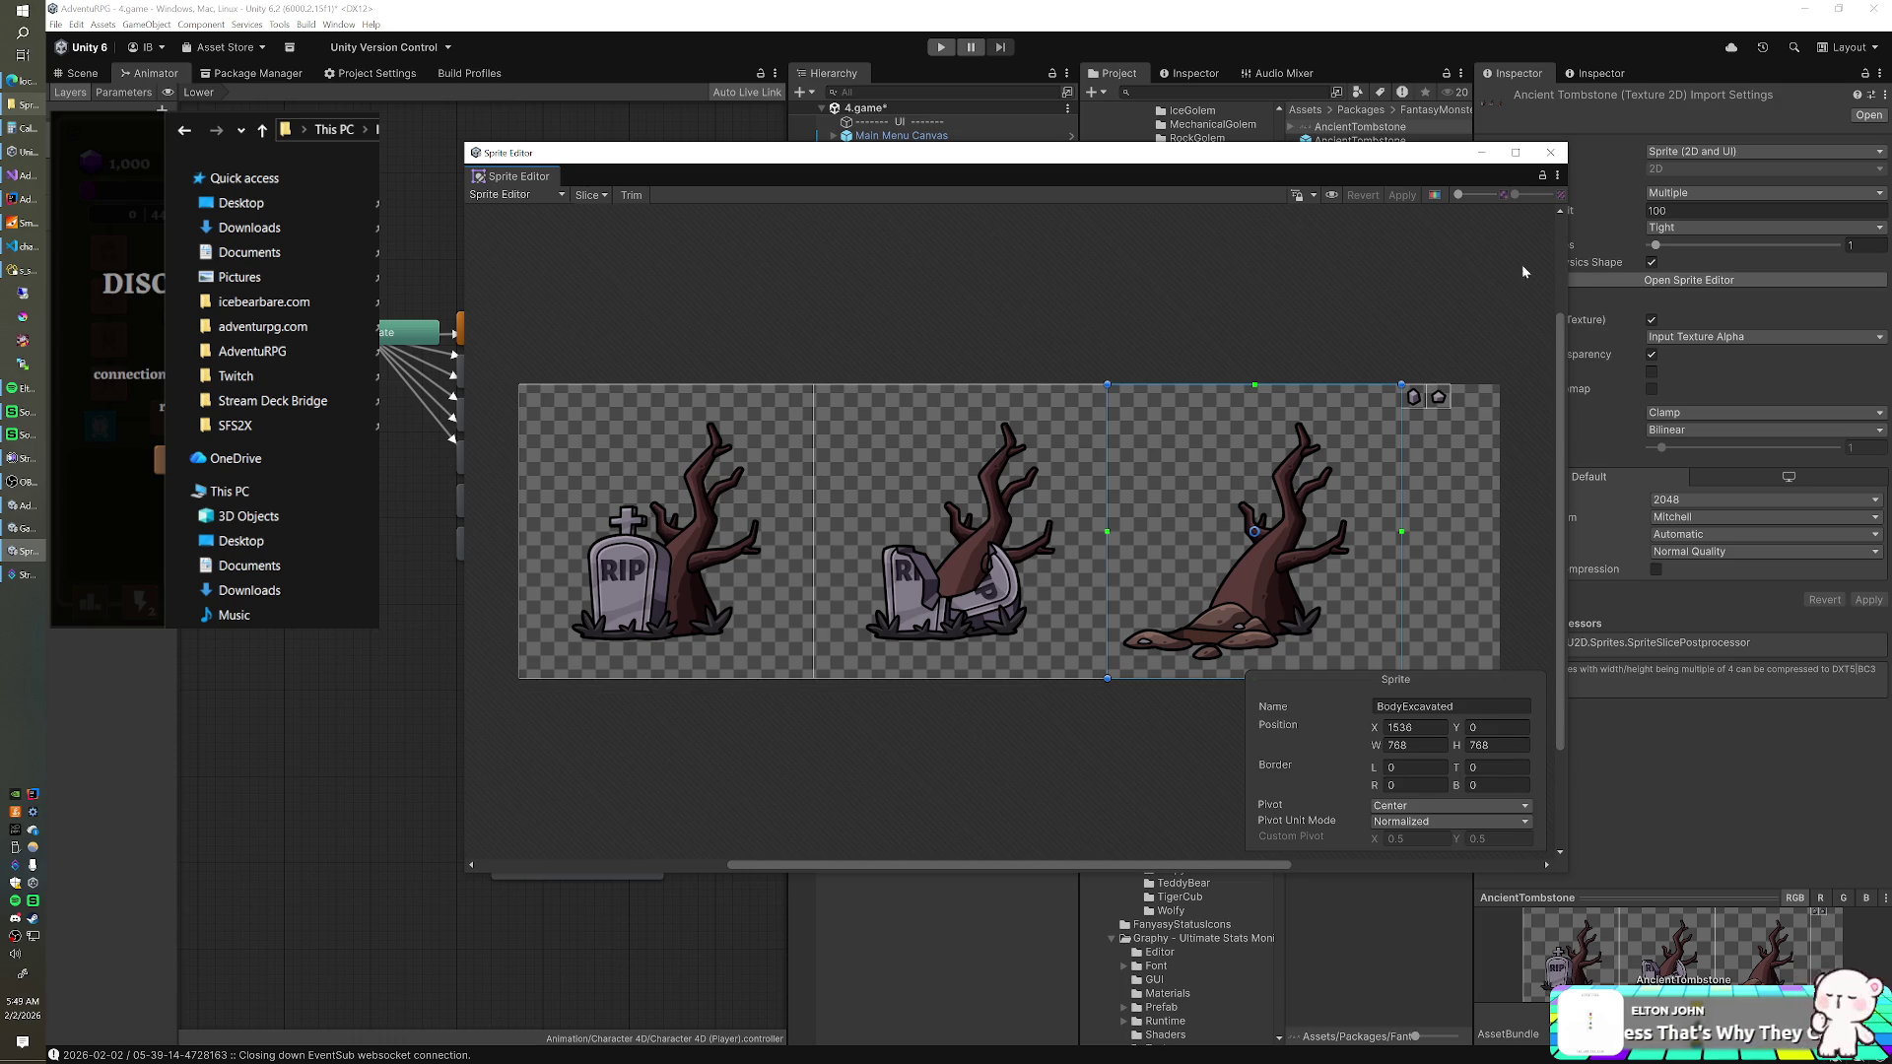
{"action": "left_click", "coordinate": [1550, 153]}
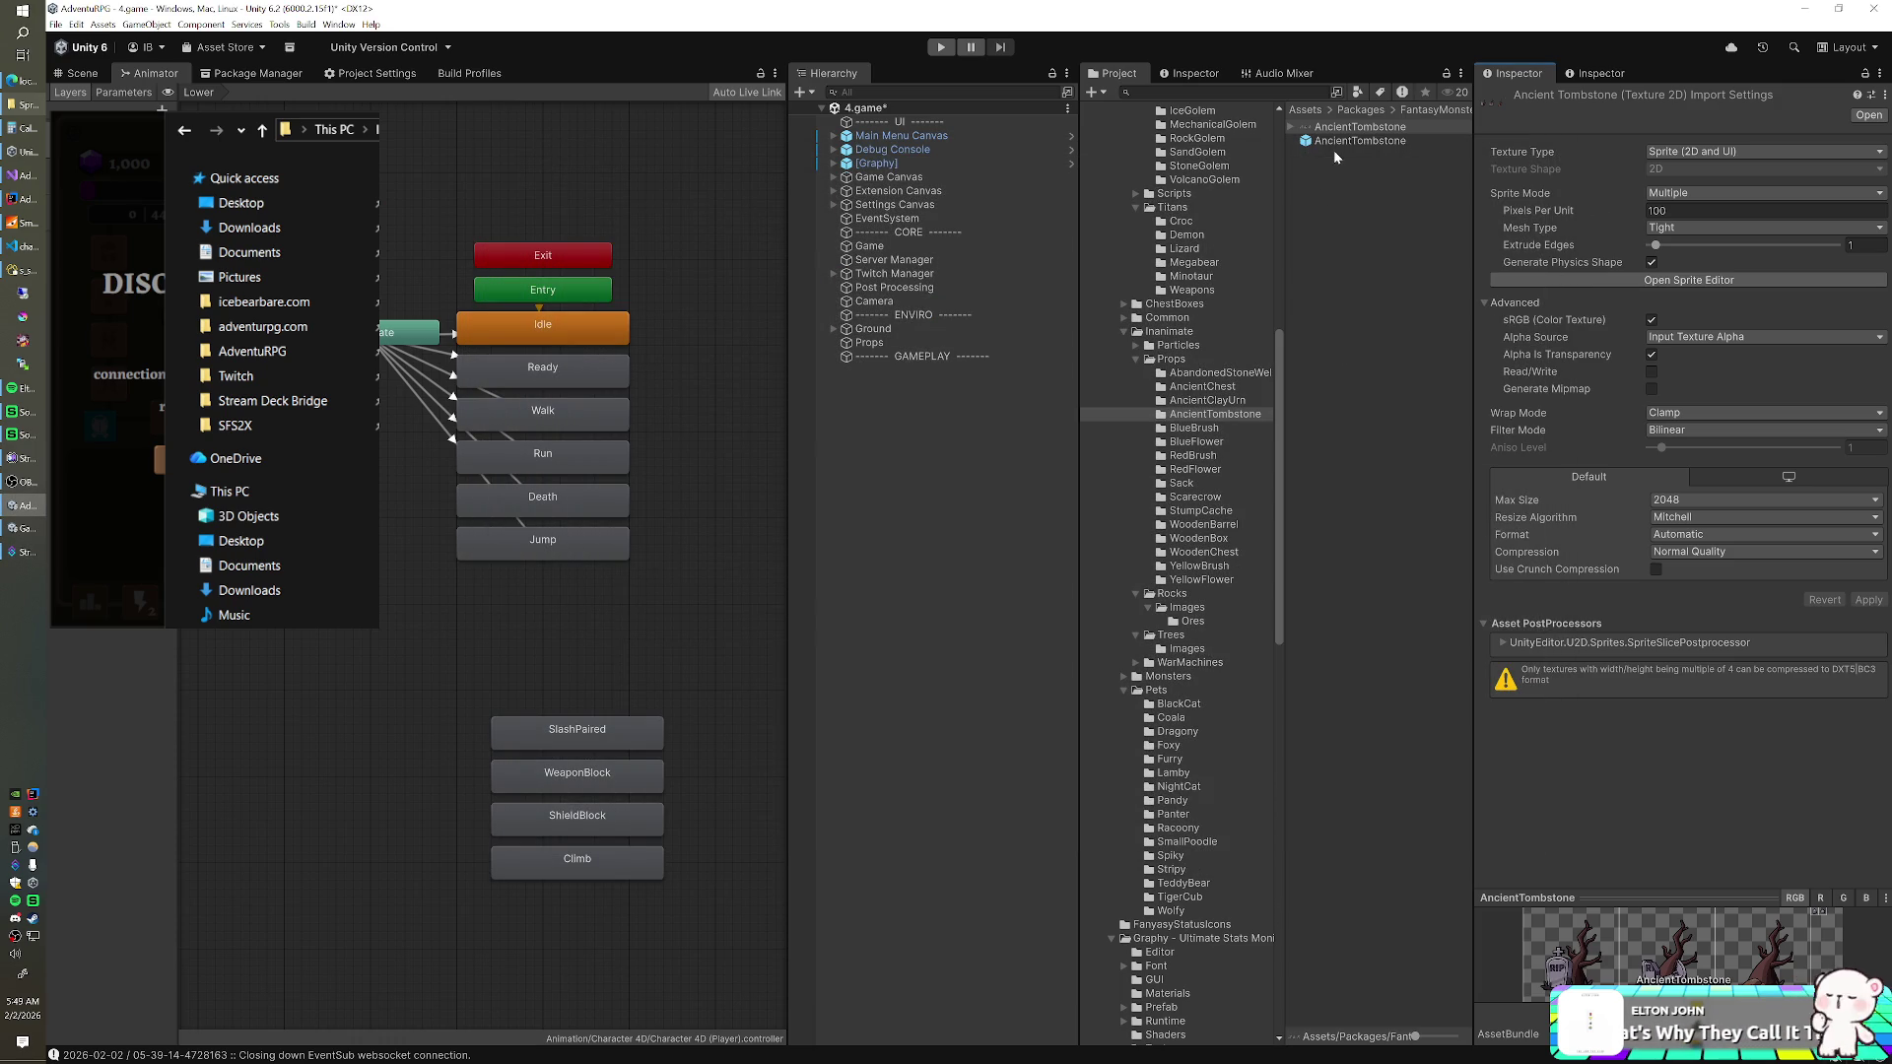
- Open the player-gravestone texture from the Sprites folder in the Sprite Editor
{"action": "scroll", "coordinate": [1221, 595], "scroll_direction": "down", "scroll_amount": 15}
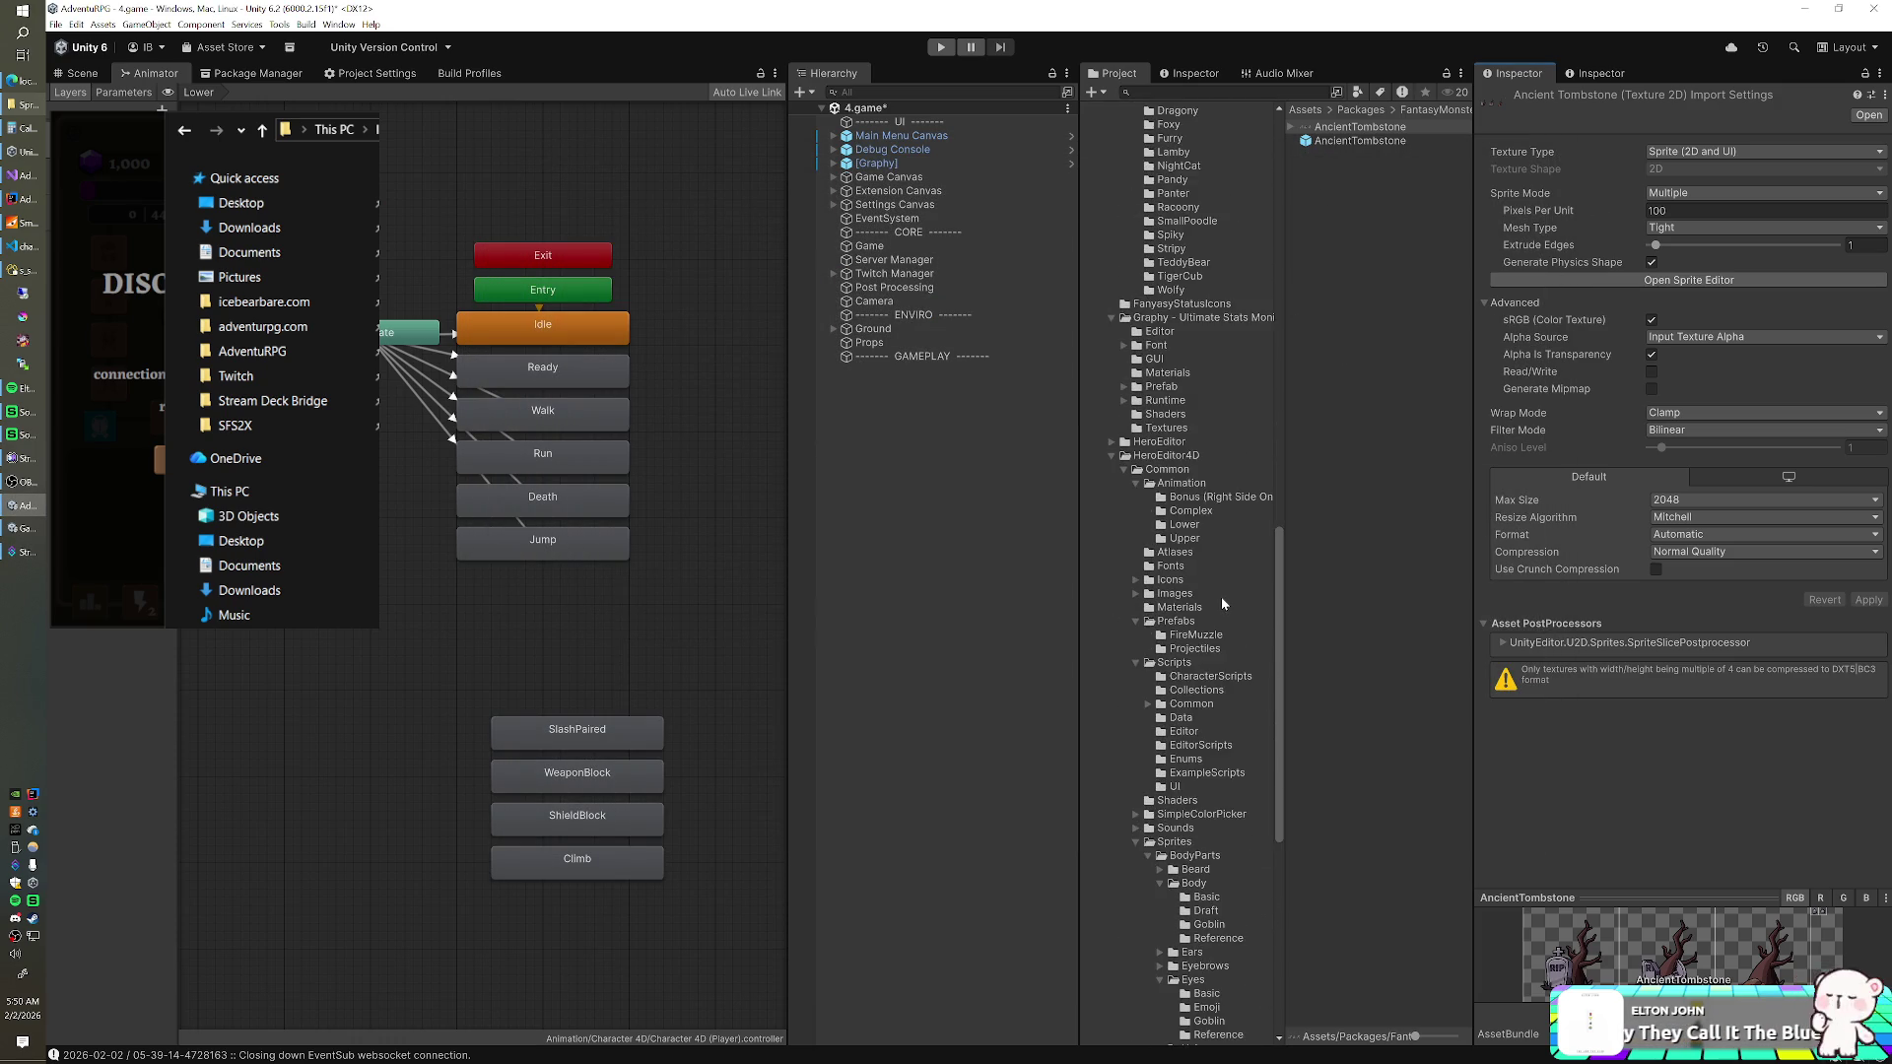
{"action": "scroll", "coordinate": [1222, 596], "scroll_direction": "down", "scroll_amount": 10}
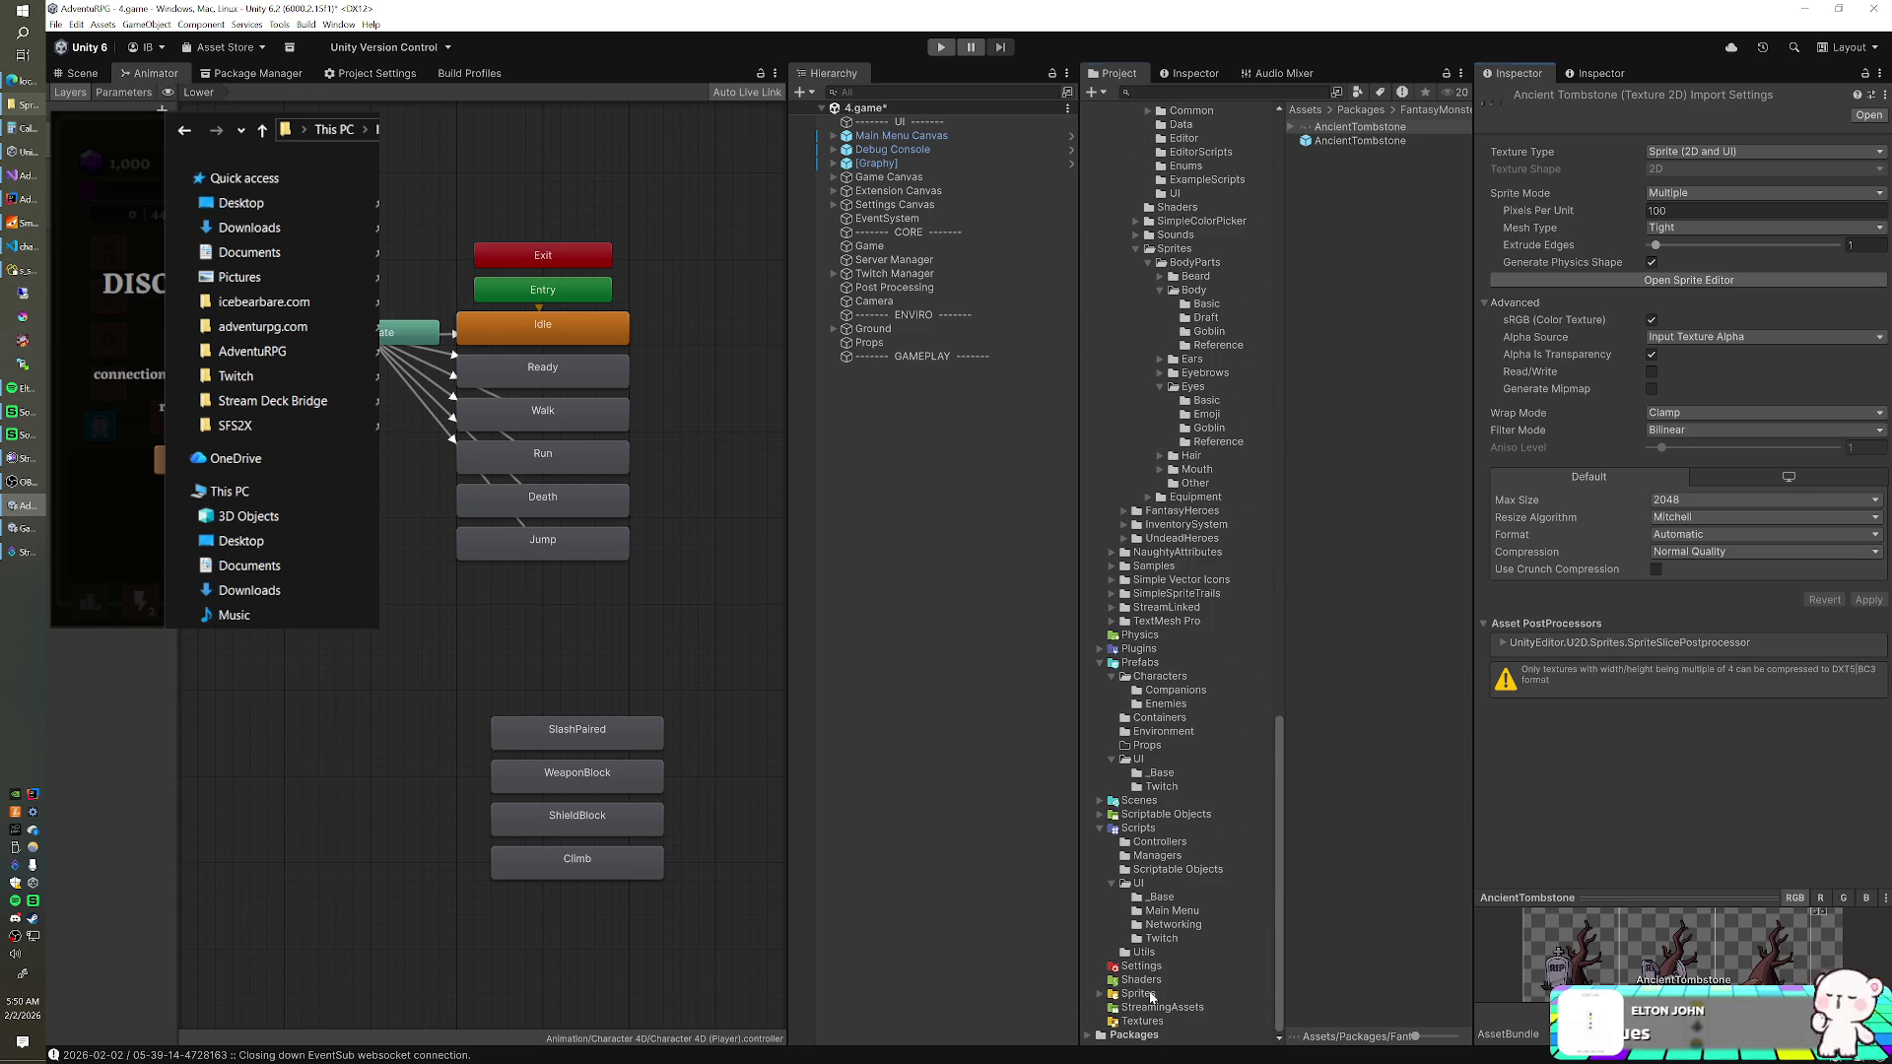
{"action": "left_click", "coordinate": [1152, 994]}
{"action": "left_click", "coordinate": [1349, 459]}
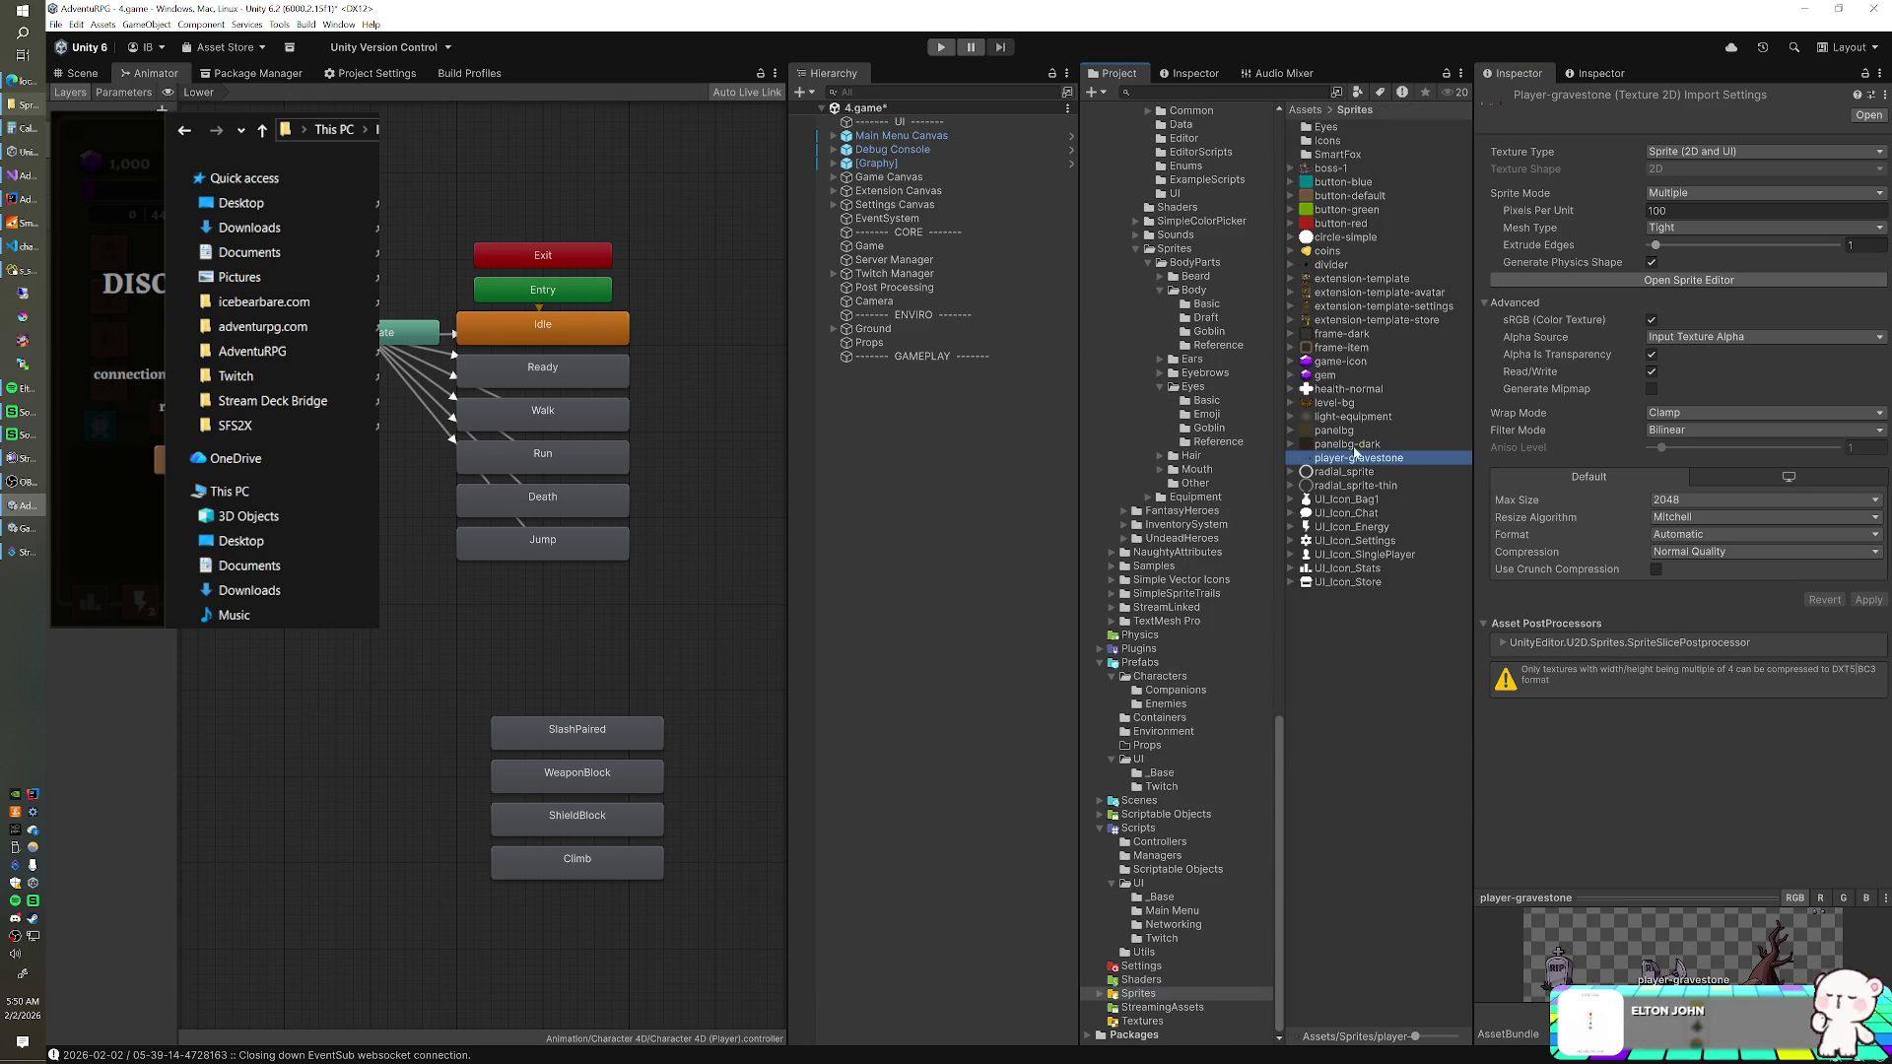
{"action": "left_click", "coordinate": [1710, 280]}
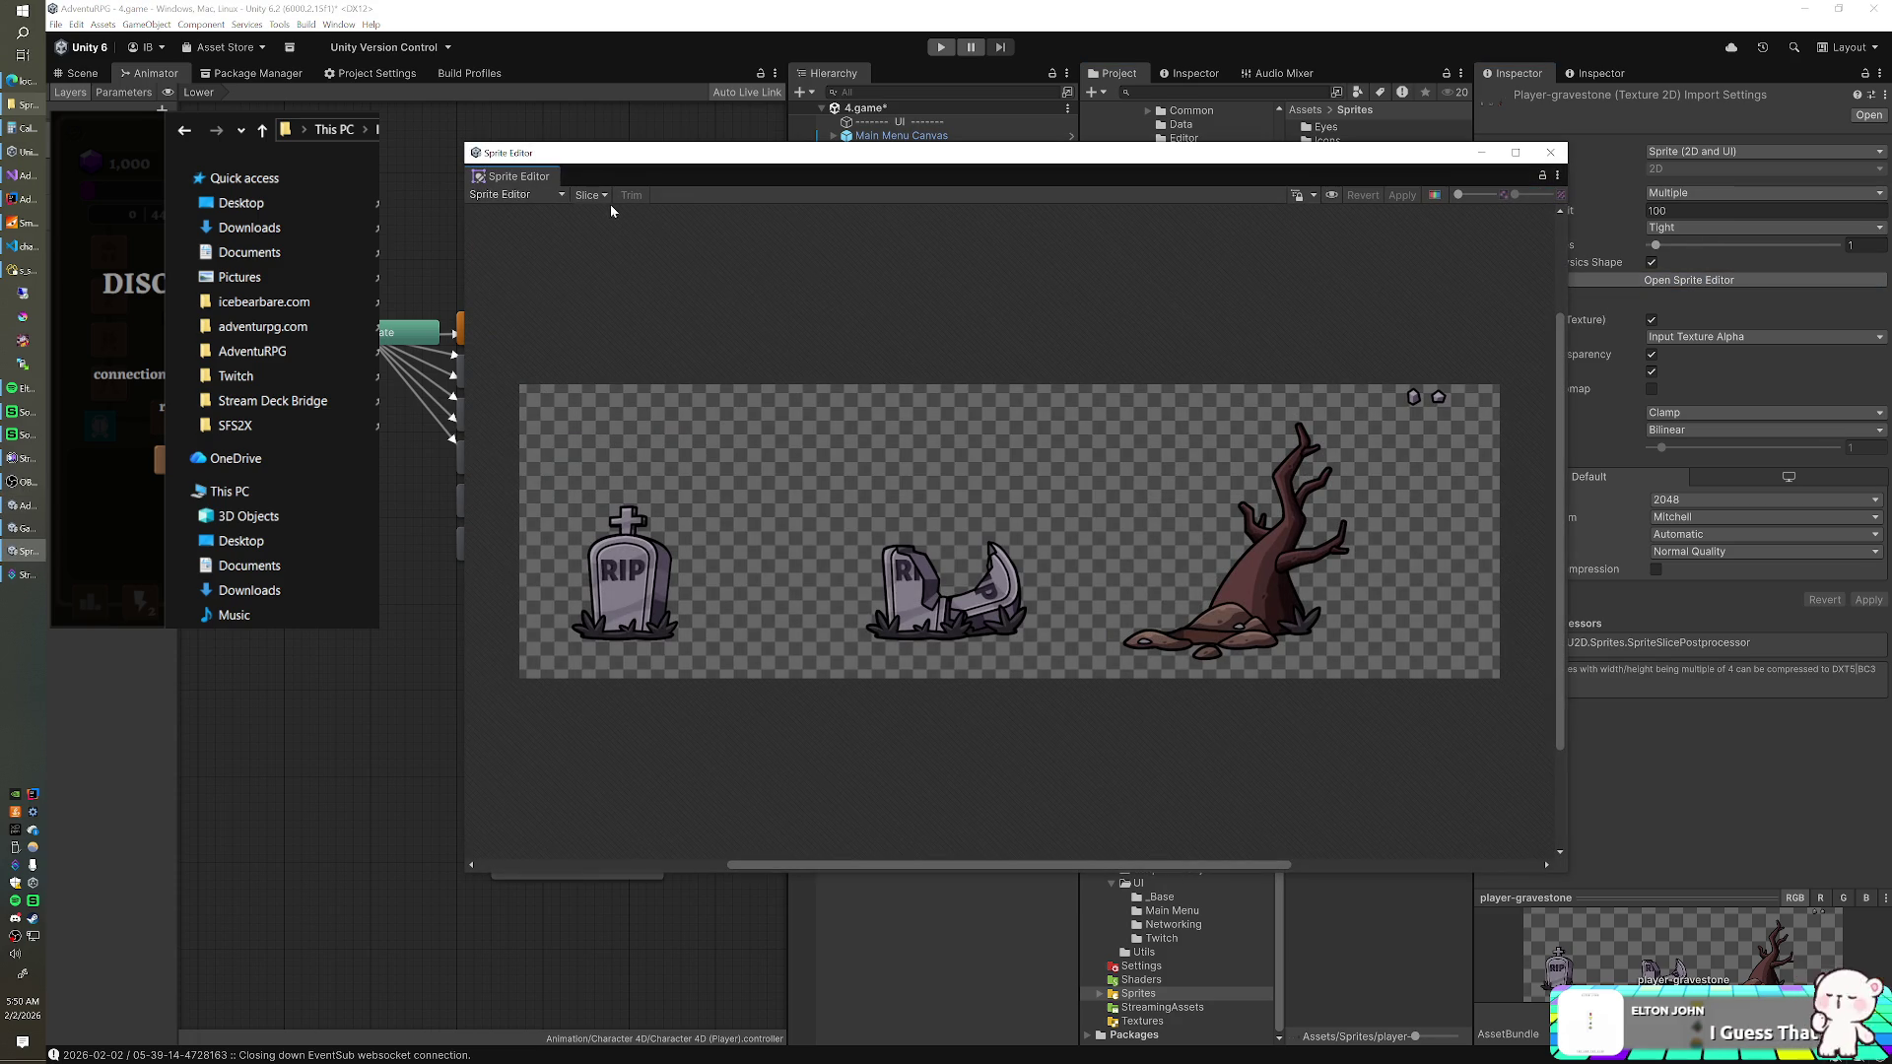
- Slice player-gravestone by Grid By Cell Size at 768×768 into three sprites
{"action": "left_click", "coordinate": [594, 197]}
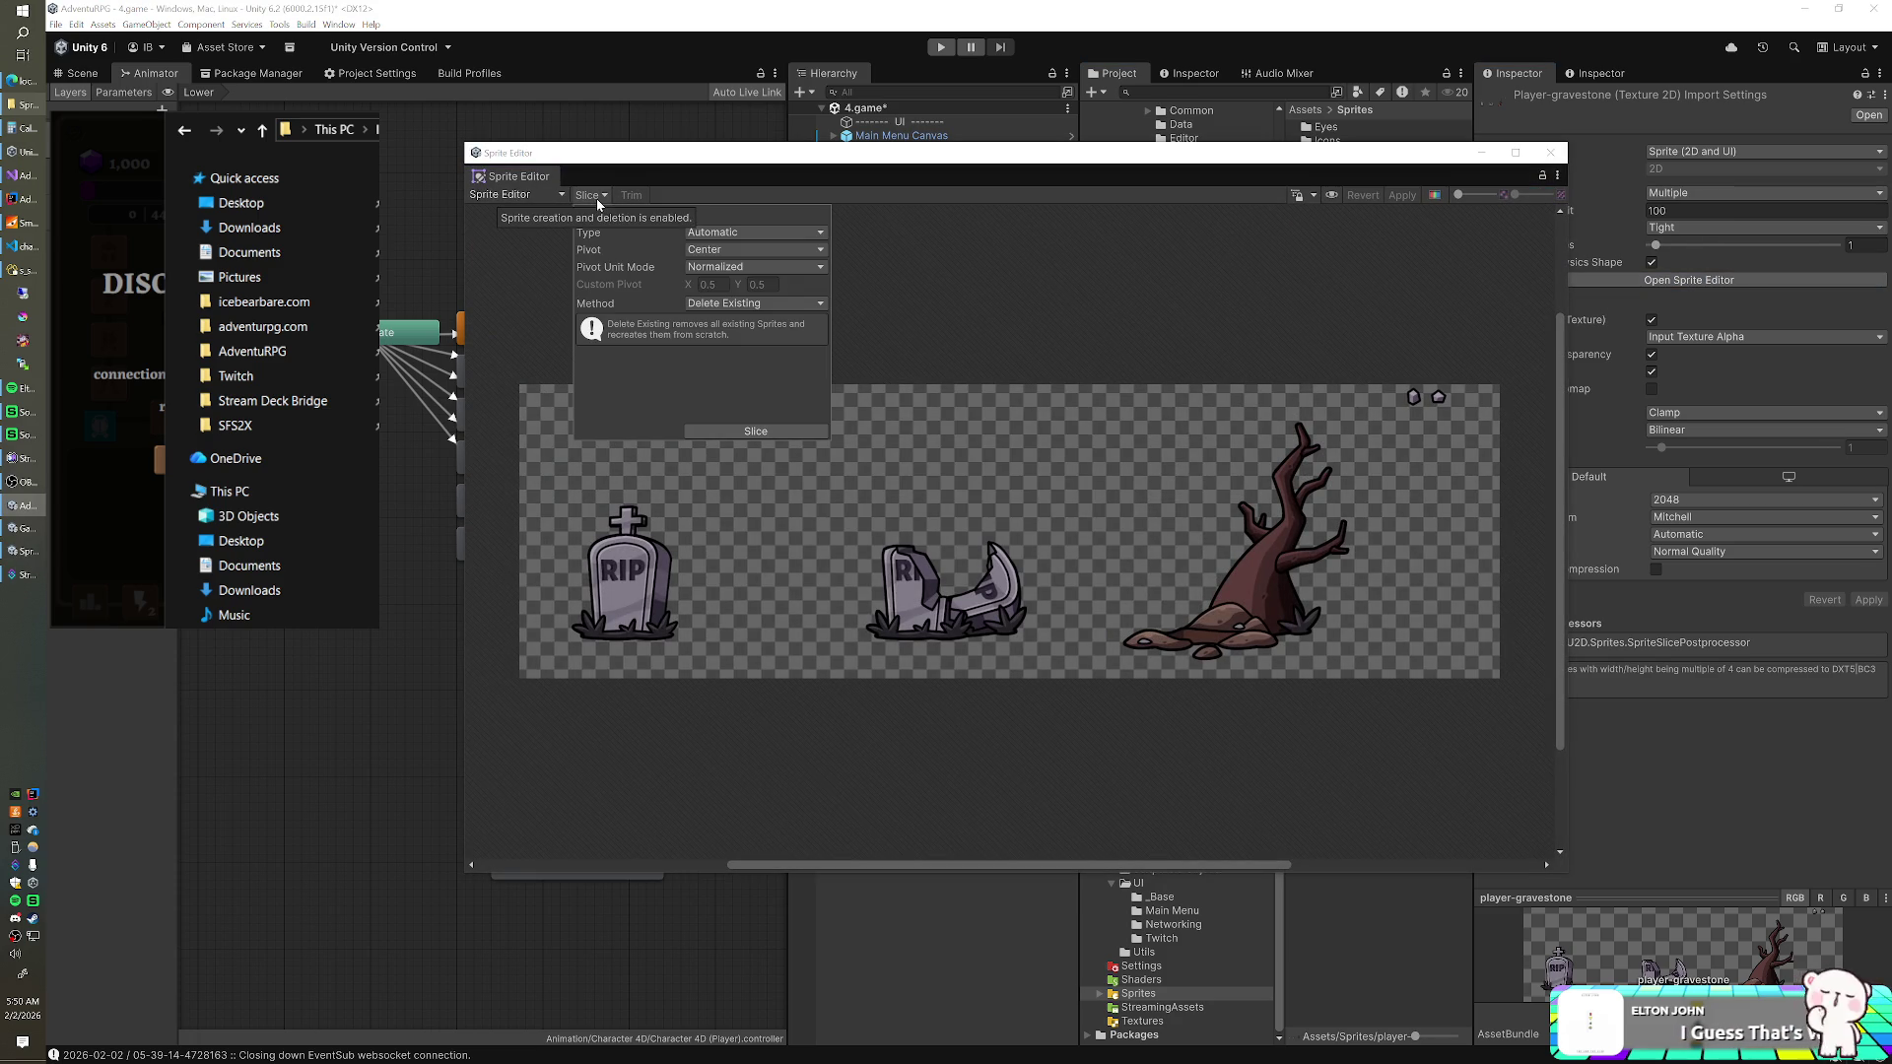
{"action": "left_click", "coordinate": [719, 237]}
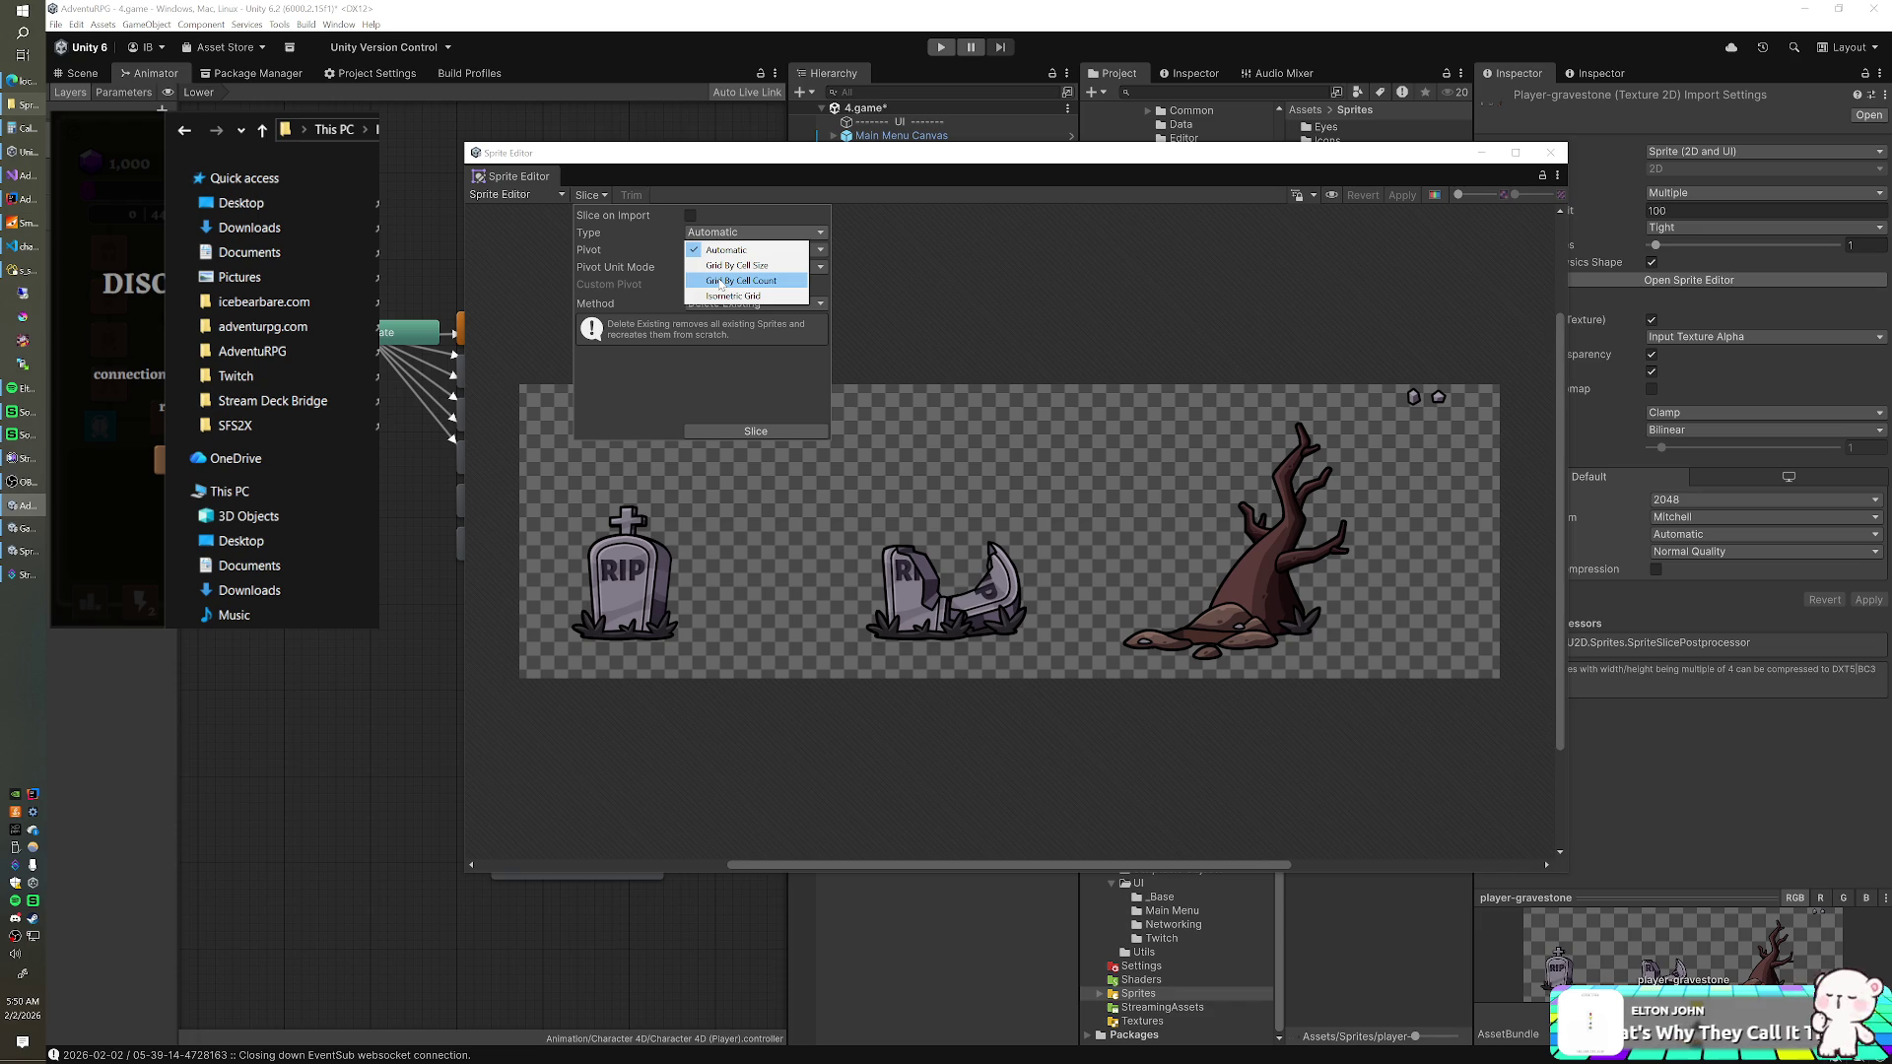
{"action": "left_click", "coordinate": [729, 265]}
{"action": "left_click", "coordinate": [695, 251]}
{"action": "type", "text": "768"}
{"action": "left_click", "coordinate": [801, 246]}
{"action": "type", "text": "768"}
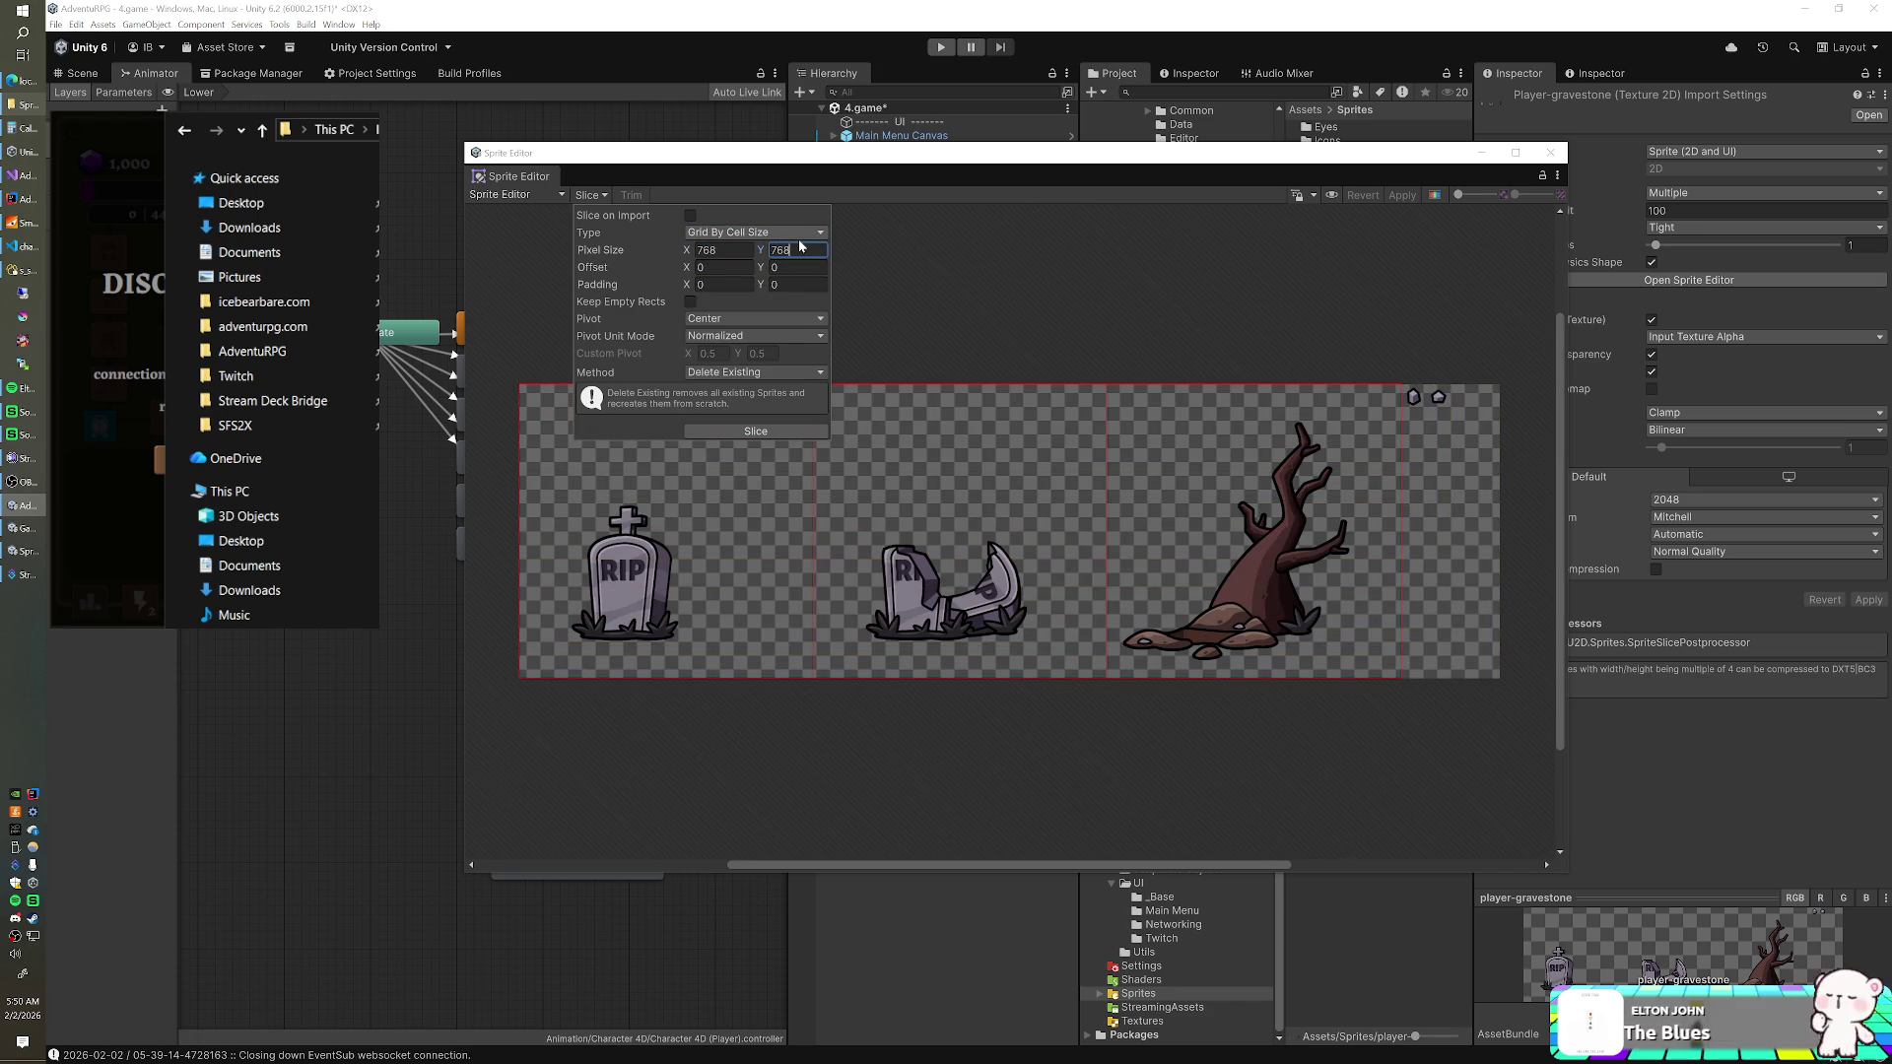
{"action": "left_click", "coordinate": [709, 432]}
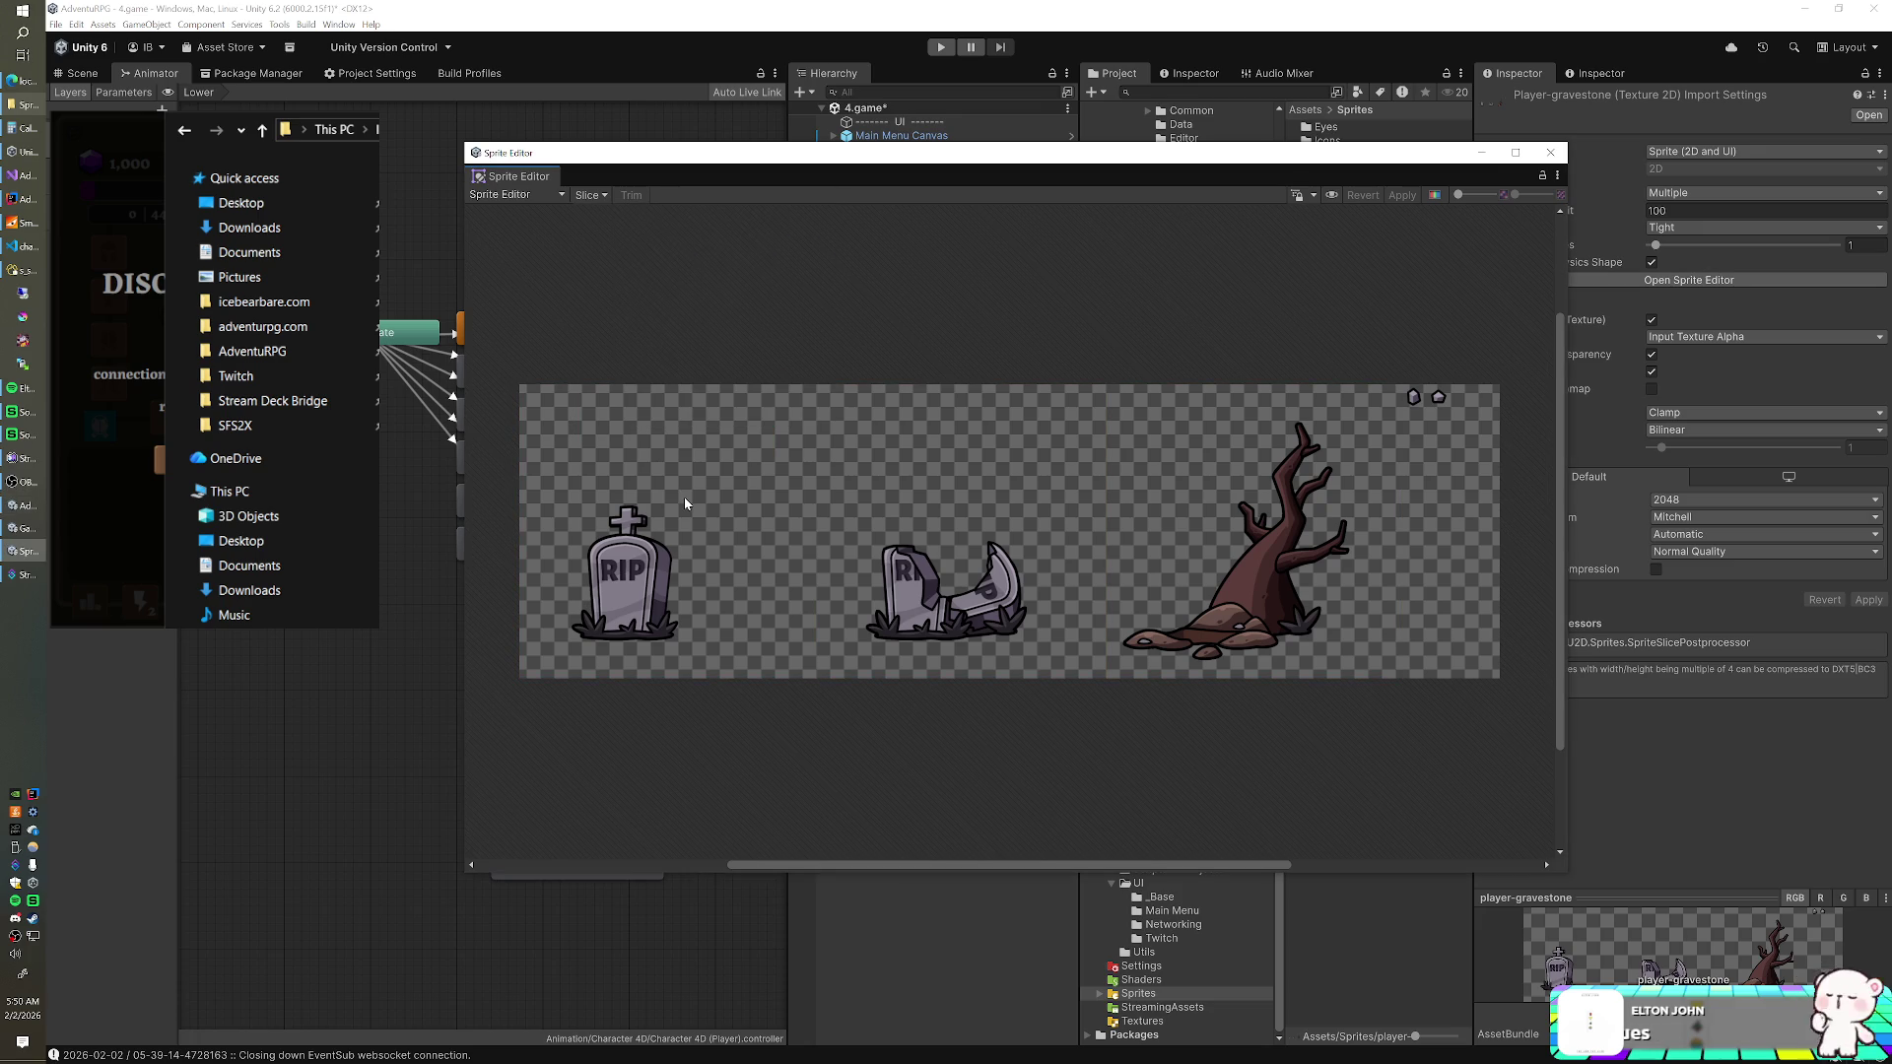
{"action": "left_click", "coordinate": [594, 196]}
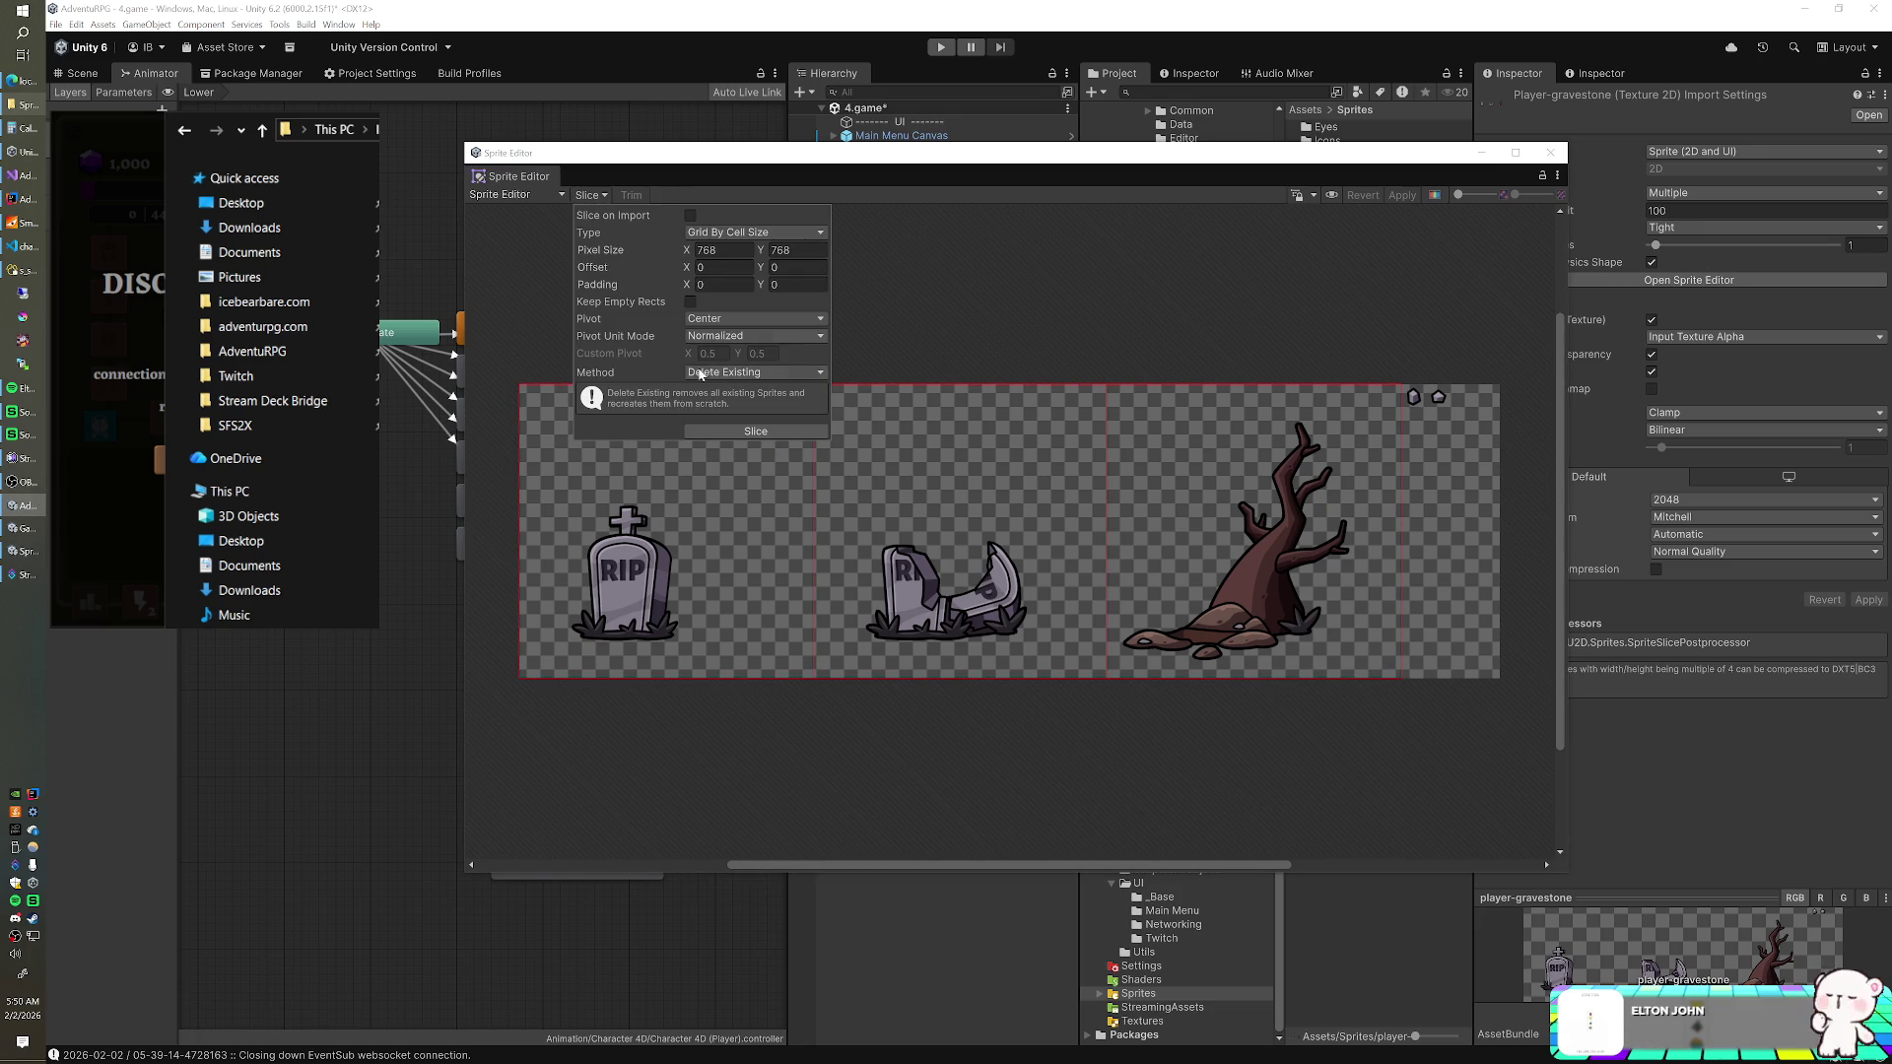
{"action": "left_click", "coordinate": [713, 431]}
- Check the three resulting gravestone frames and apply the slicing
{"action": "left_click", "coordinate": [735, 488]}
{"action": "left_click", "coordinate": [1048, 510]}
{"action": "left_click", "coordinate": [1189, 497]}
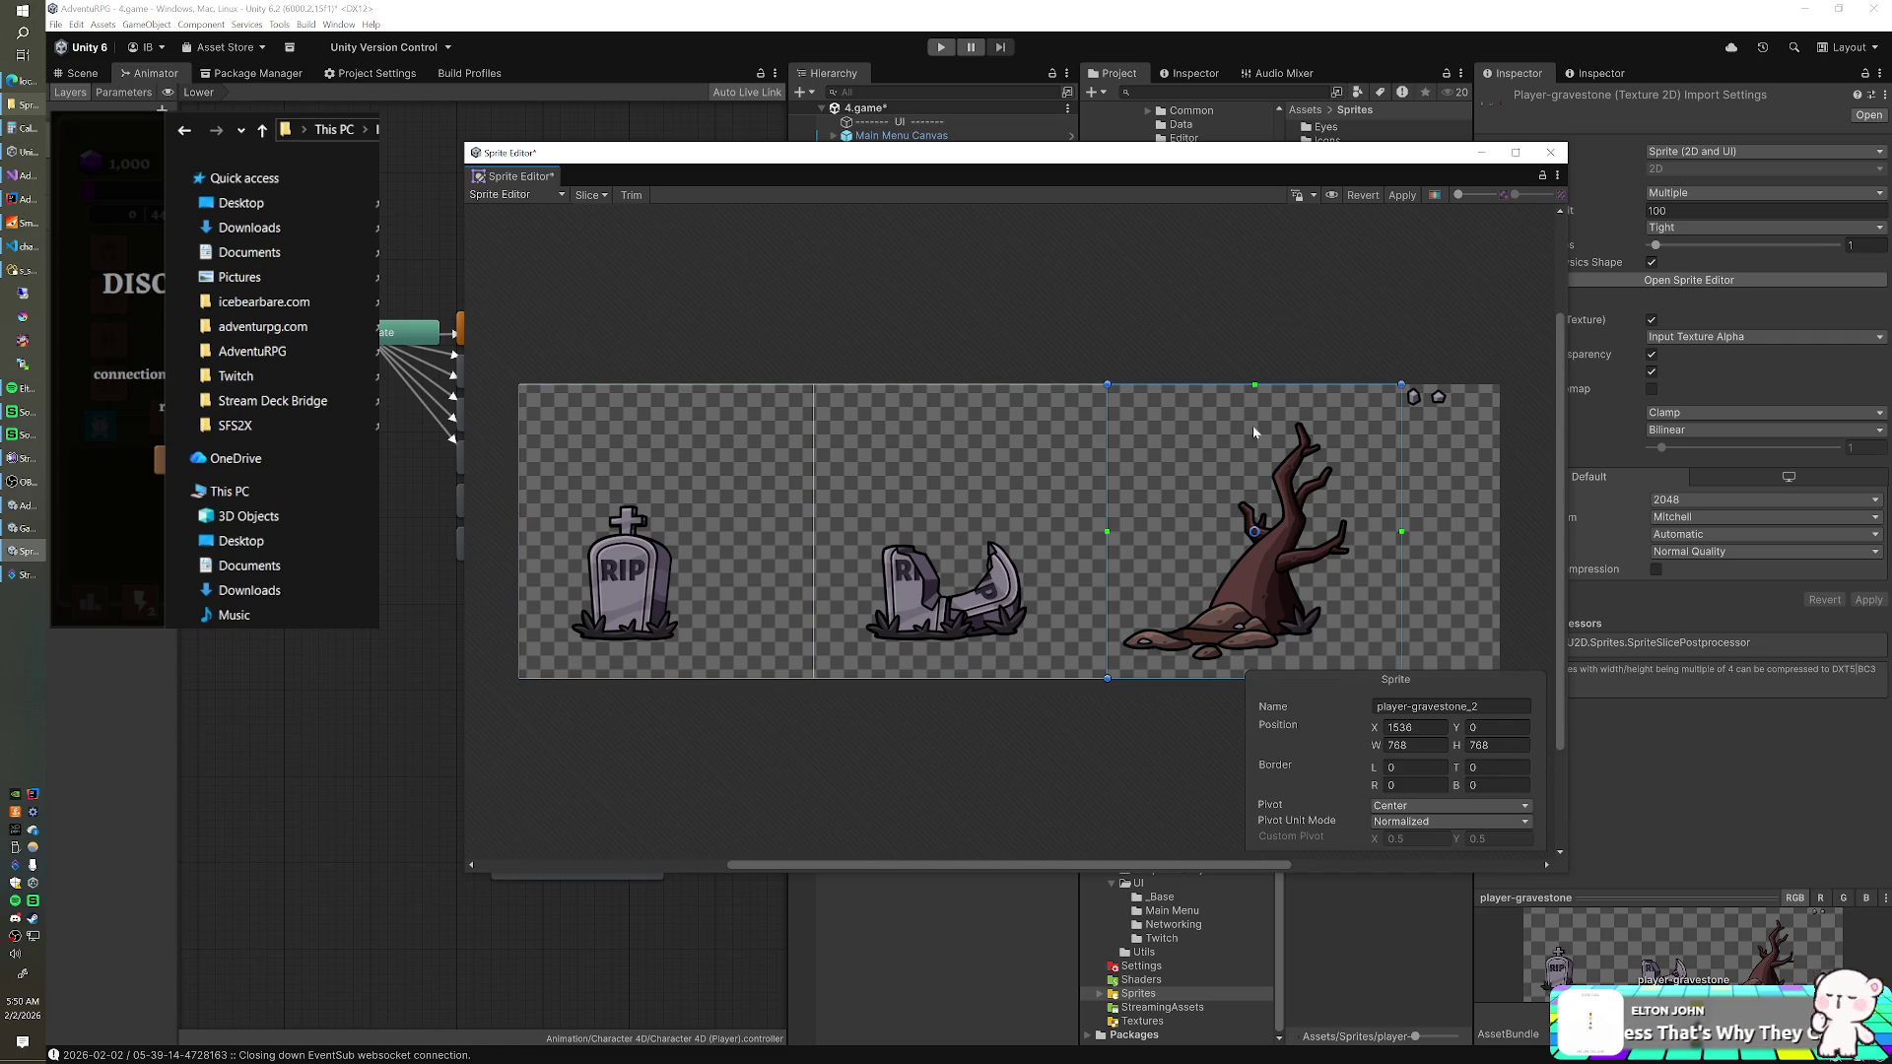
{"action": "left_click", "coordinate": [1397, 197]}
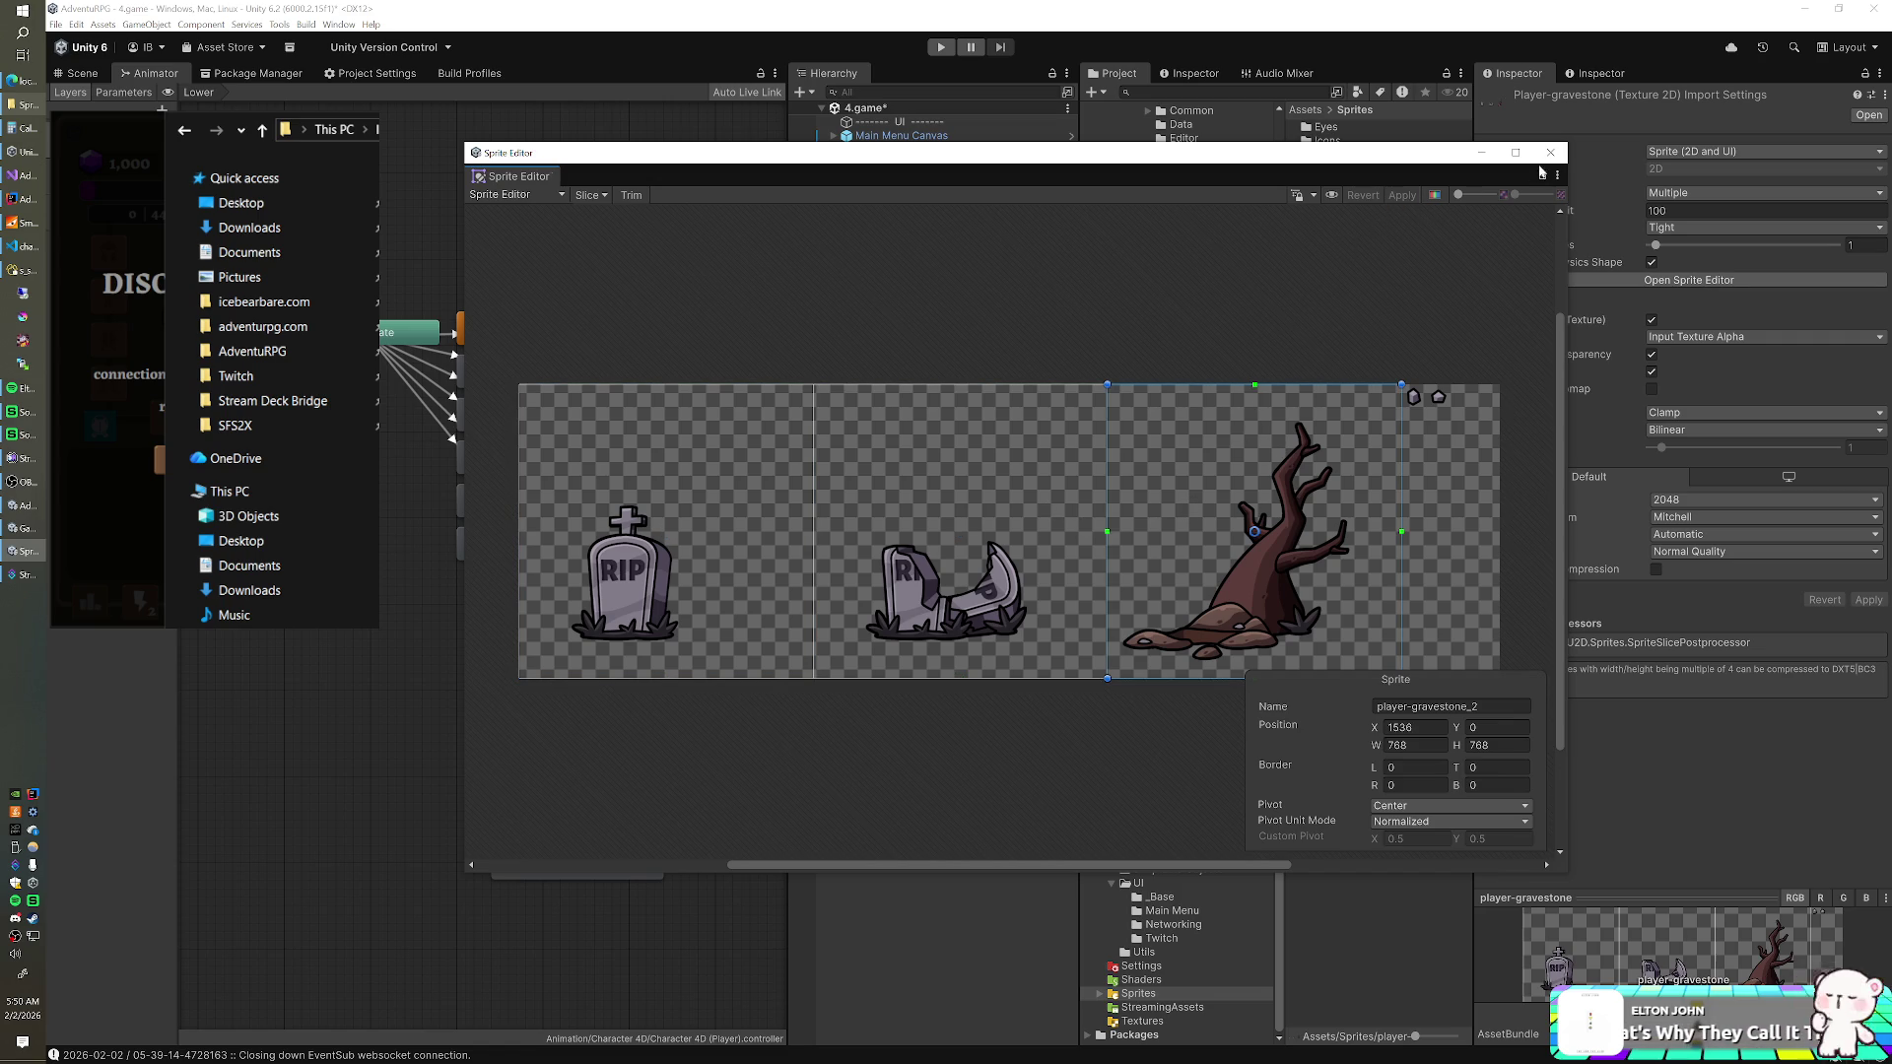
{"action": "left_click", "coordinate": [1550, 151]}
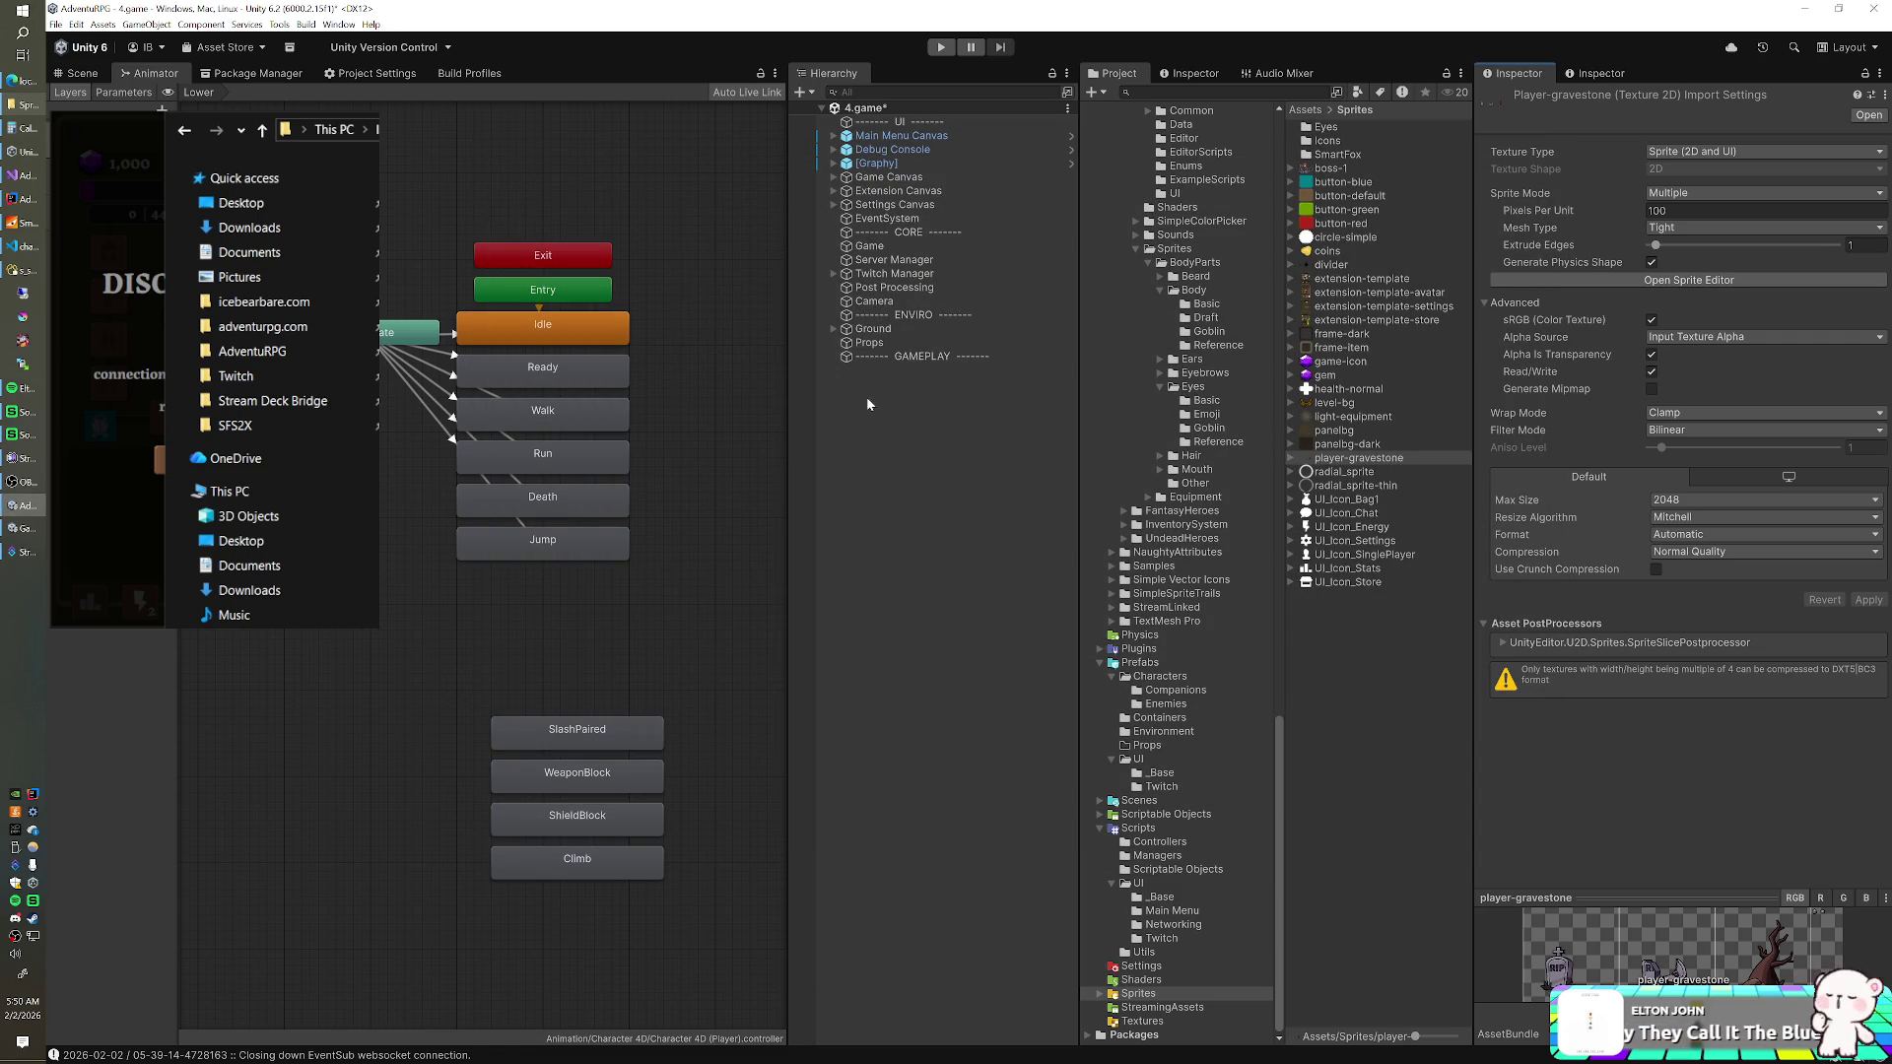
{"action": "left_click", "coordinate": [804, 92]}
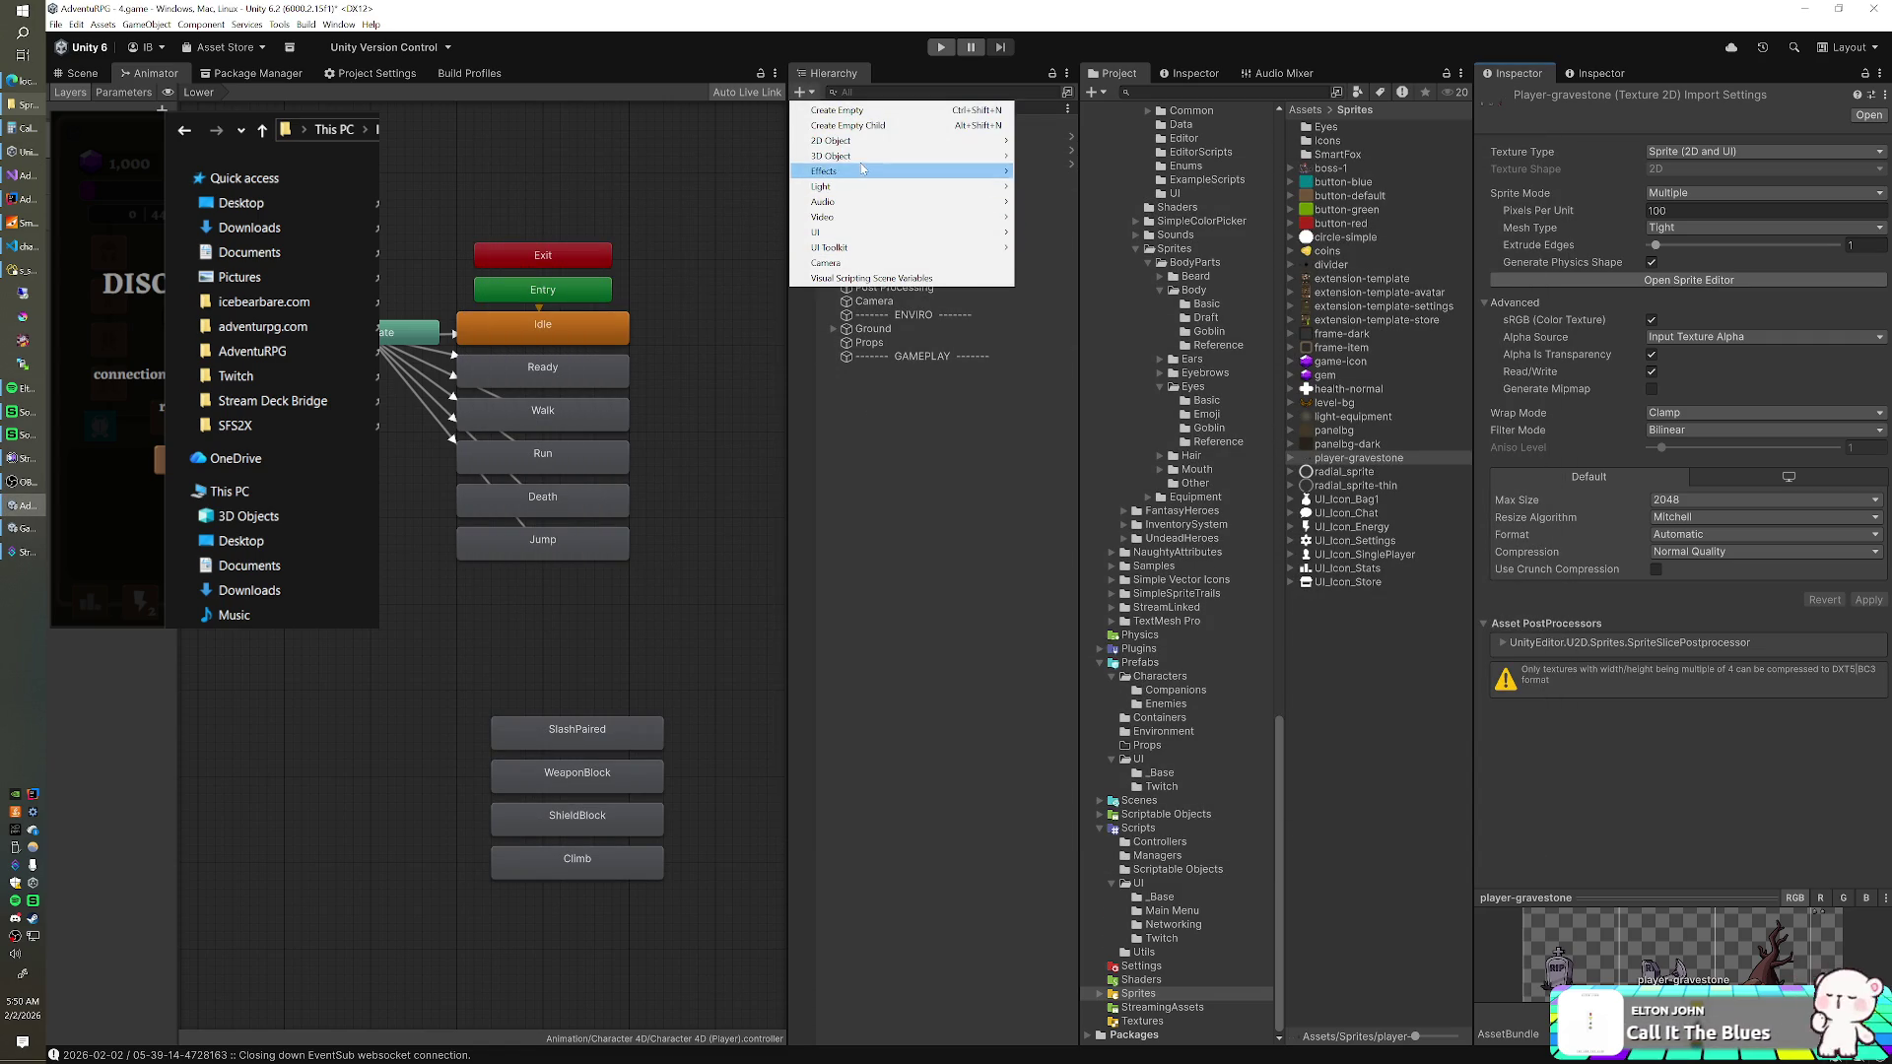
- Create a new 2D Sprites Square object in the Hierarchy
{"action": "mouse_move", "coordinate": [847, 141]}
{"action": "mouse_move", "coordinate": [1079, 142]}
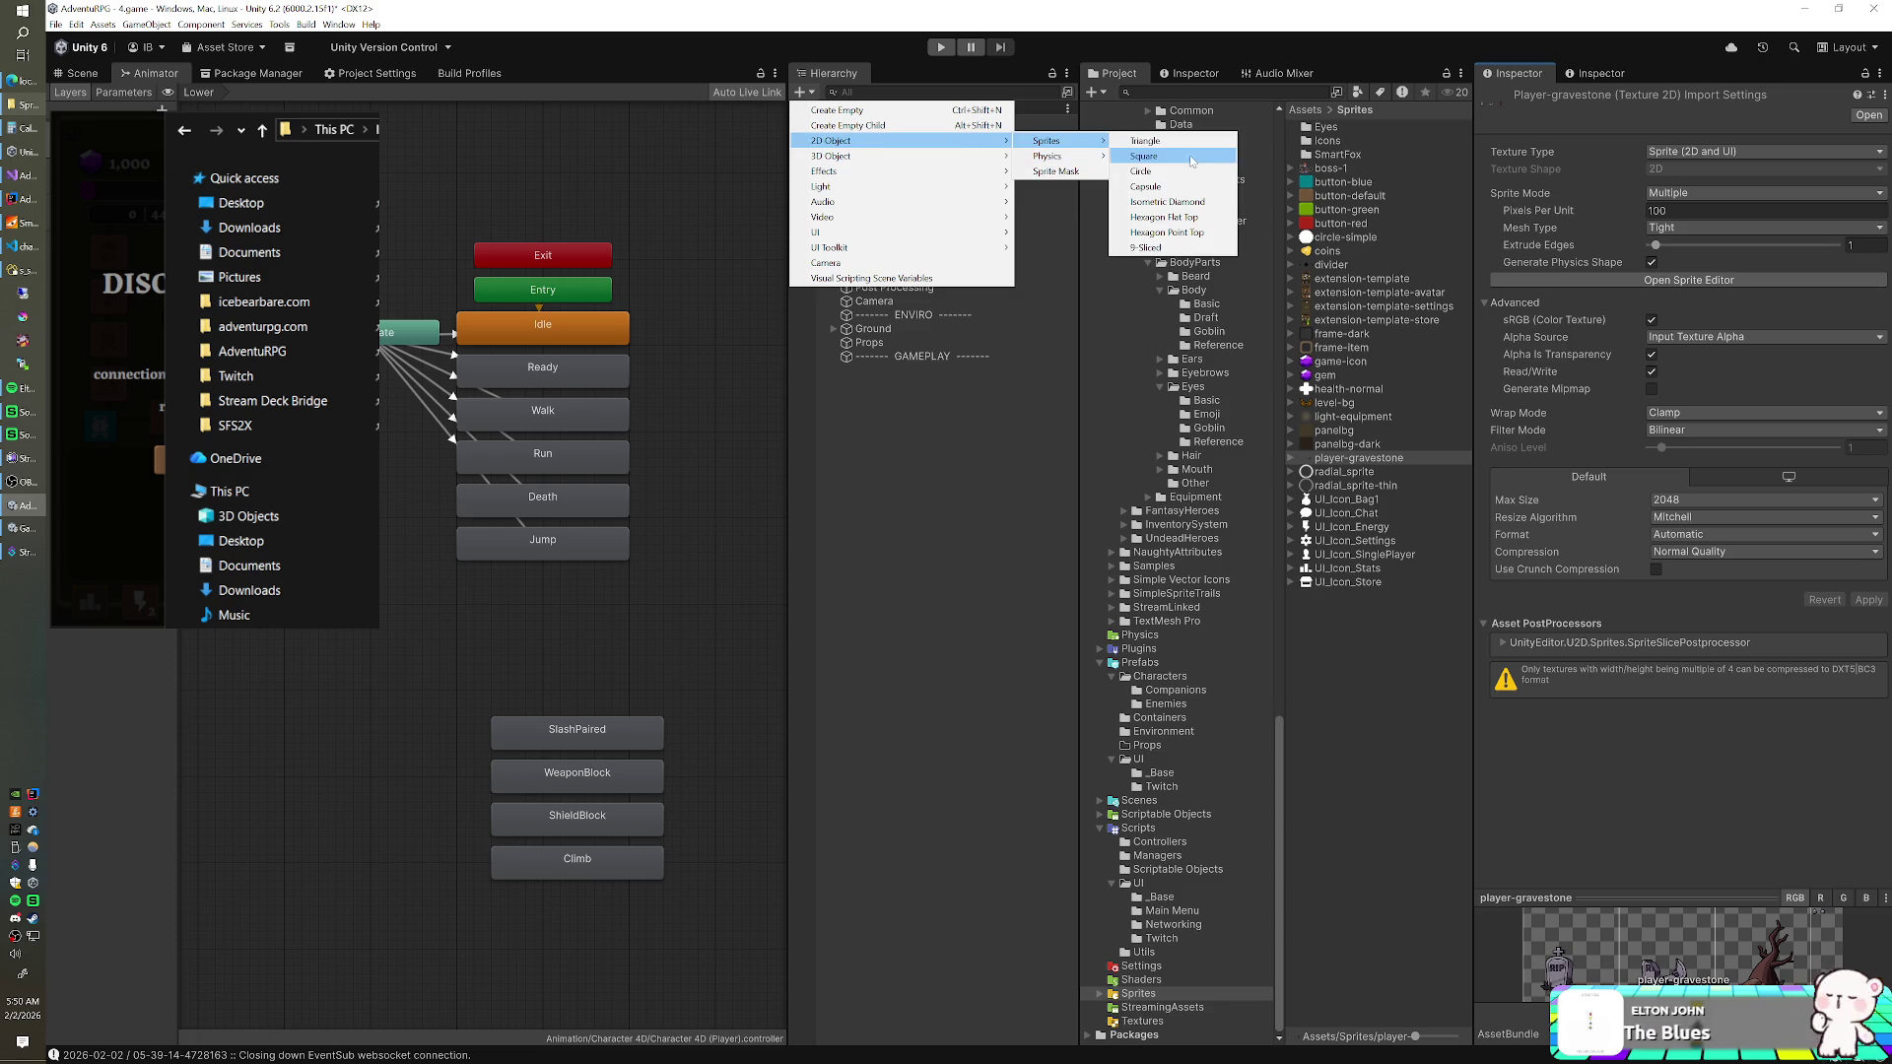
{"action": "left_click", "coordinate": [1173, 157]}
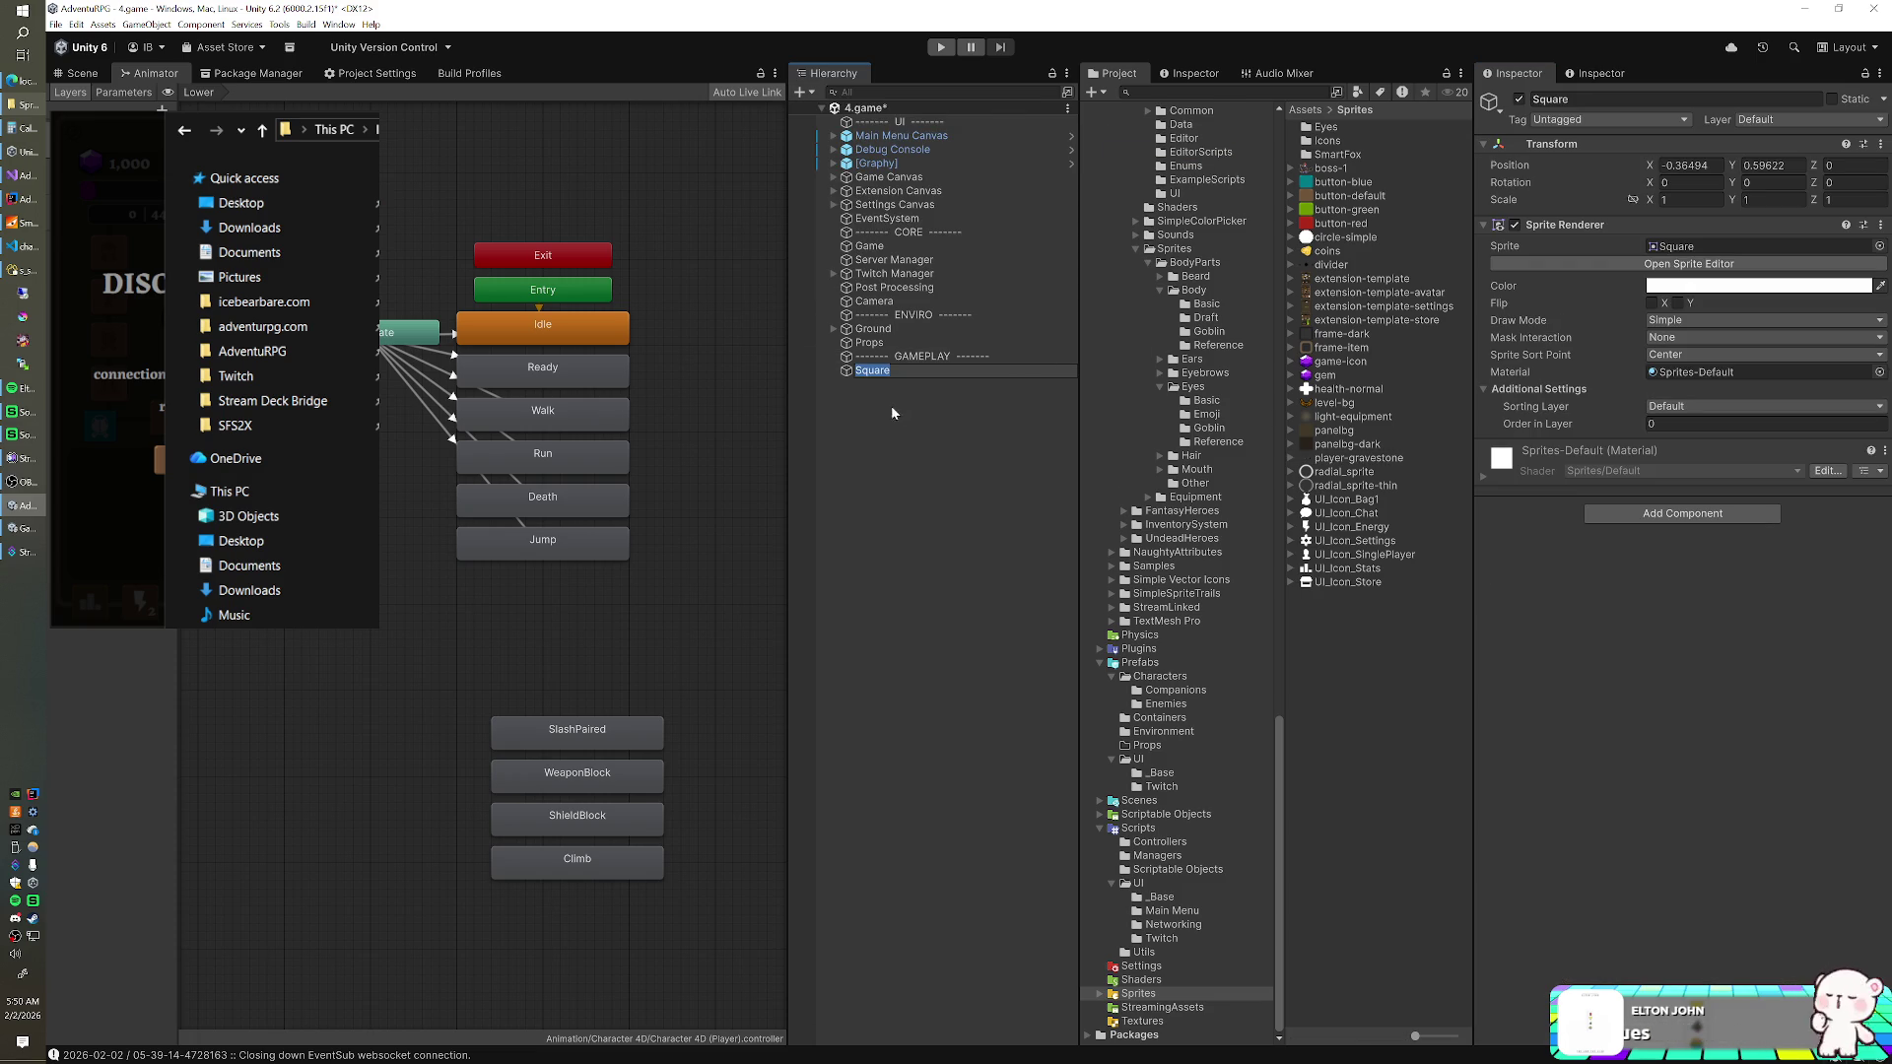
{"action": "left_click", "coordinate": [930, 448]}
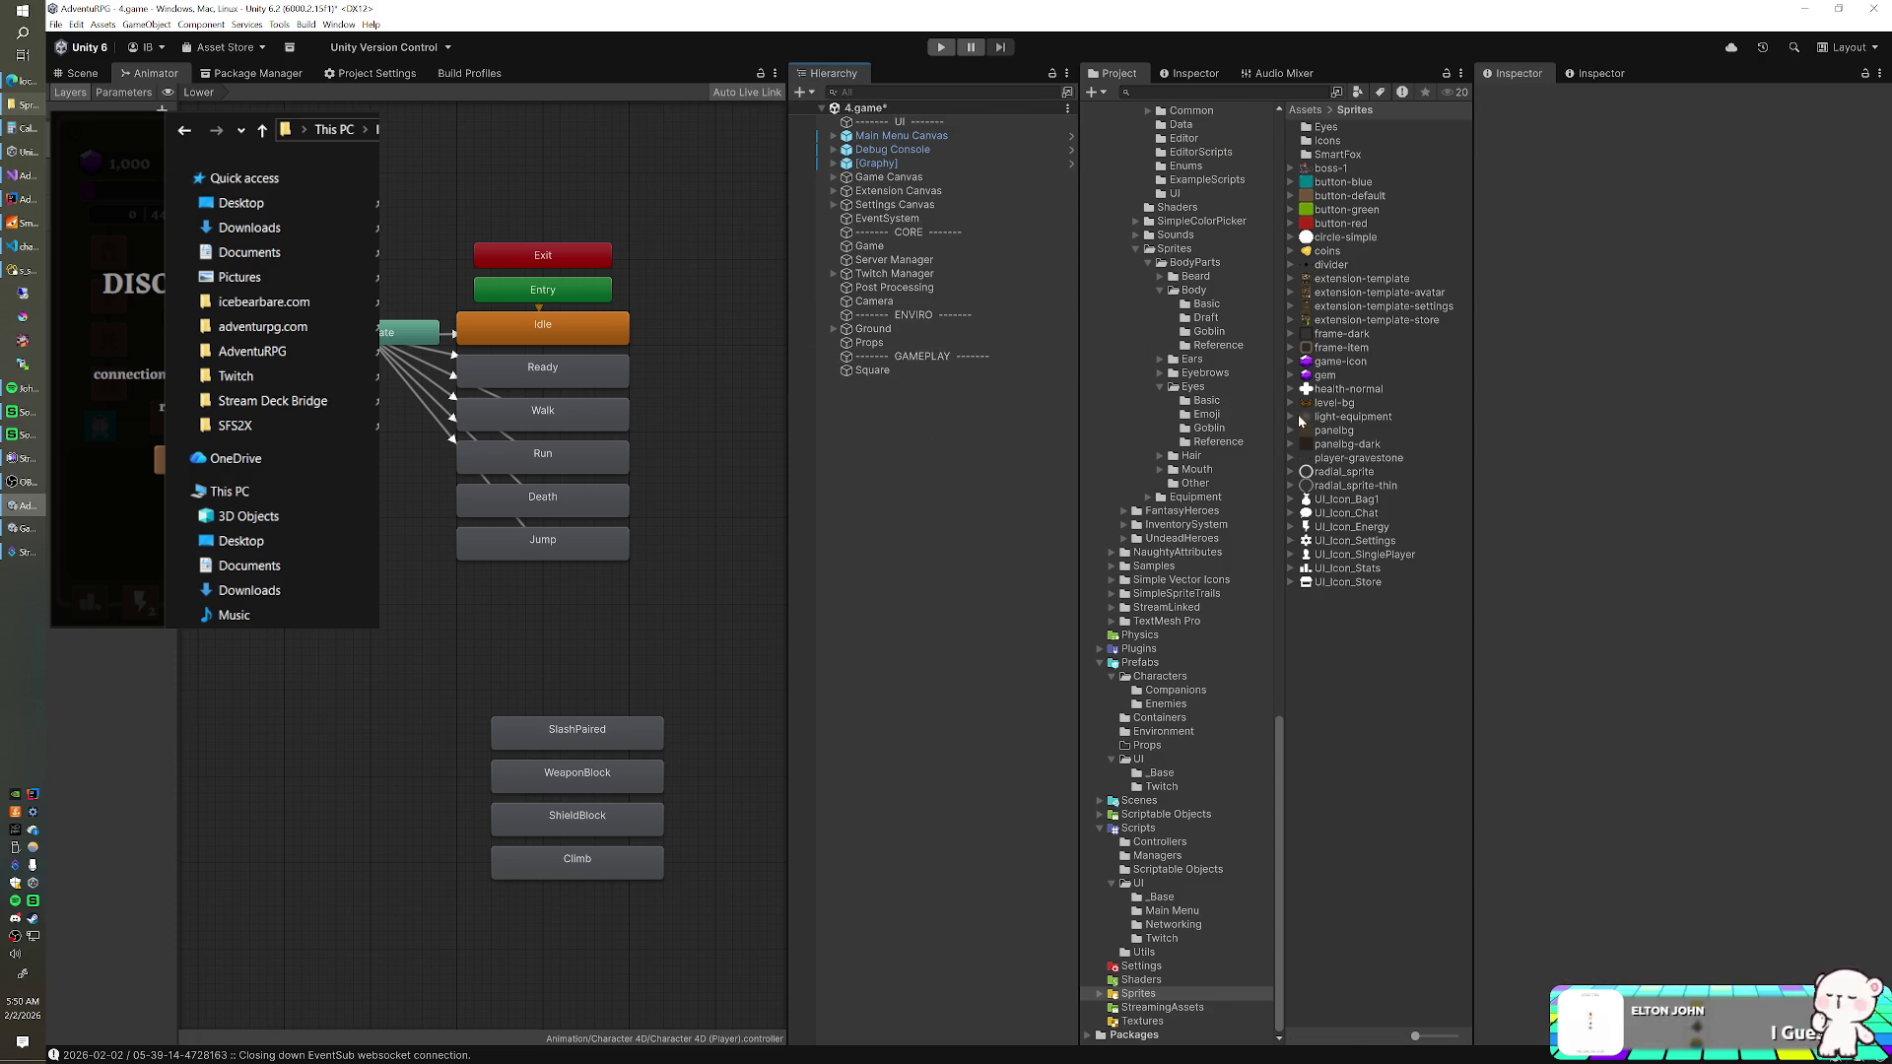
- Assign player-gravestone_0 as the Square's sprite and view it in the Scene
{"action": "left_click", "coordinate": [1291, 458]}
{"action": "mouse_move", "coordinate": [1372, 472]}
{"action": "left_mouse_down"}
{"action": "mouse_move", "coordinate": [967, 398]}
{"action": "mouse_move", "coordinate": [933, 369]}
{"action": "left_mouse_up"}
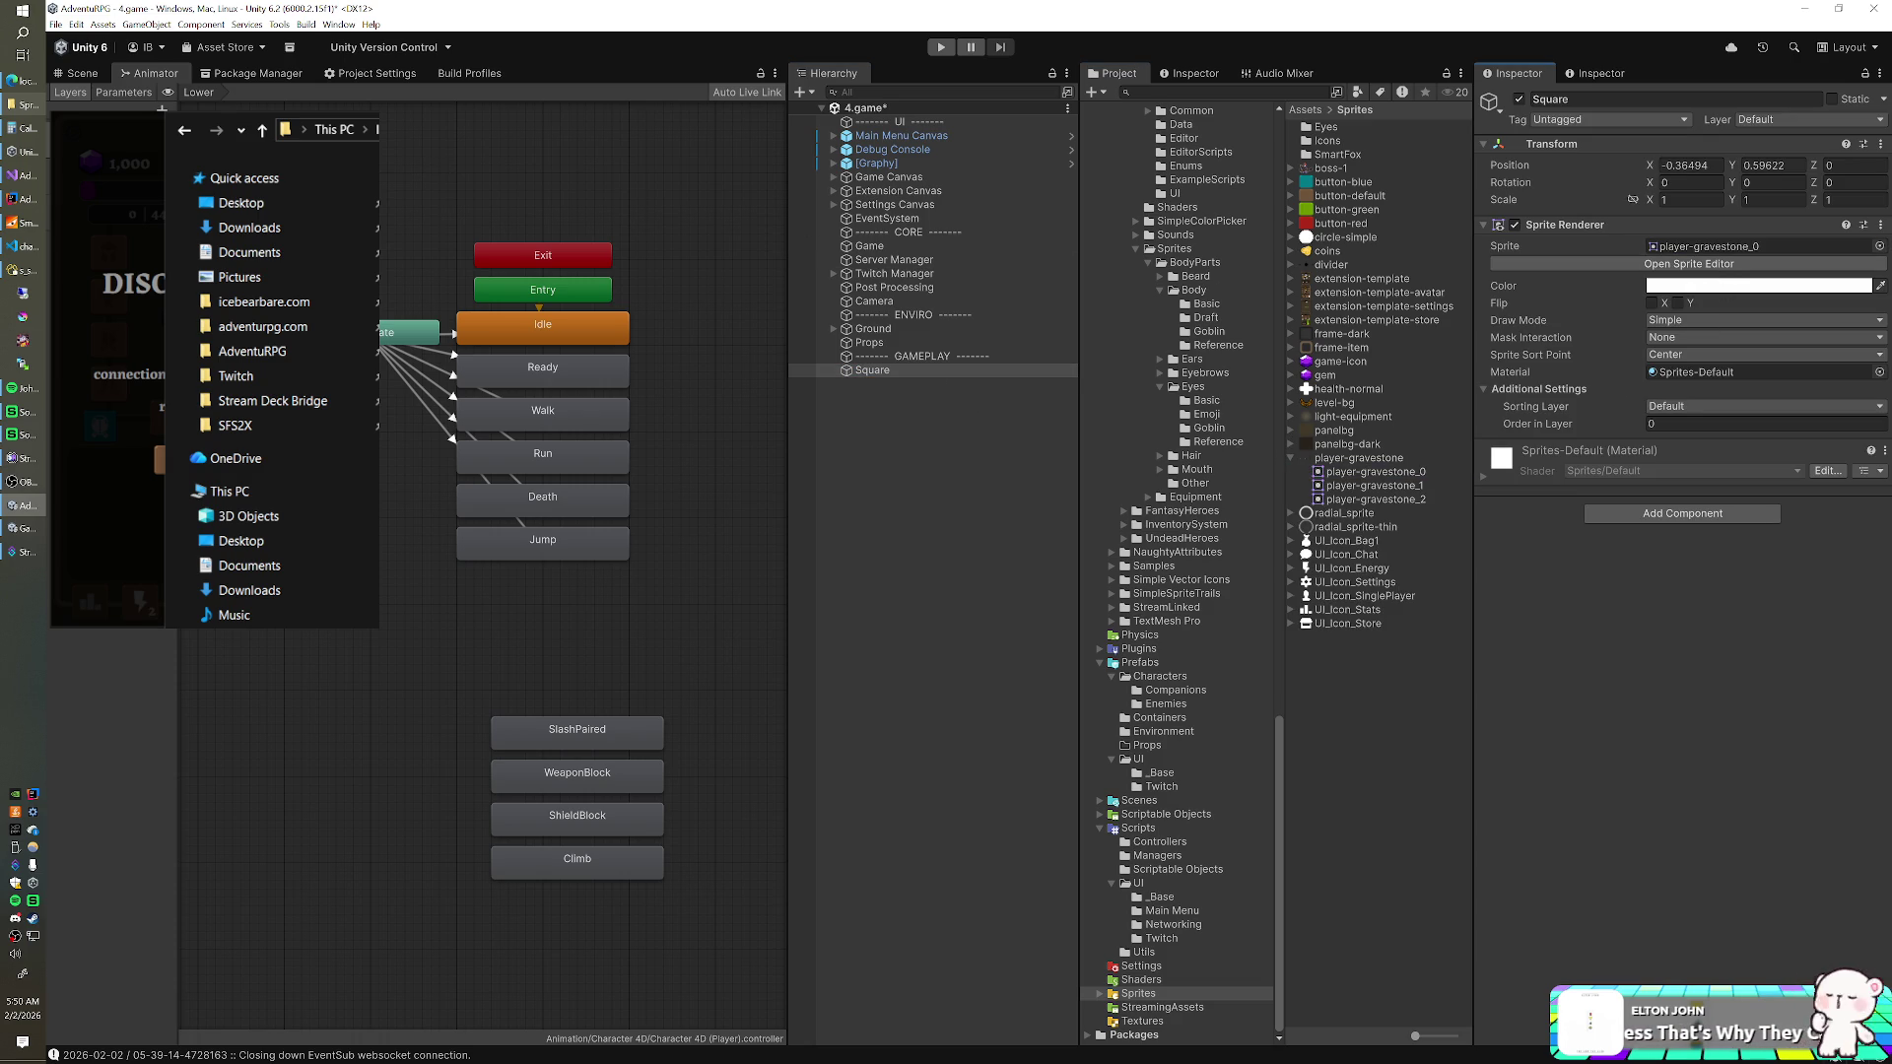
{"action": "left_click", "coordinate": [77, 73]}
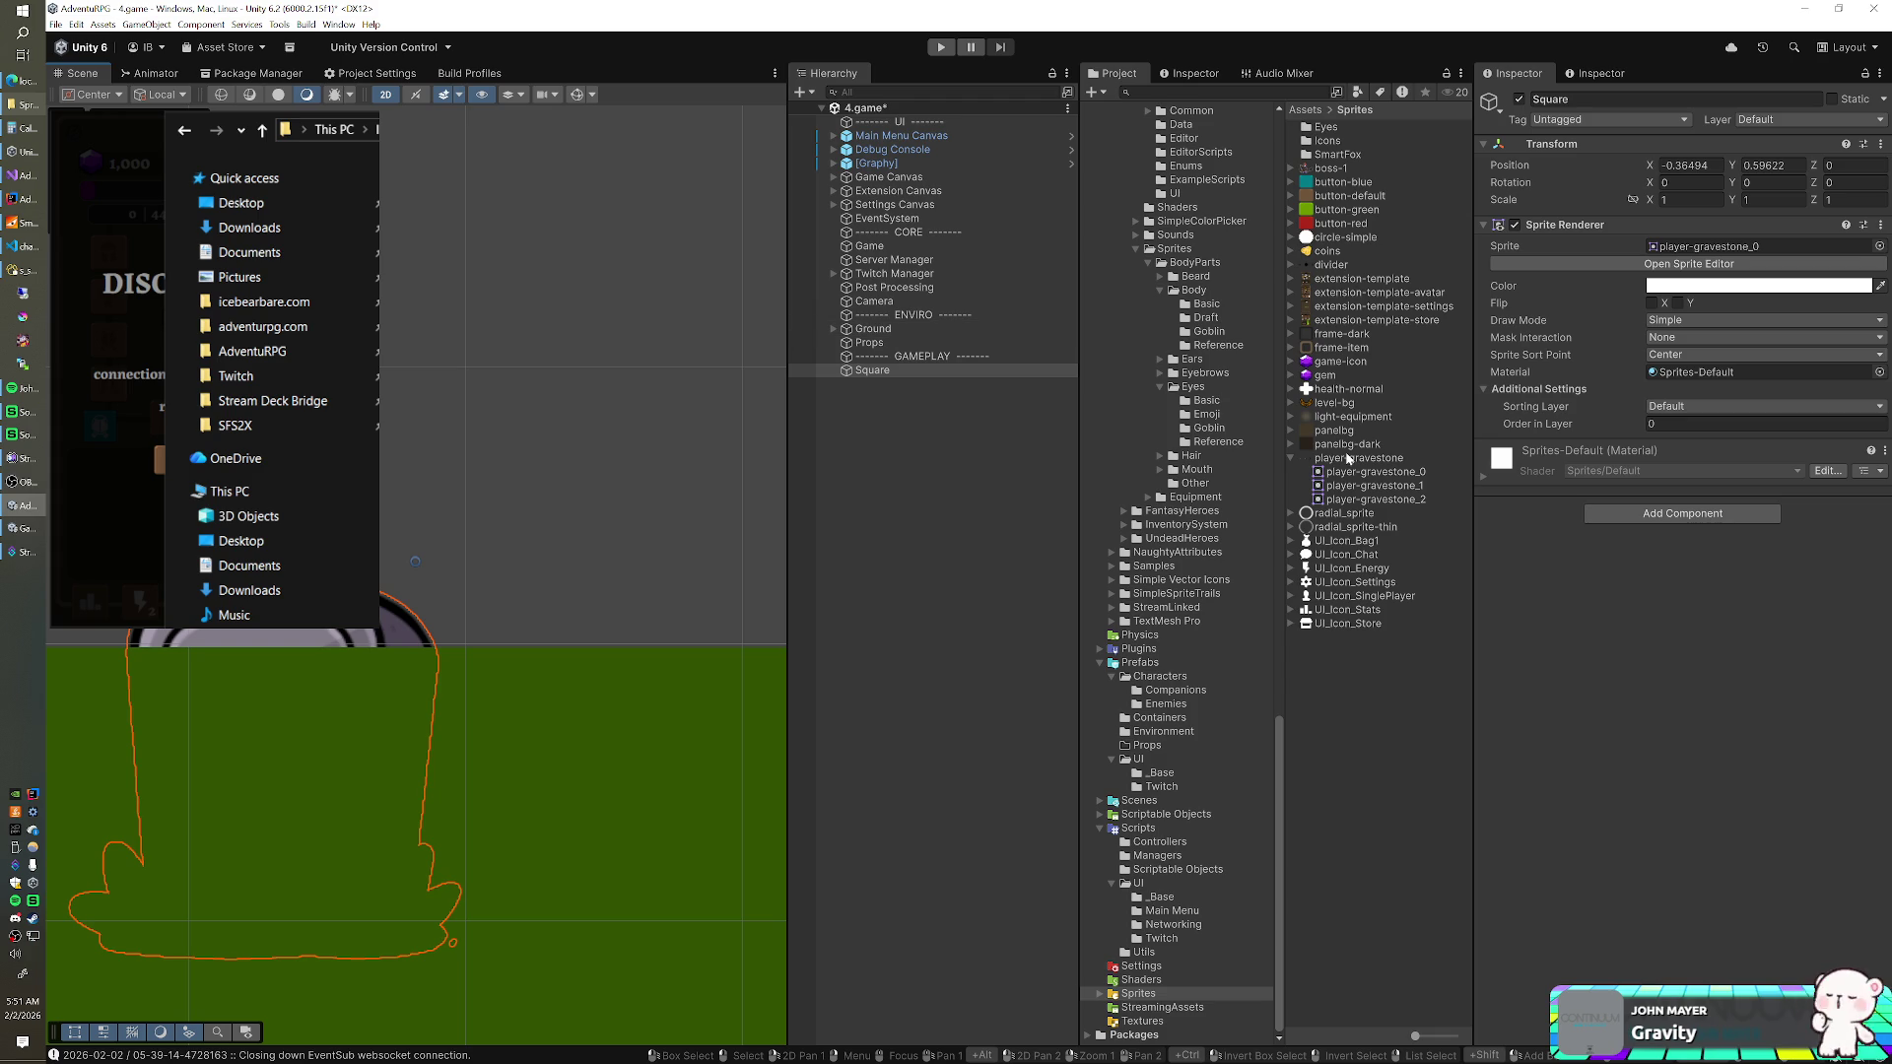
{"action": "left_click", "coordinate": [1347, 459]}
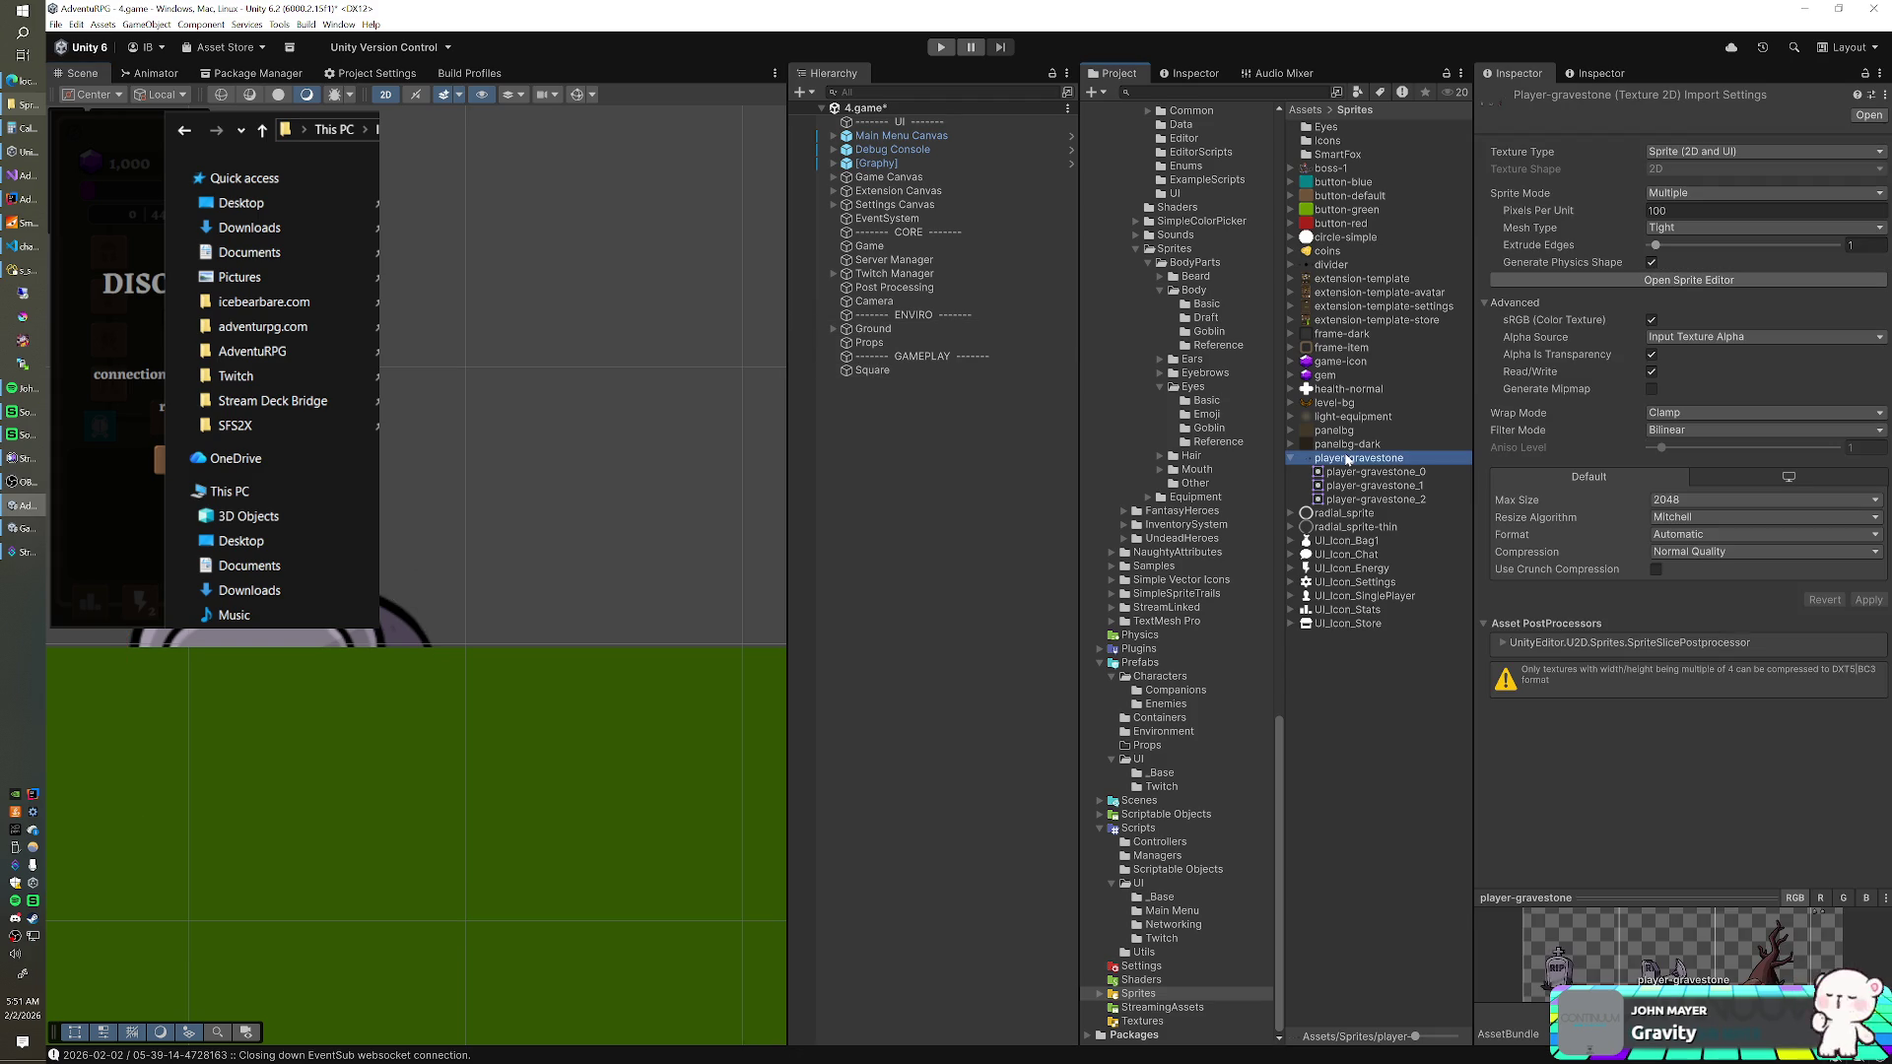
- Move the gravestone sprite's pivot down to its base and apply it
{"action": "left_click", "coordinate": [1666, 280]}
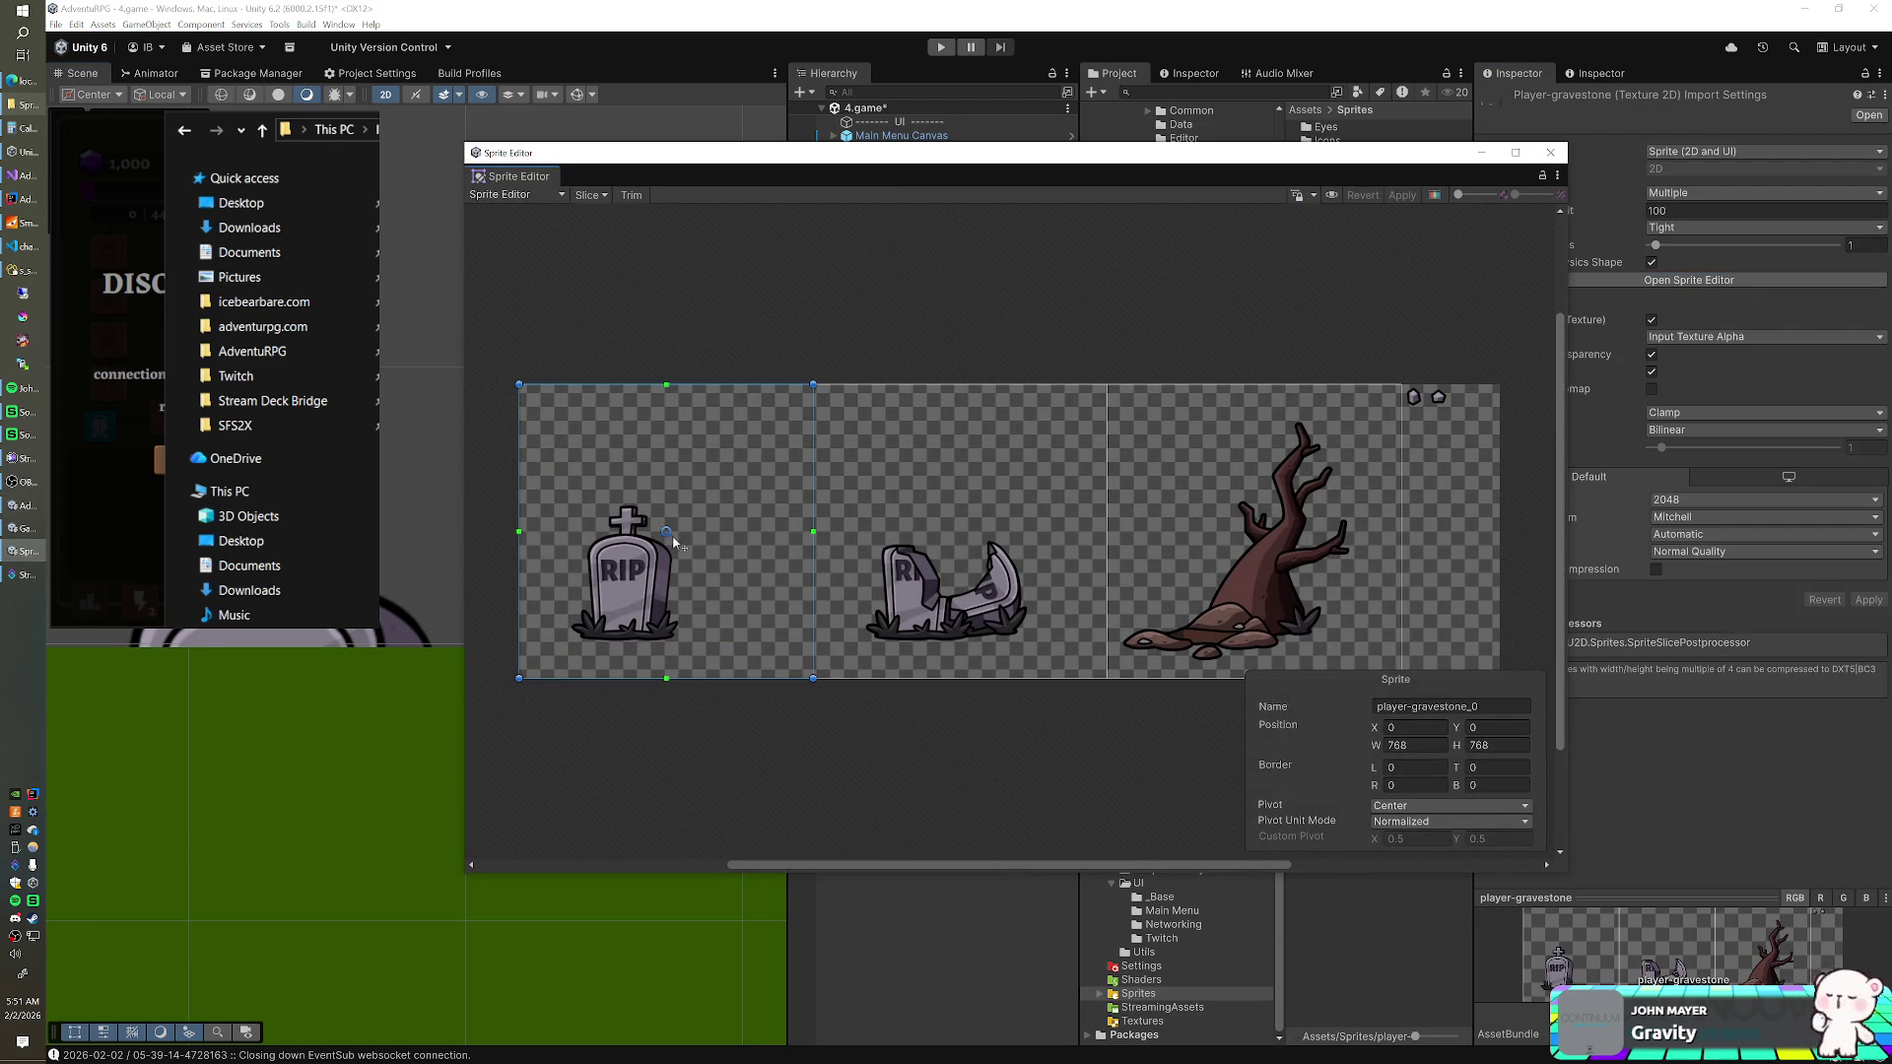
{"action": "left_click_drag", "start_coordinate": [666, 532], "coordinate": [625, 639]}
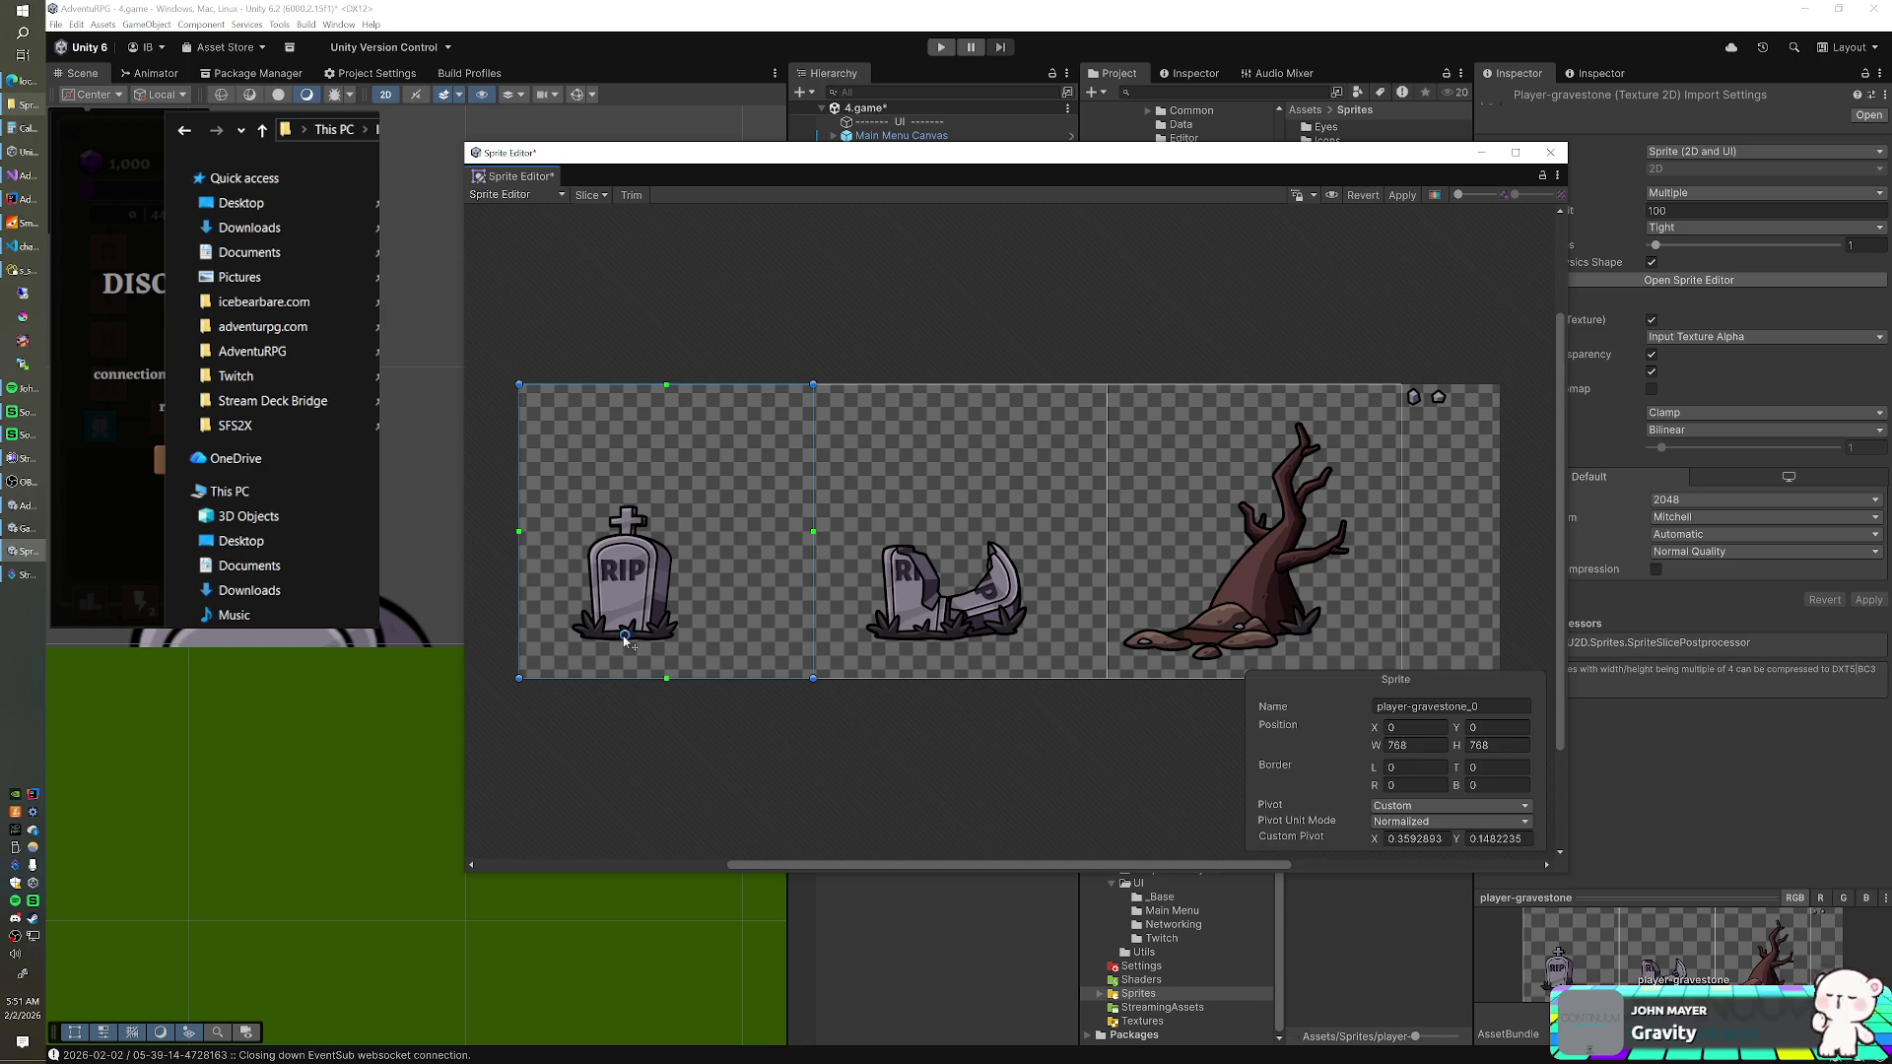
{"action": "left_click", "coordinate": [1402, 195]}
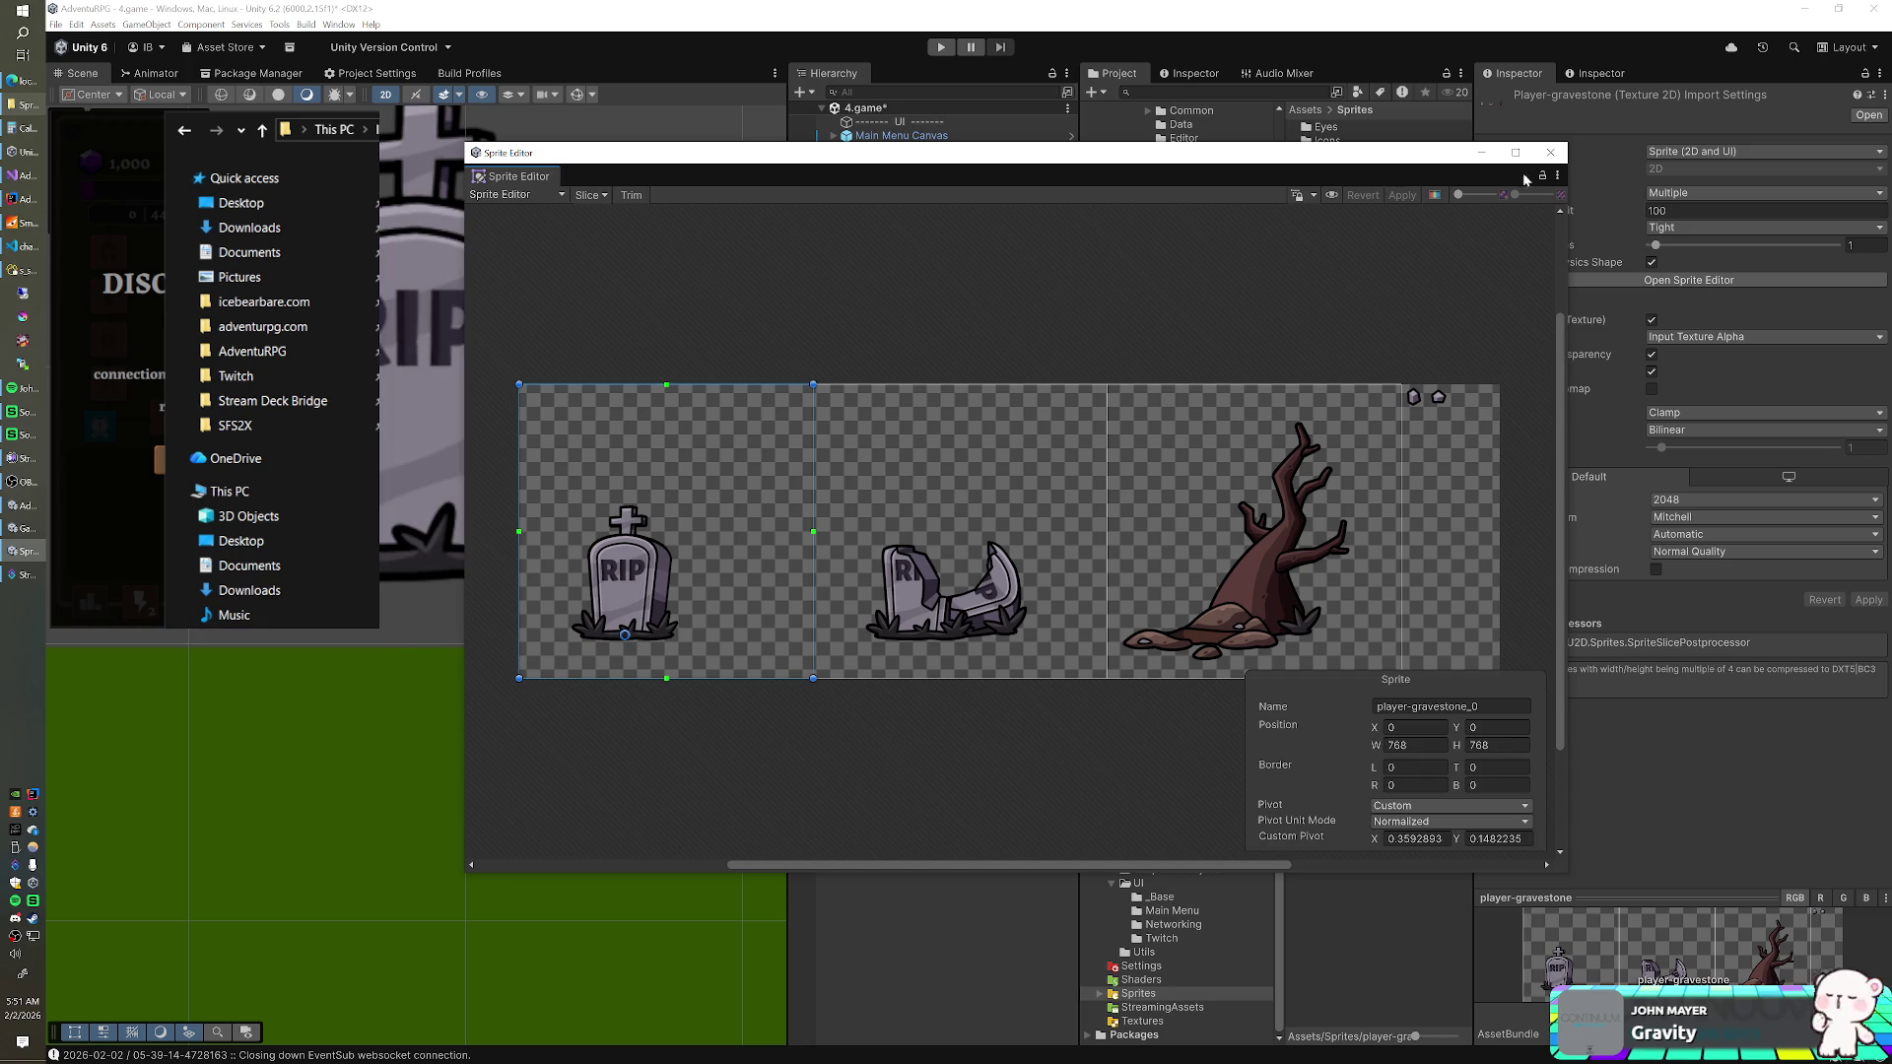
{"action": "left_click", "coordinate": [1550, 151]}
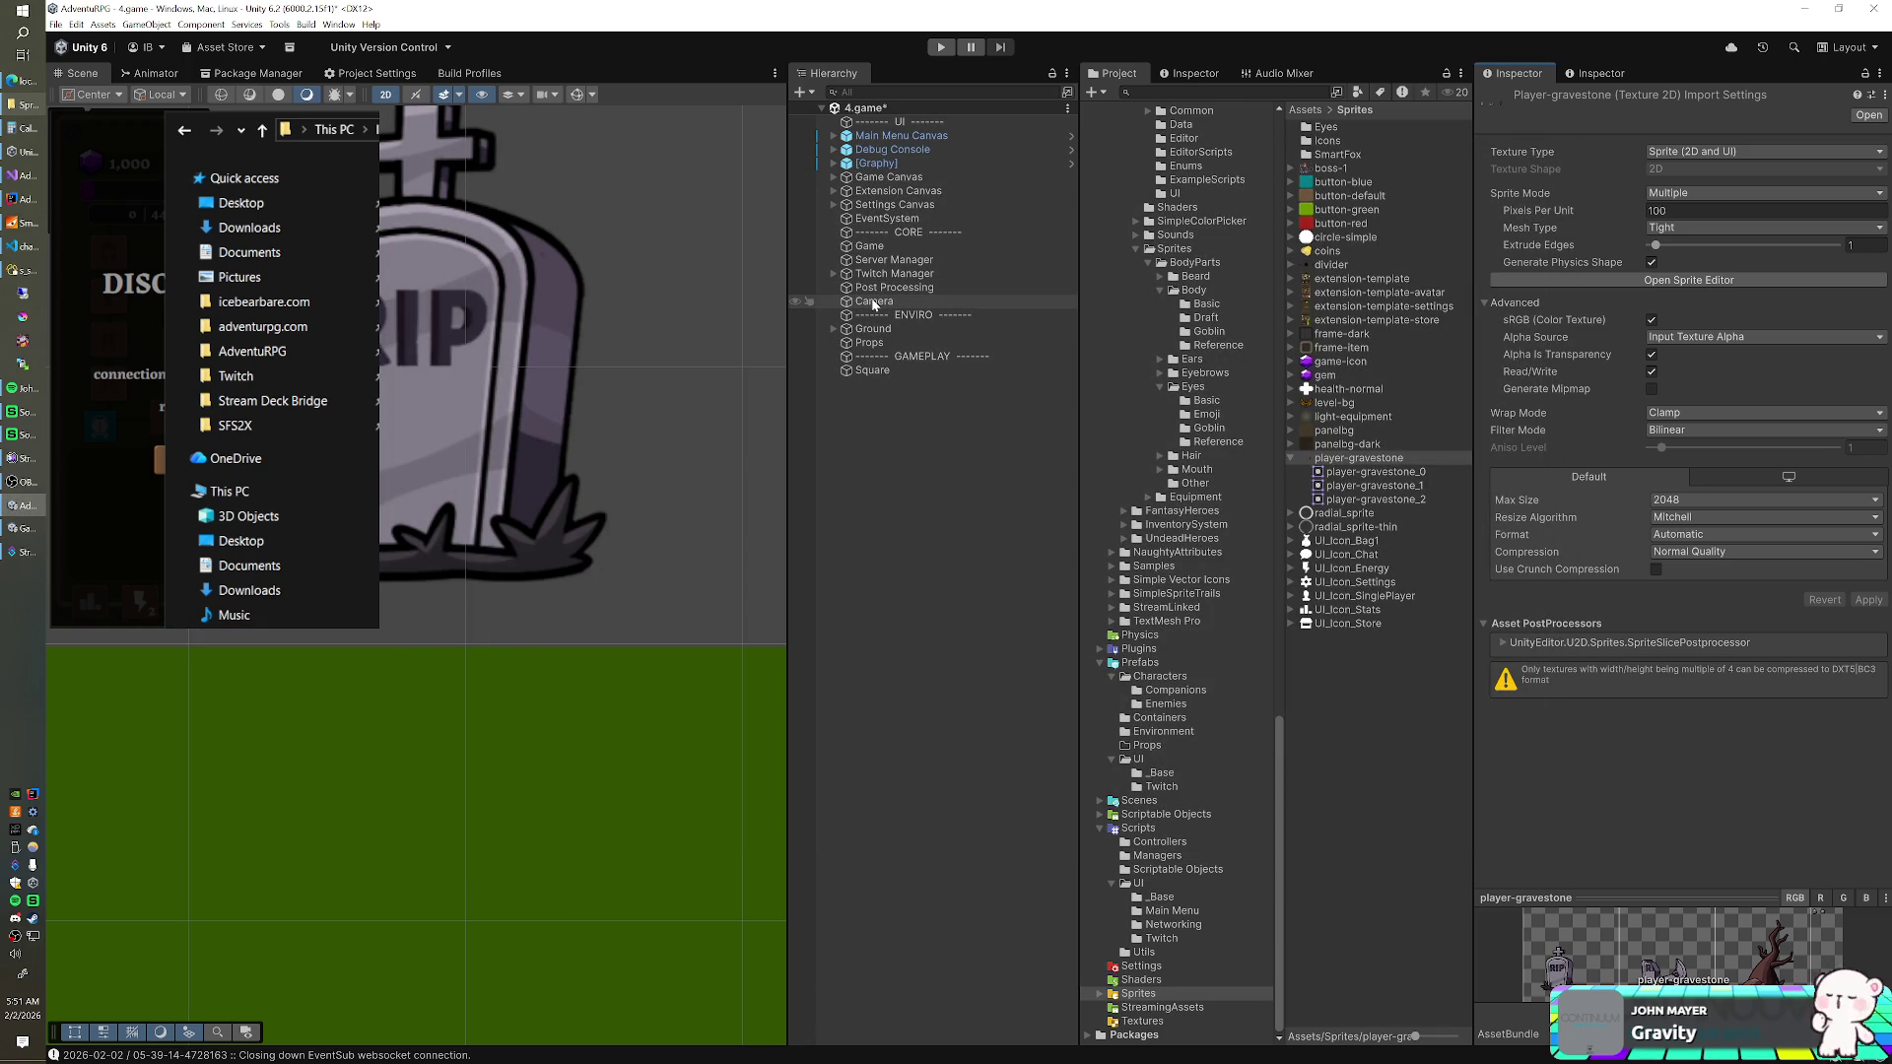
- Set the Square's position X and Y to 0
{"action": "left_click", "coordinate": [872, 370]}
{"action": "left_click", "coordinate": [1690, 165]}
{"action": "type", "text": "0"}
{"action": "key", "text": "Tab"}
{"action": "type", "text": "0"}
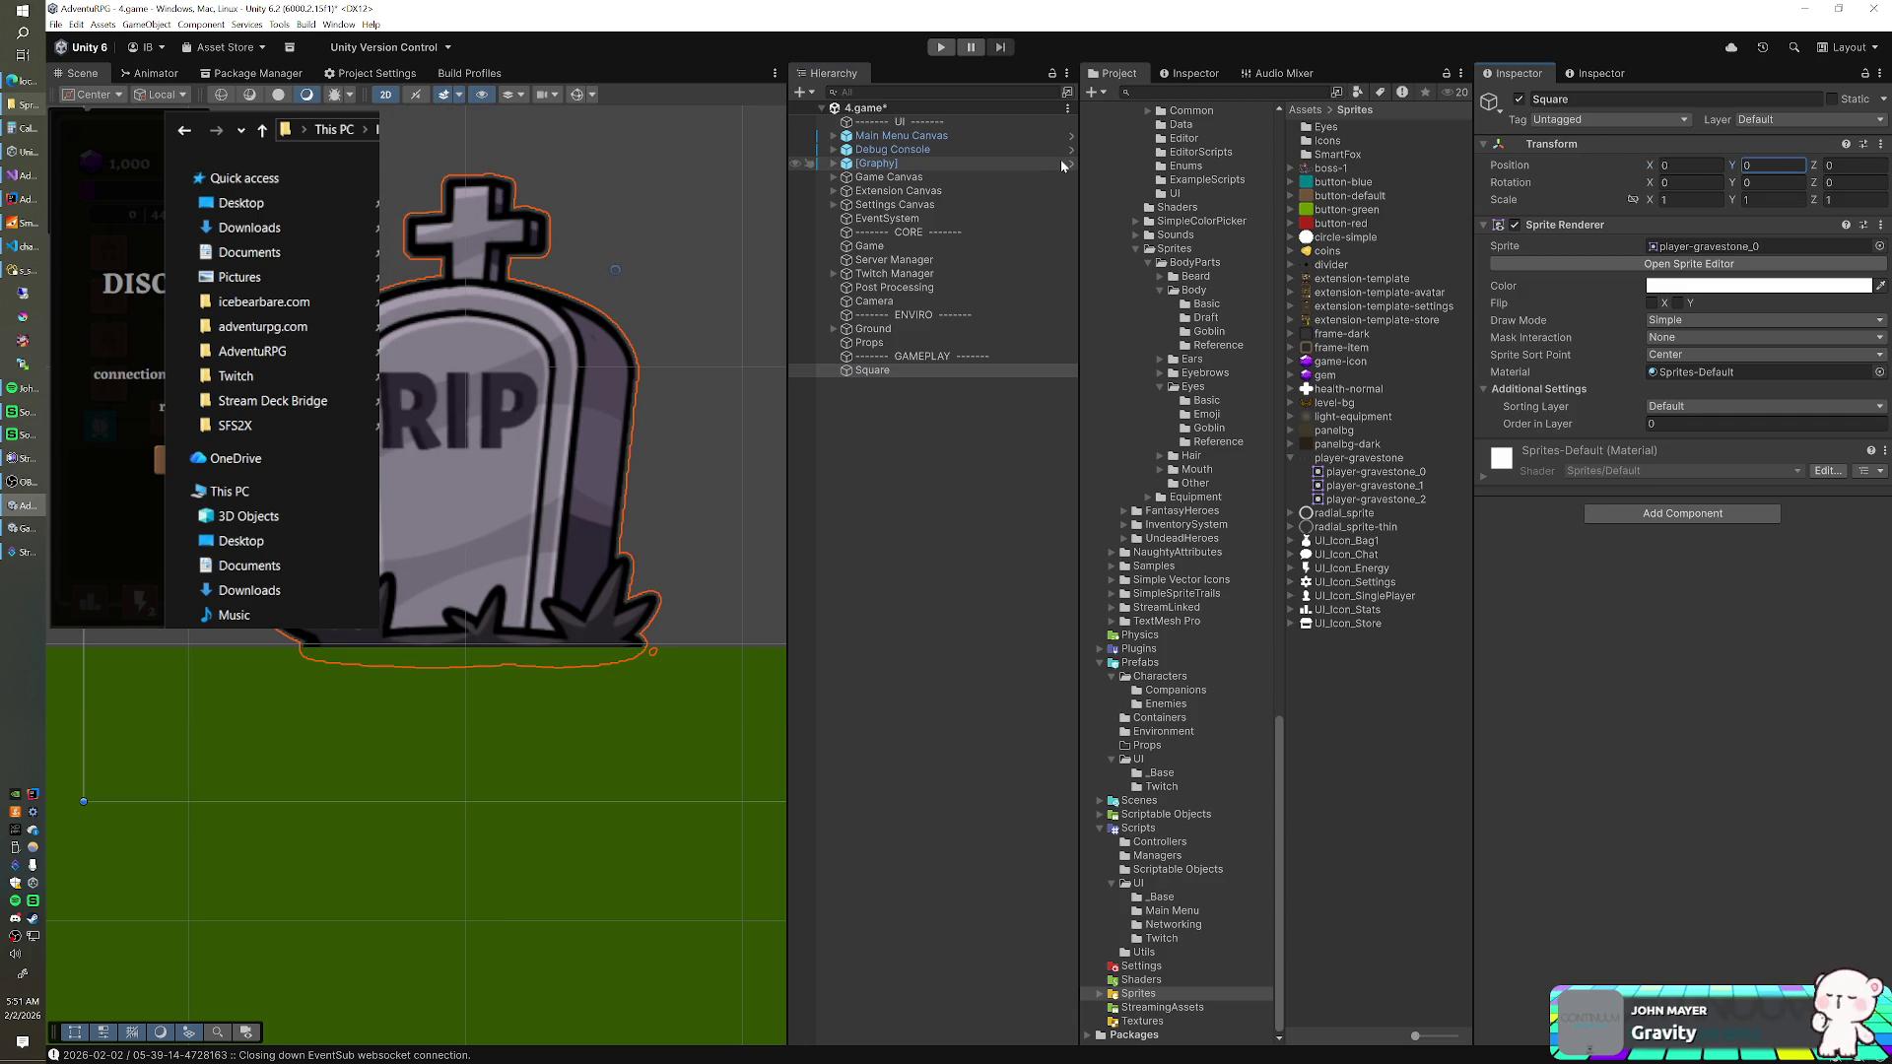
- Raise the player-gravestone sprite's pivot slightly in the Sprite Editor and apply
{"action": "left_click", "coordinate": [1383, 459]}
{"action": "left_click", "coordinate": [1710, 280]}
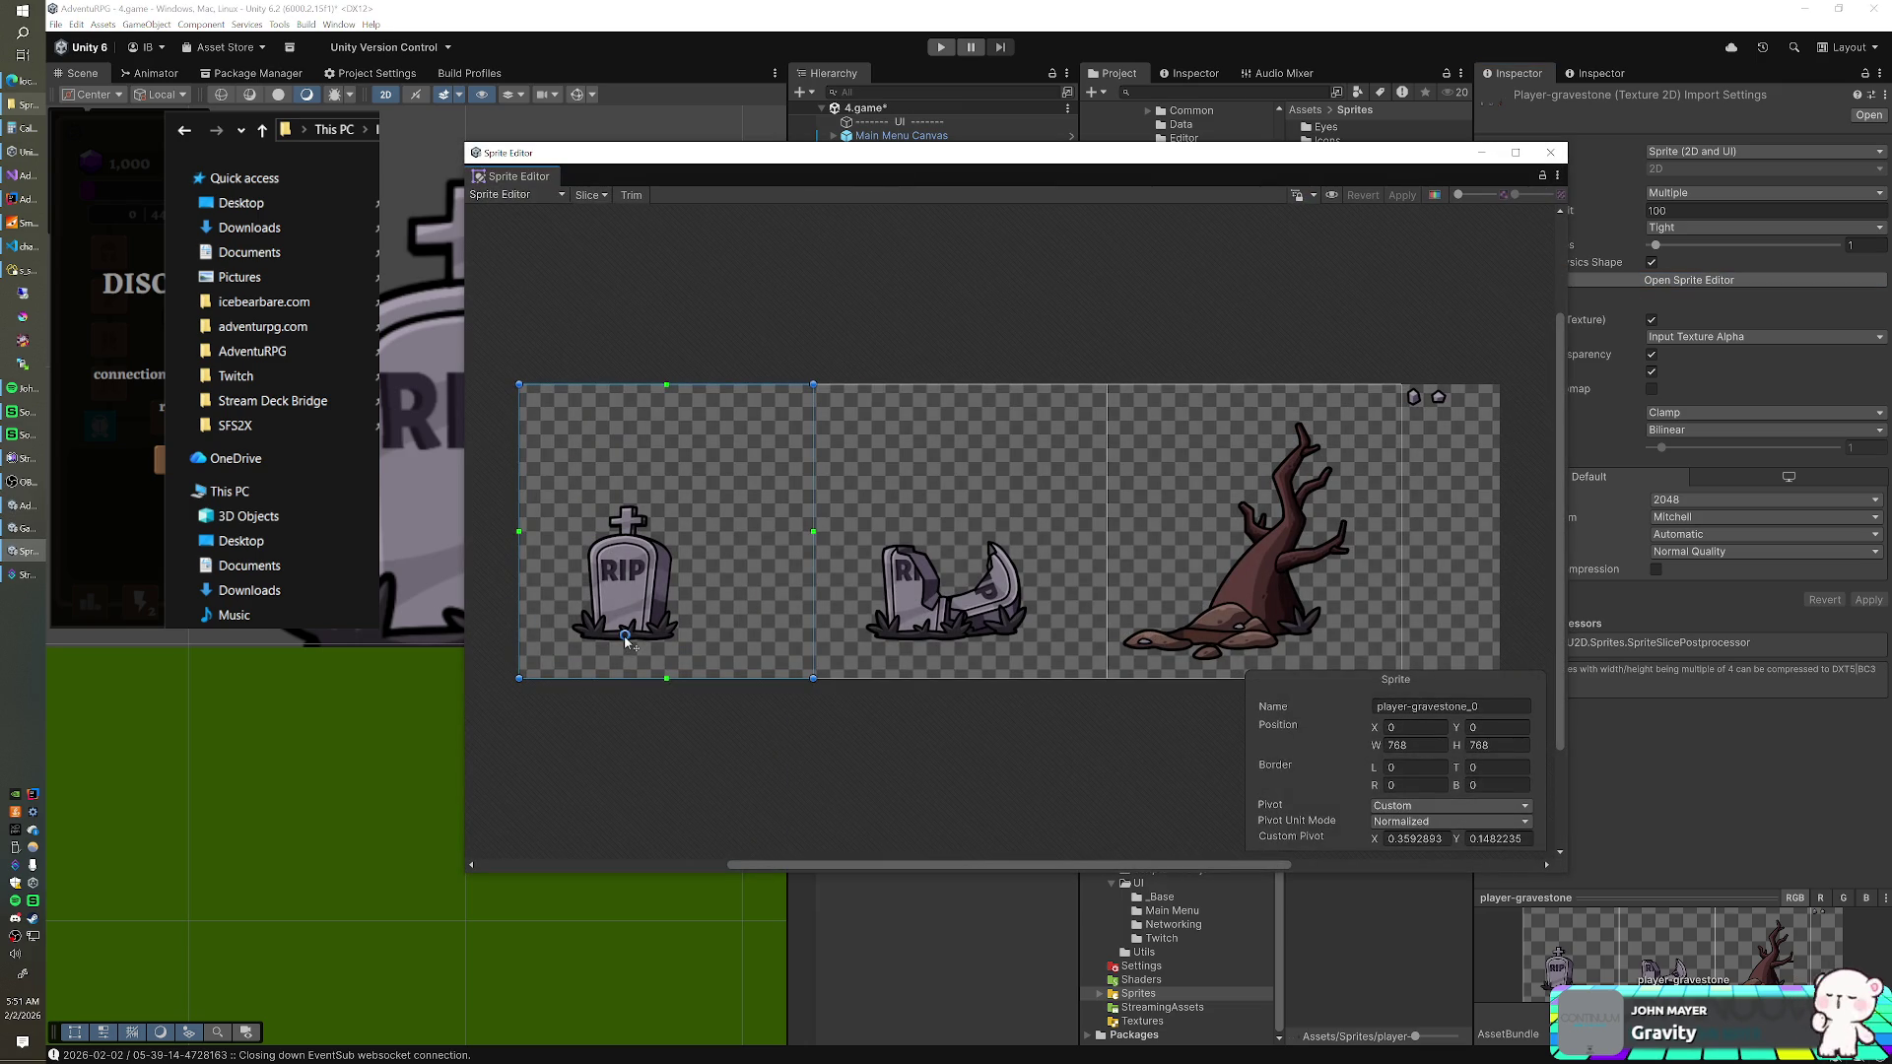
{"action": "left_click_drag", "start_coordinate": [624, 636], "coordinate": [625, 632]}
{"action": "left_click", "coordinate": [1394, 196]}
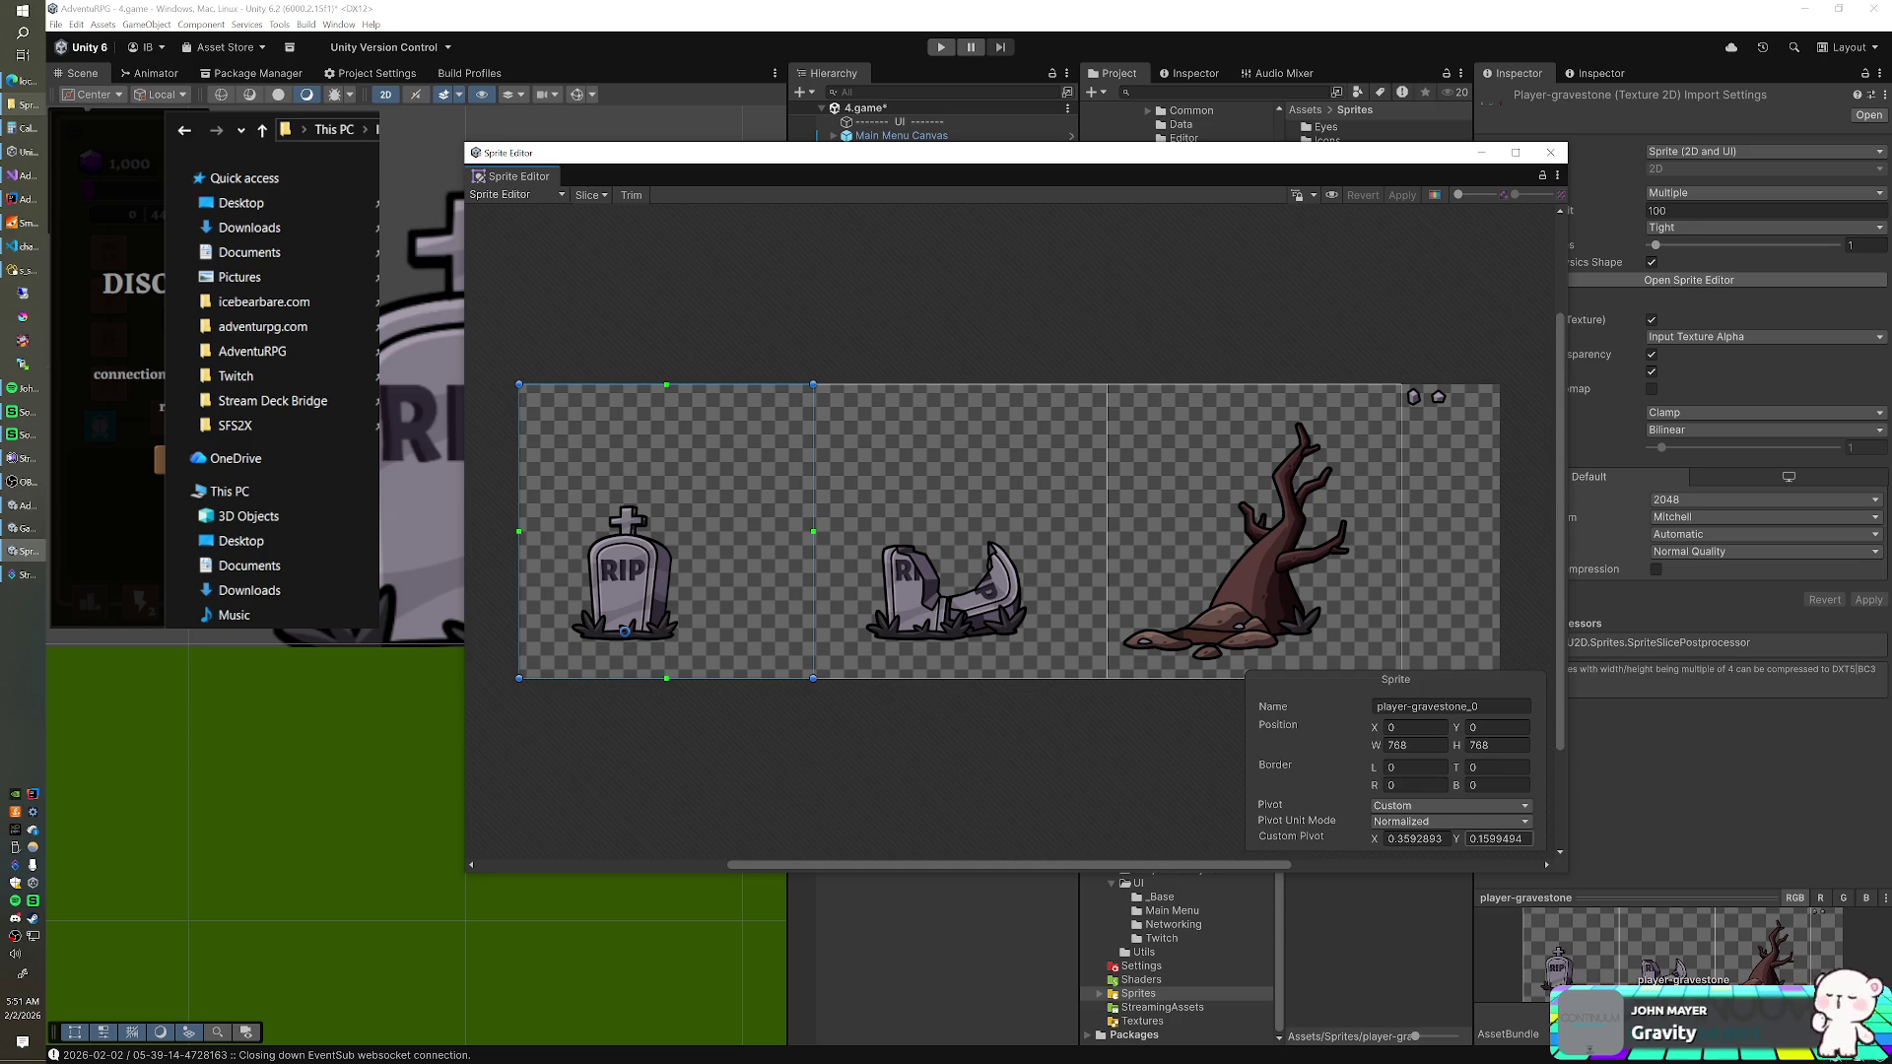
- Set the sprite's custom pivot Y to exactly 0.15 and apply it
{"action": "left_click_drag", "start_coordinate": [1489, 839], "coordinate": [1523, 839]}
{"action": "type", "text": "75"}
{"action": "left_click_drag", "start_coordinate": [1482, 839], "coordinate": [1496, 839]}
{"action": "type", "text": "25"}
{"action": "key", "text": "BackSpace"}
{"action": "key", "text": "BackSpace"}
{"action": "type", "text": "4"}
{"action": "key", "text": "BackSpace"}
{"action": "type", "text": "5"}
{"action": "left_click", "coordinate": [1402, 195]}
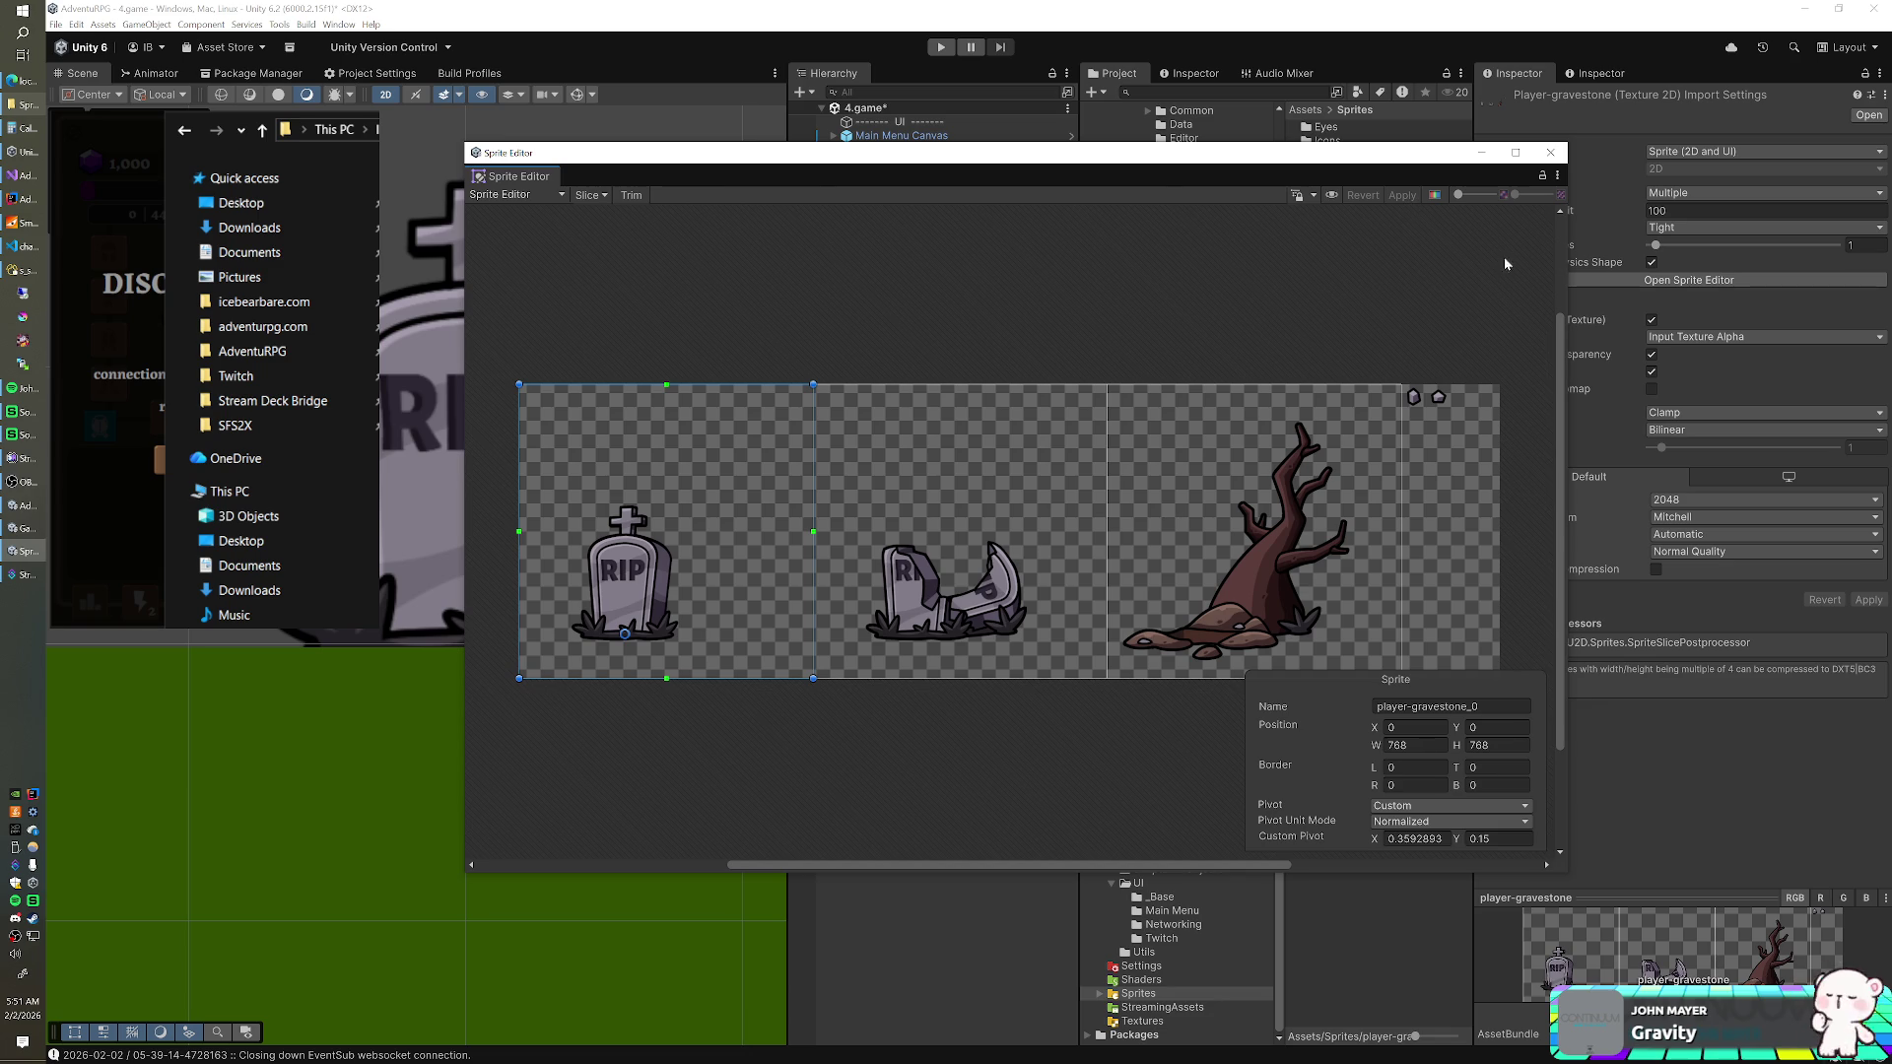
{"action": "left_click", "coordinate": [1550, 152]}
{"action": "left_click", "coordinate": [872, 370]}
{"action": "scroll", "coordinate": [603, 452], "scroll_direction": "down", "scroll_amount": 5}
{"action": "scroll", "coordinate": [601, 495], "scroll_direction": "down", "scroll_amount": 1}
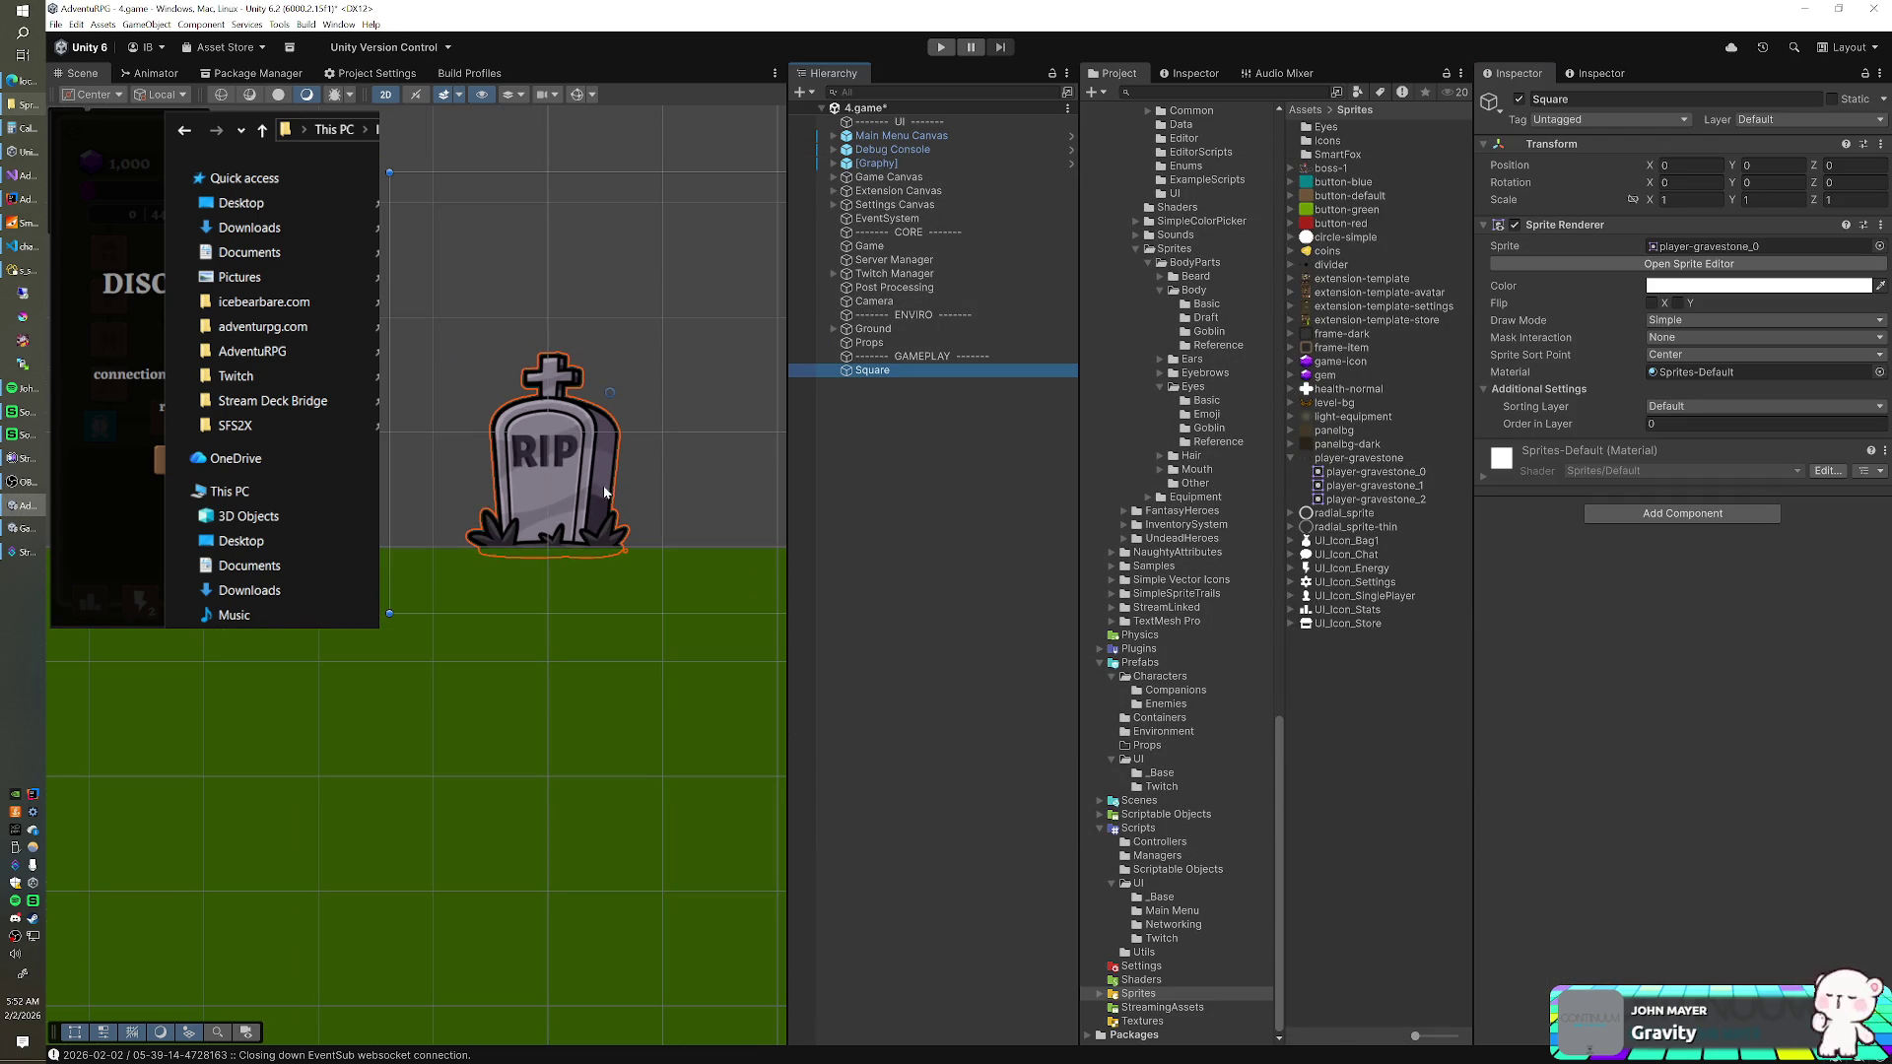
- Scale the Square to X 0.38886, Y 0.3471975, with Scale Z set to 1
{"action": "left_click_drag", "start_coordinate": [877, 356], "coordinate": [861, 373]}
{"action": "left_click", "coordinate": [860, 373]}
{"action": "key", "text": "w"}
{"action": "key", "text": "z"}
{"action": "left_click_drag", "start_coordinate": [545, 542], "coordinate": [522, 577]}
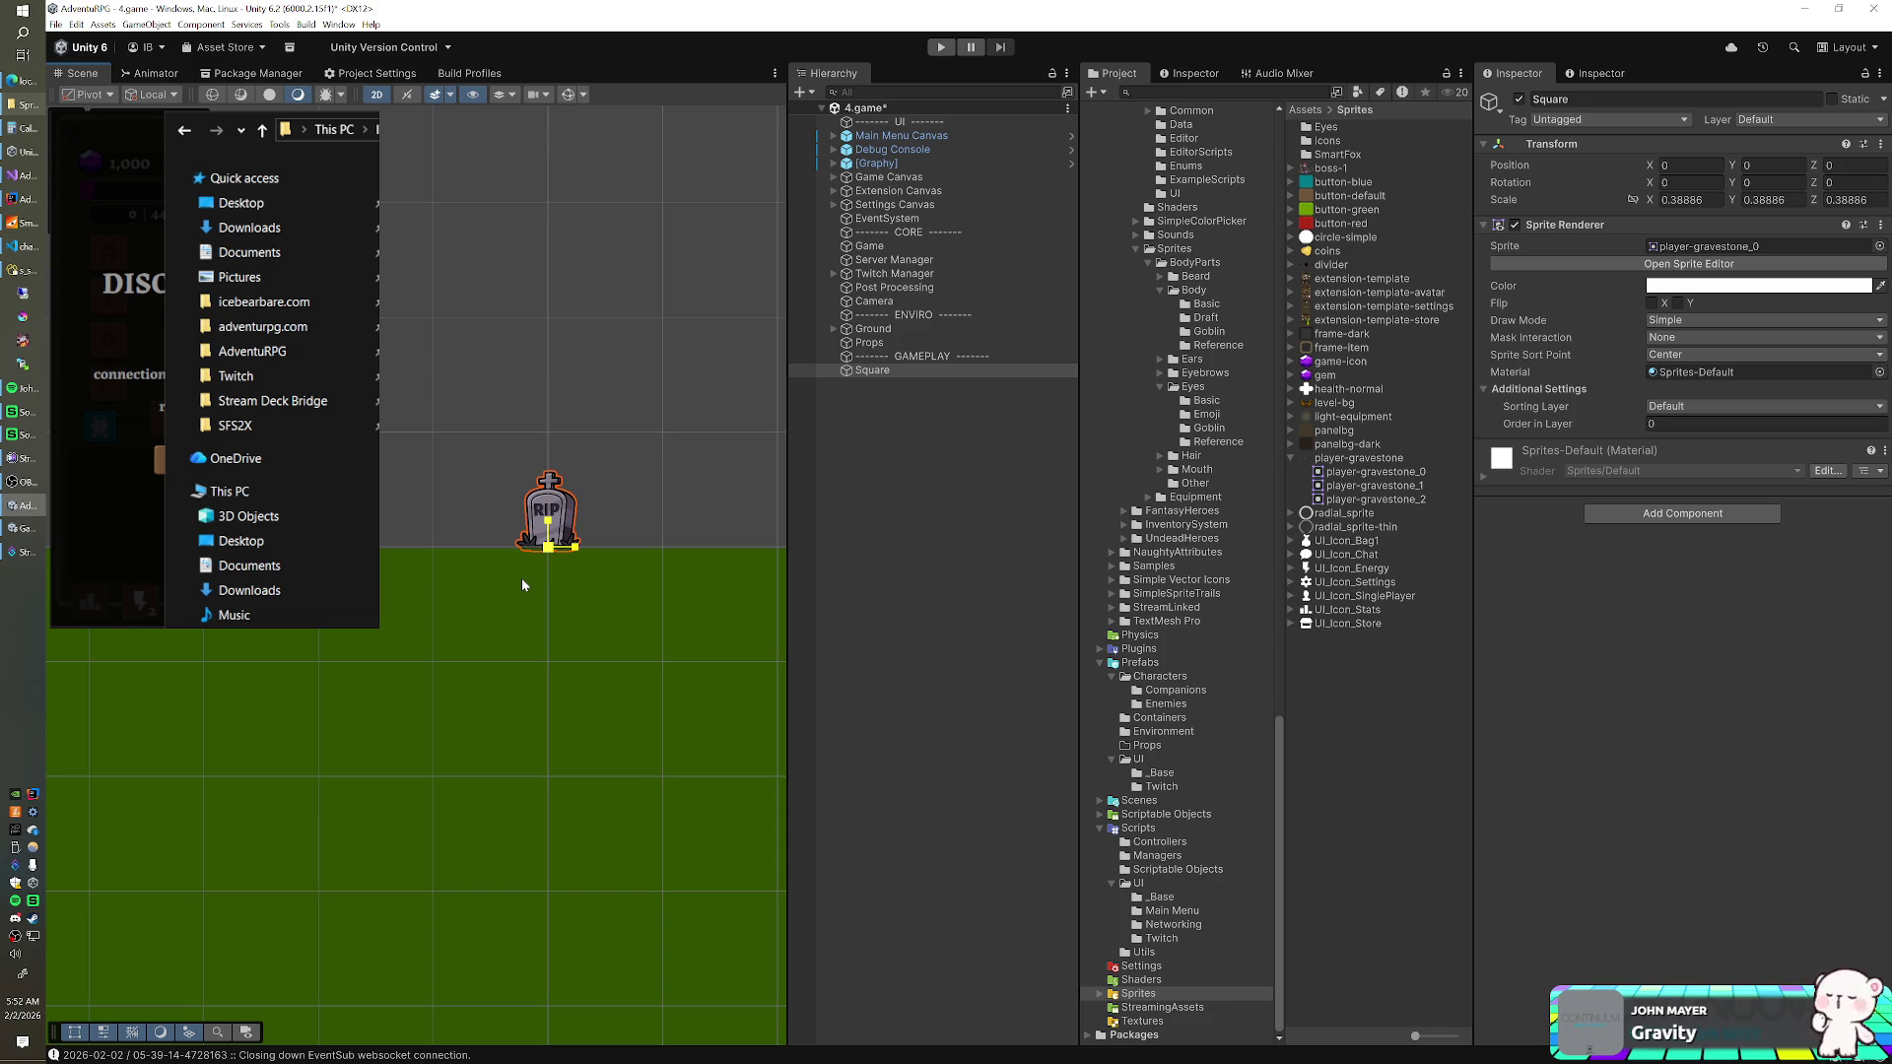
{"action": "key", "text": "w"}
{"action": "left_click", "coordinate": [1853, 200]}
{"action": "type", "text": "1"}
{"action": "left_click_drag", "start_coordinate": [552, 483], "coordinate": [549, 490]}
{"action": "left_click", "coordinate": [884, 370]}
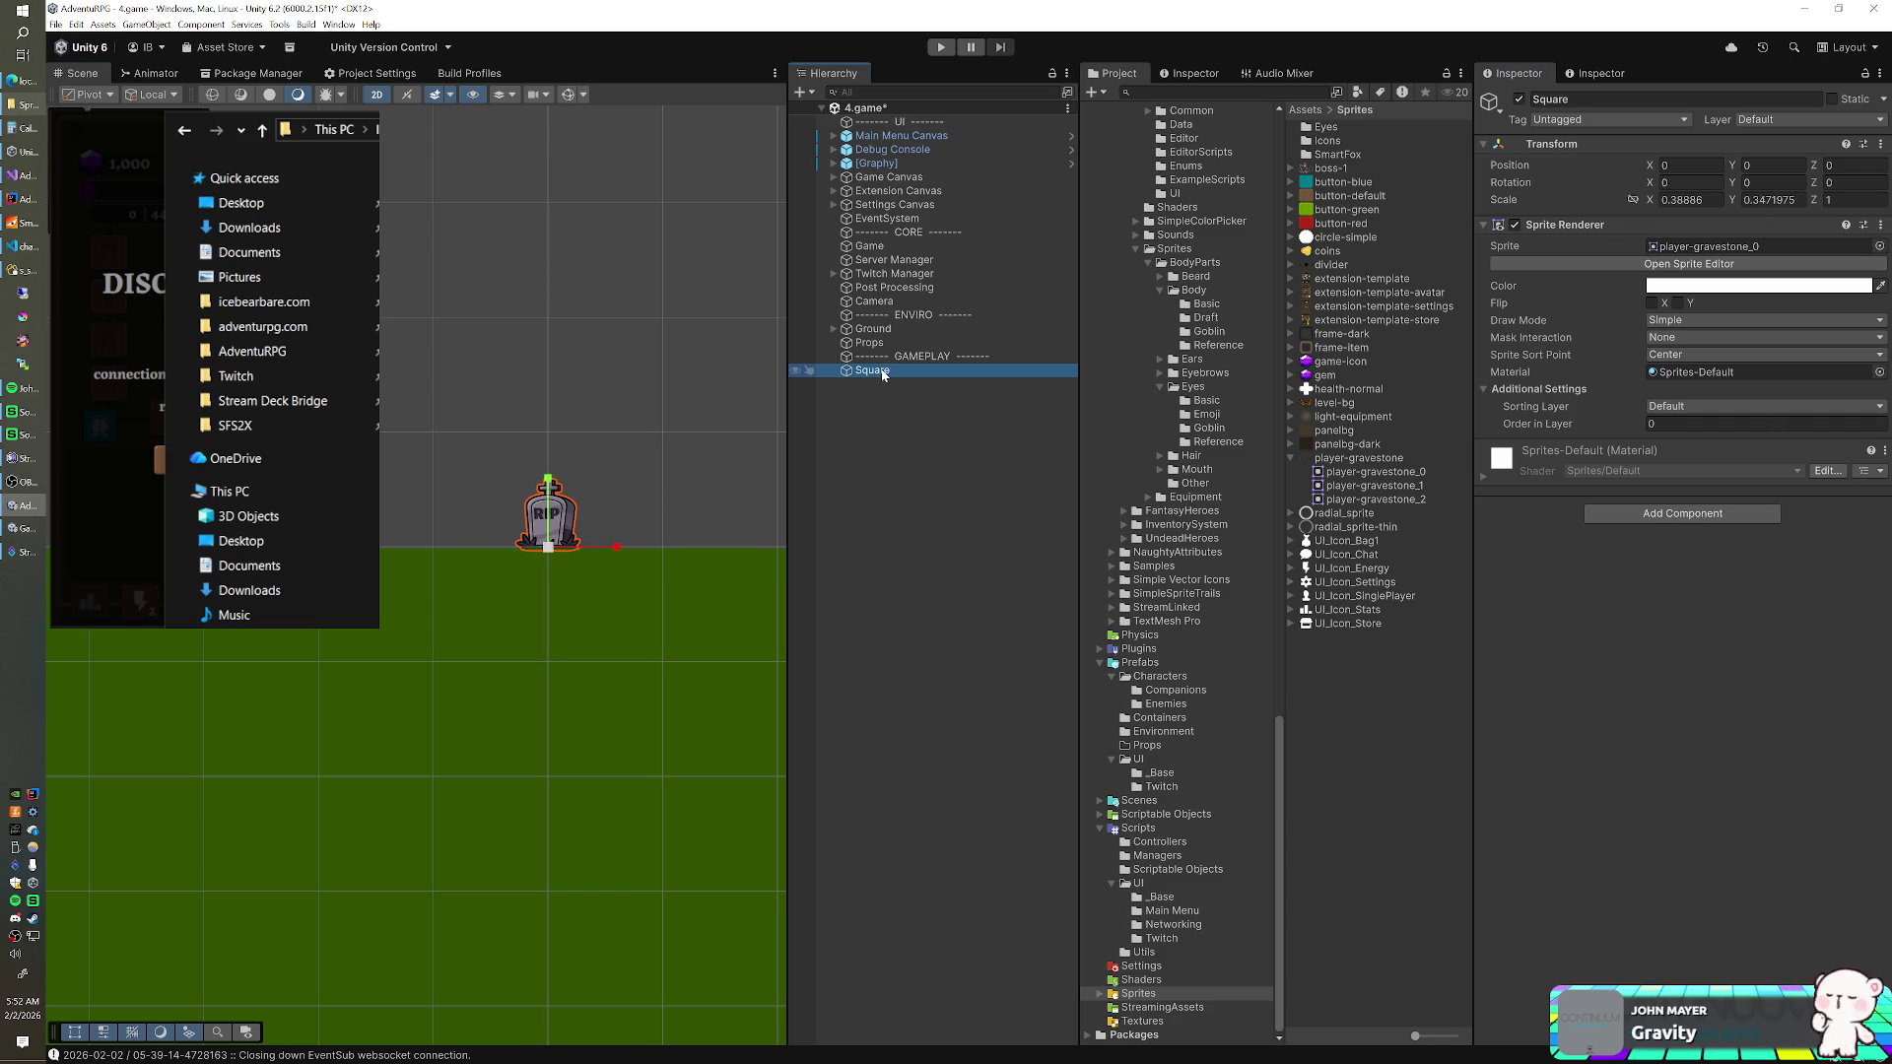
- Rename the Square 'Player Gravestone' and save it as a prefab in Prefabs/Environment/Props
{"action": "type", "text": "Plyer"}
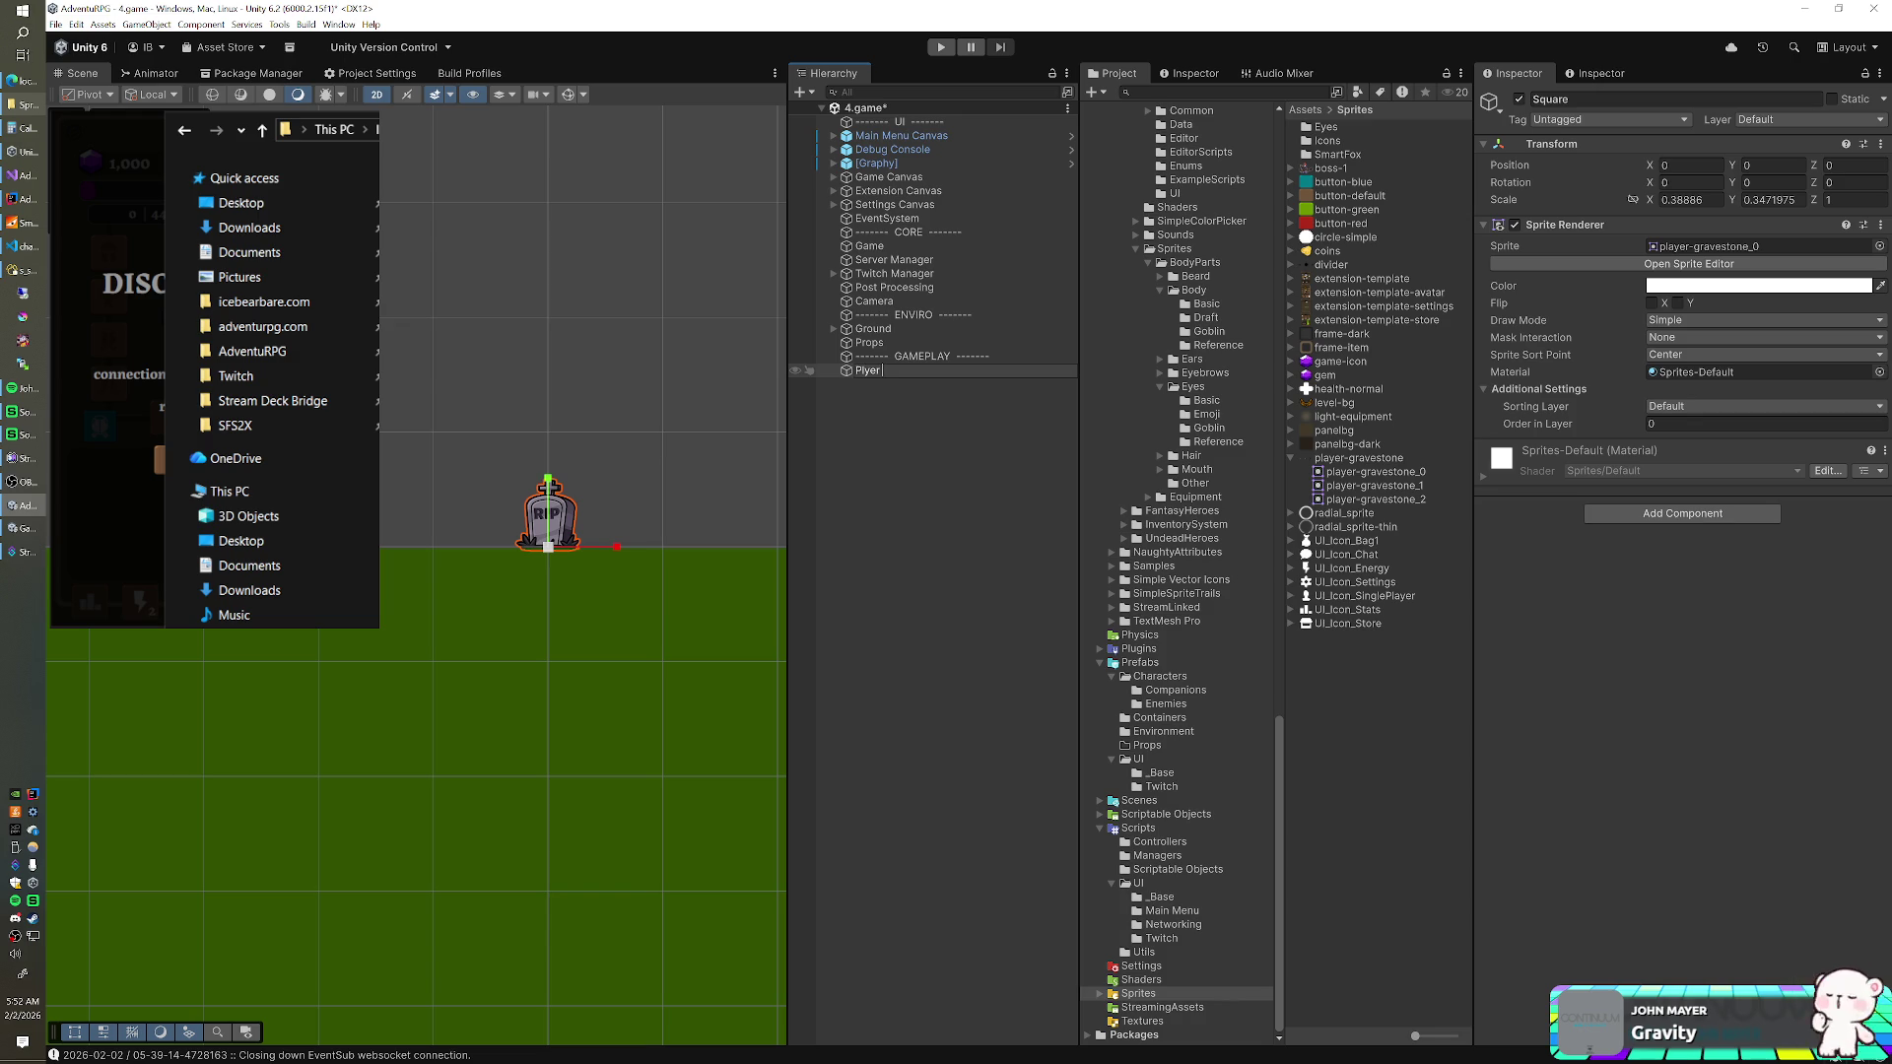
{"action": "type", "text": "yer Gravestone"}
{"action": "key", "text": "Return"}
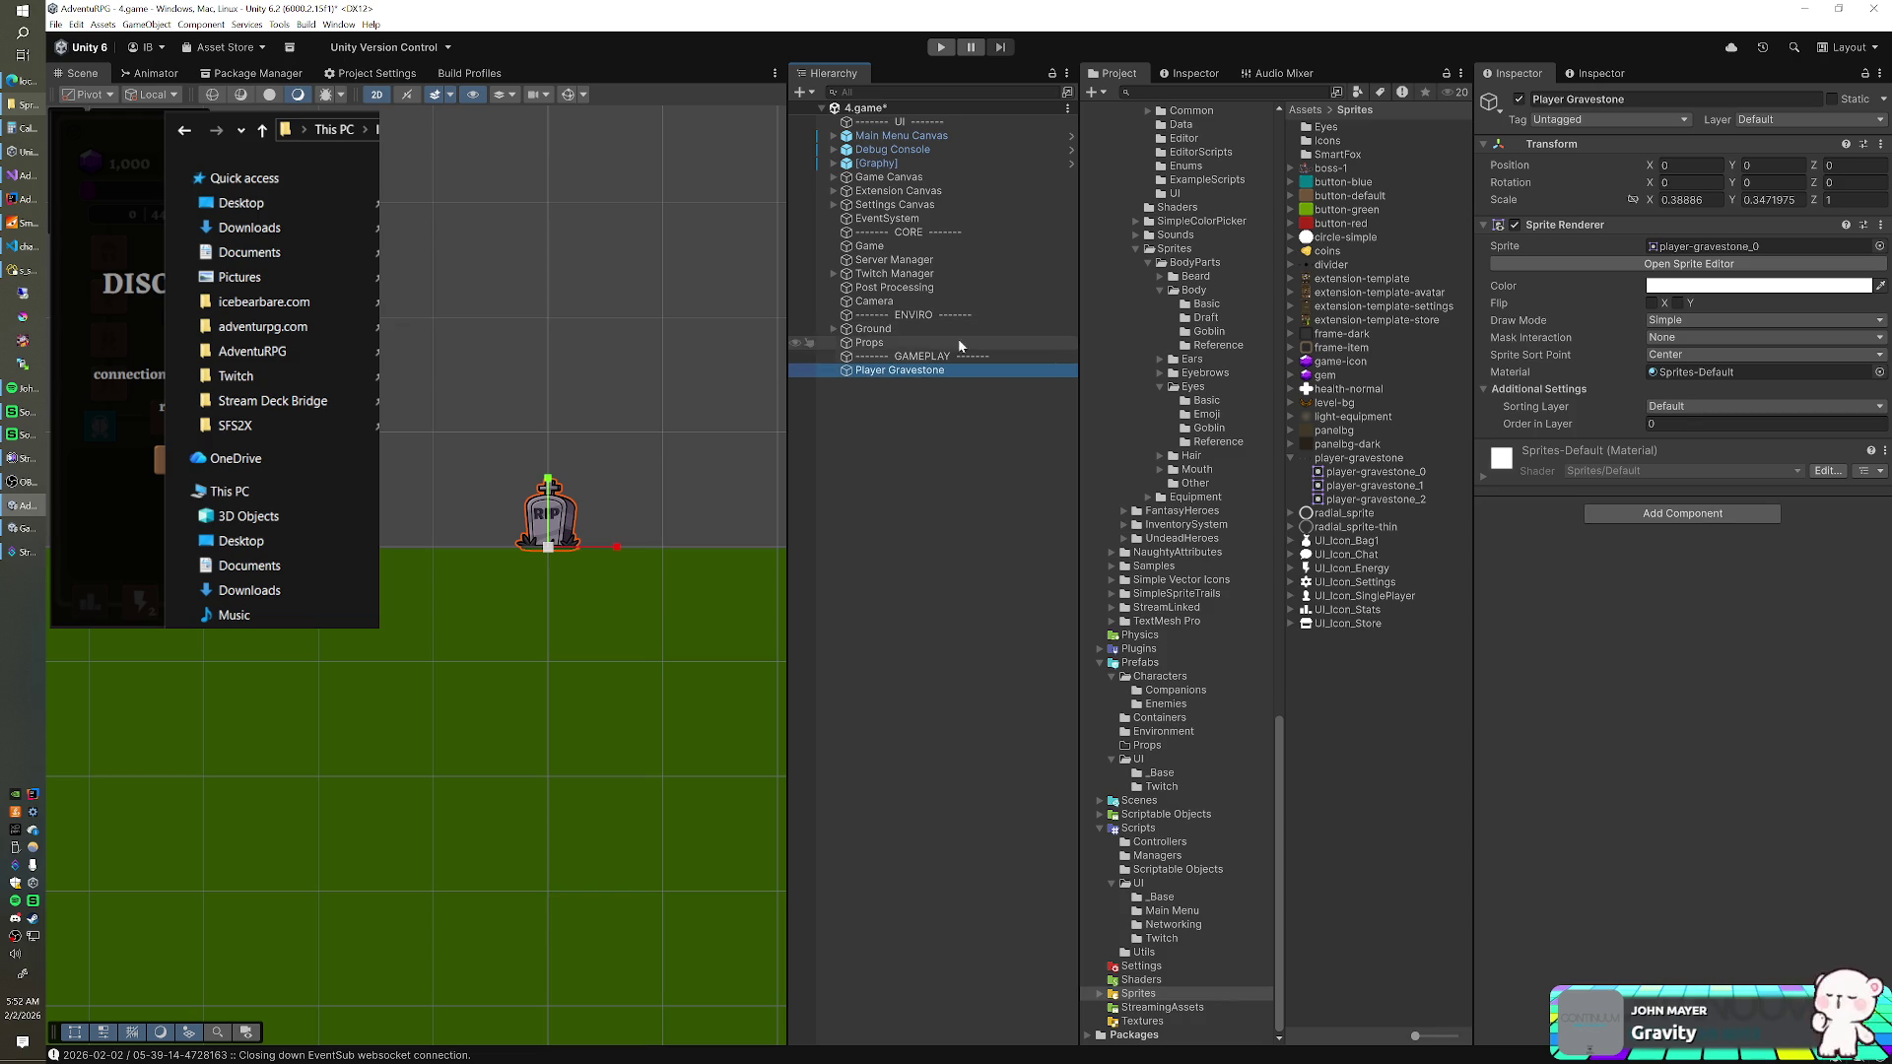
{"action": "scroll", "coordinate": [1203, 598], "scroll_direction": "up", "scroll_amount": 1}
{"action": "left_click", "coordinate": [1157, 714]}
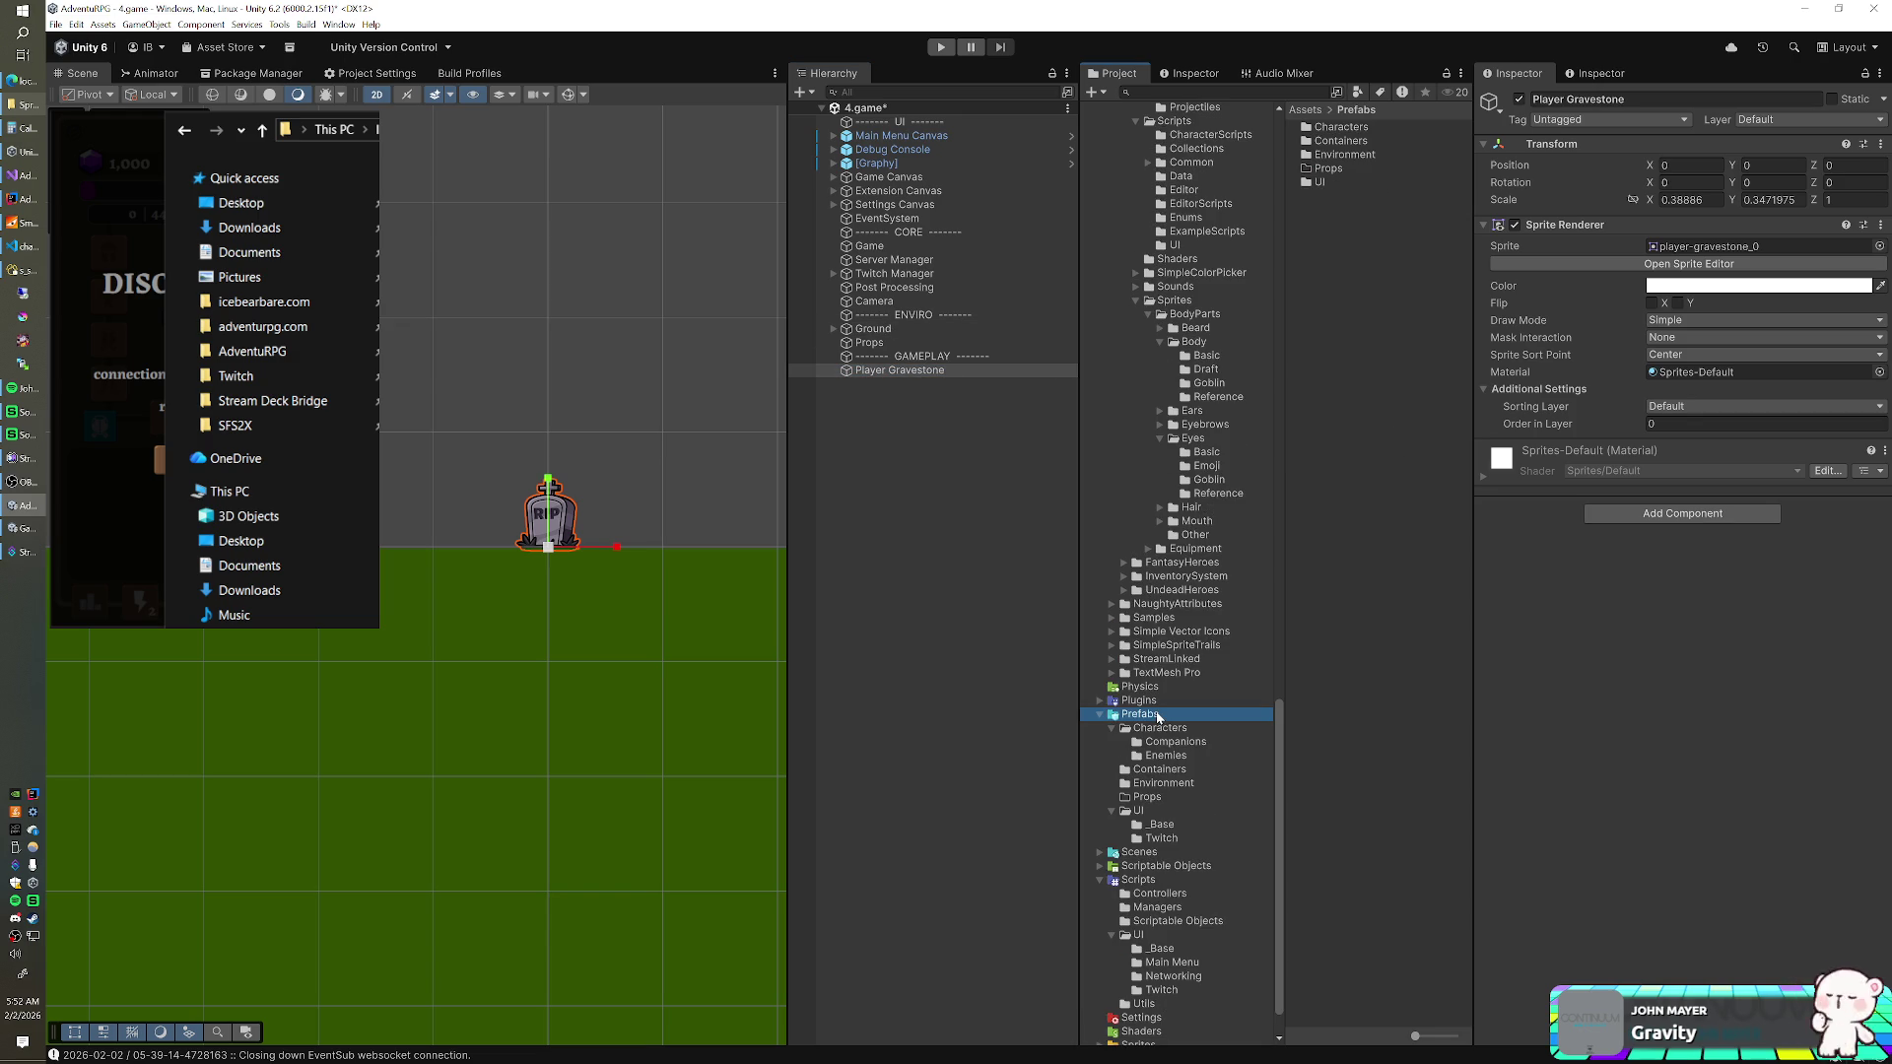
{"action": "left_click", "coordinate": [1153, 783]}
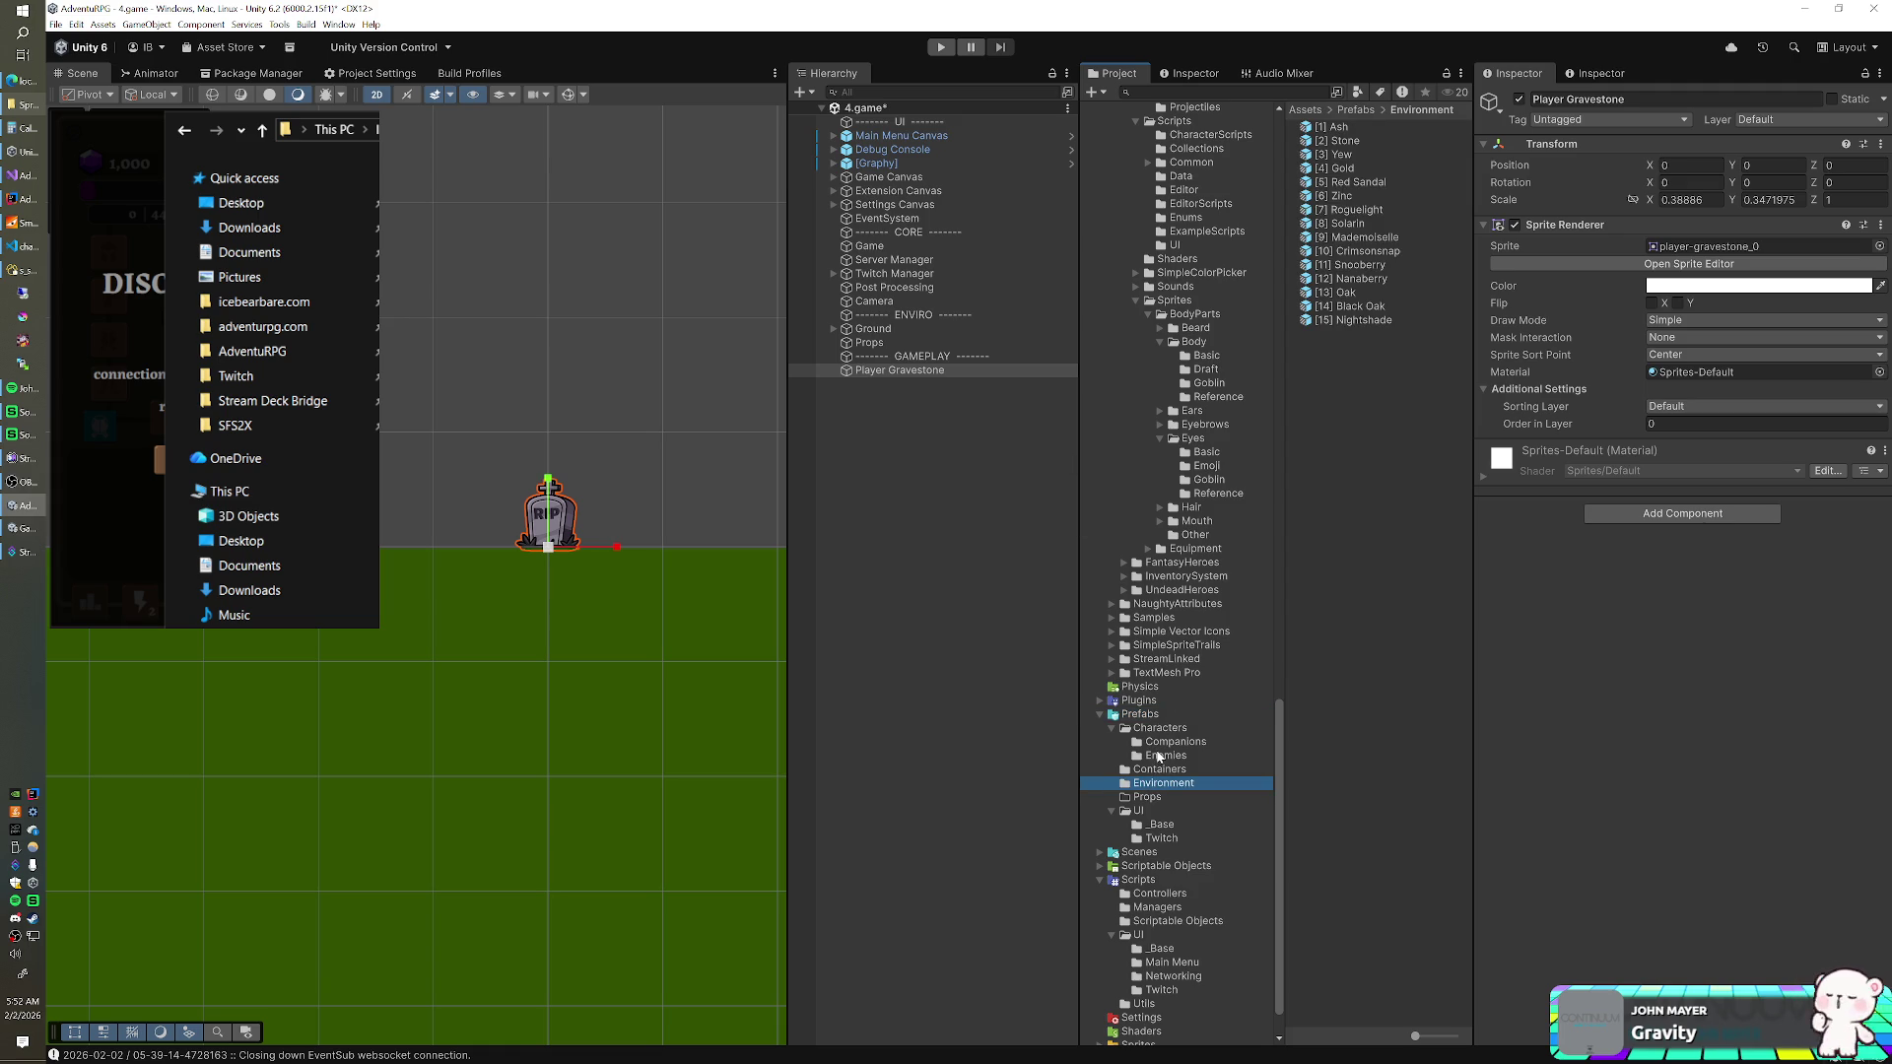
{"action": "left_click", "coordinate": [1149, 796]}
{"action": "left_click", "coordinate": [902, 373]}
{"action": "left_click_drag", "start_coordinate": [903, 373], "coordinate": [1340, 402]}
- Set the Player Gravestone's sorting layer to Environment
{"action": "left_click", "coordinate": [929, 373]}
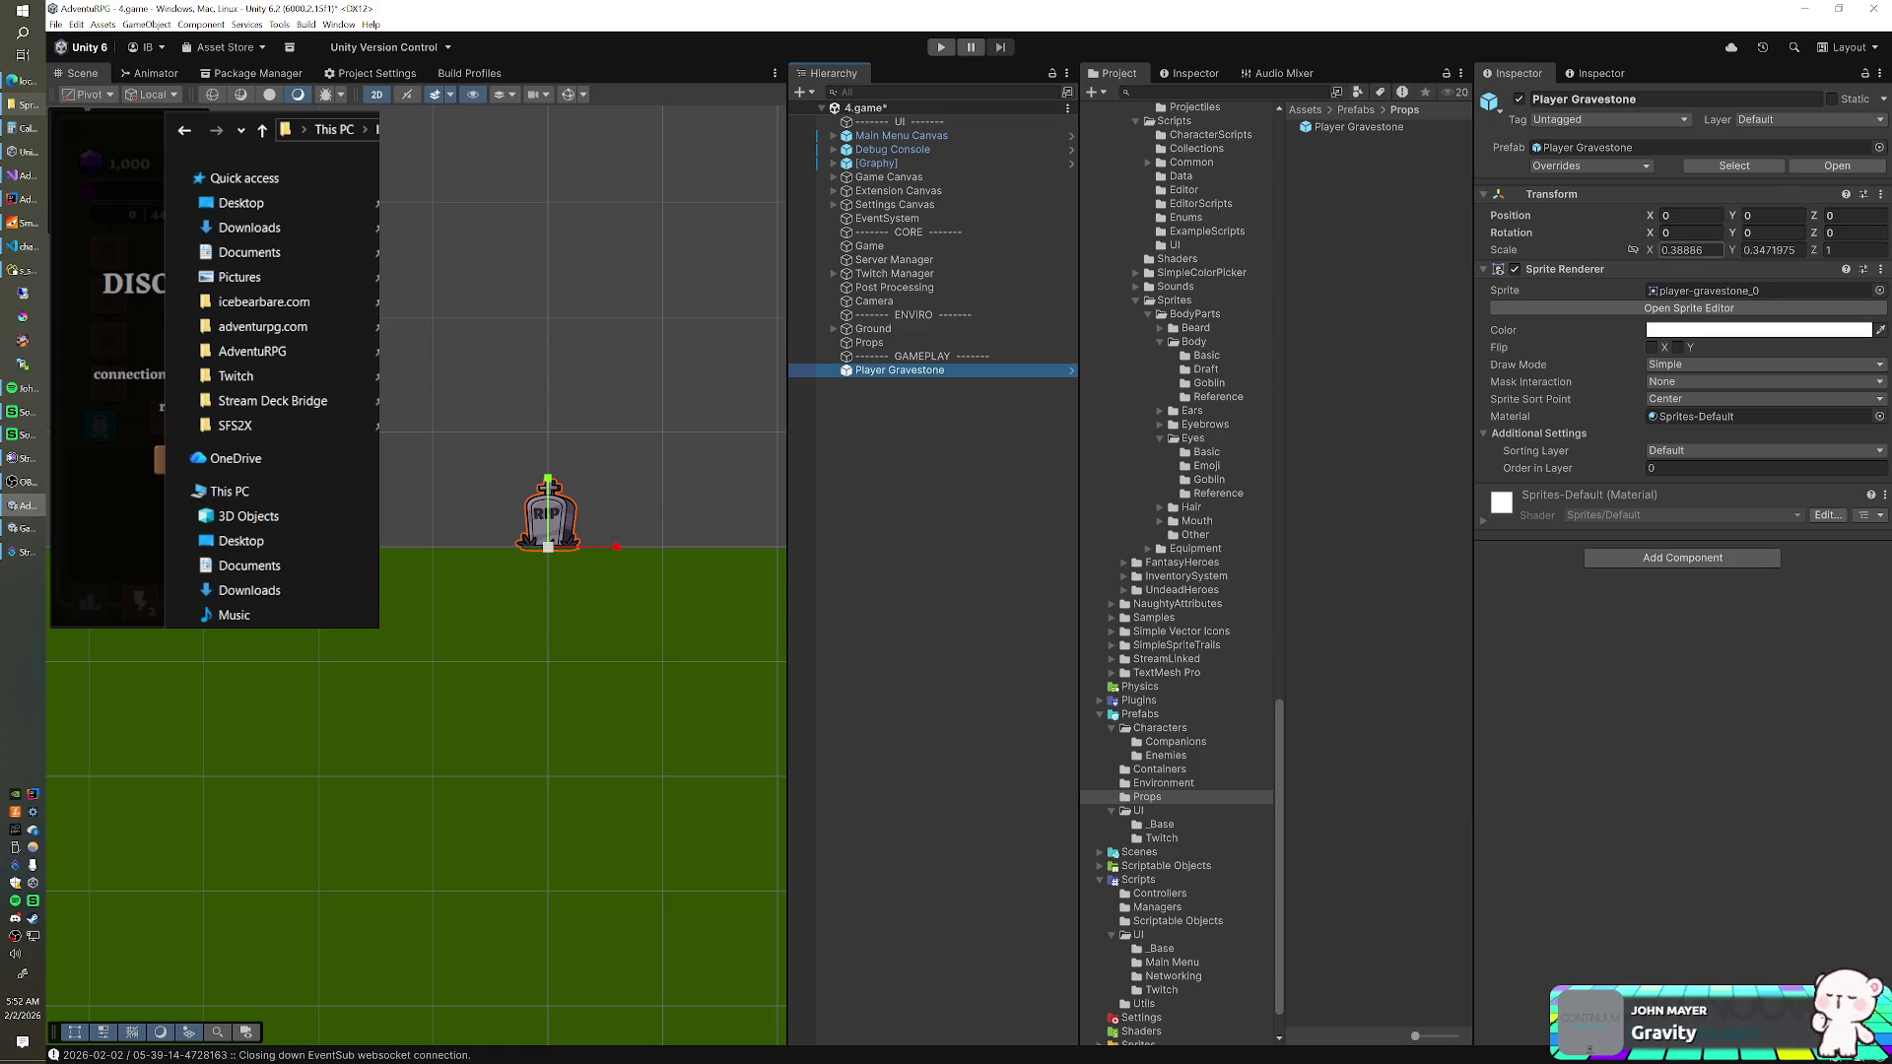
{"action": "left_click", "coordinate": [1673, 455]}
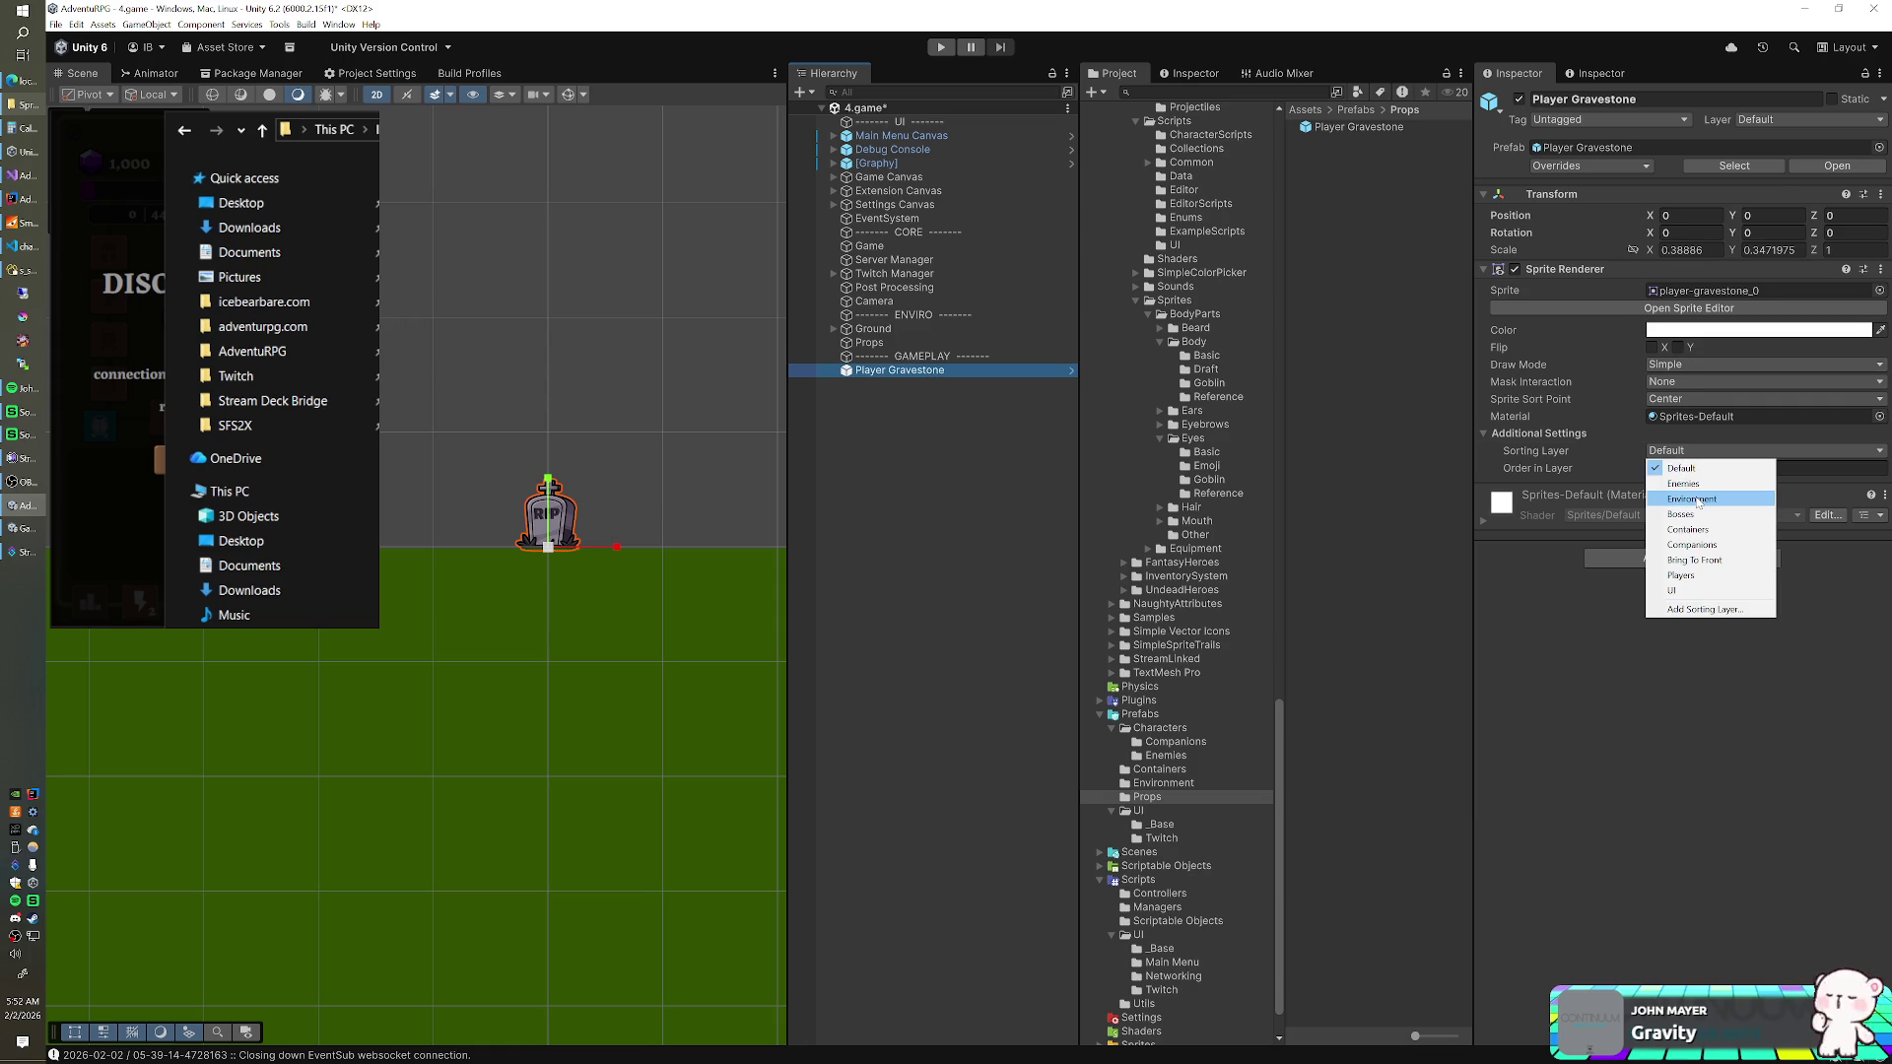
{"action": "left_click", "coordinate": [1697, 500]}
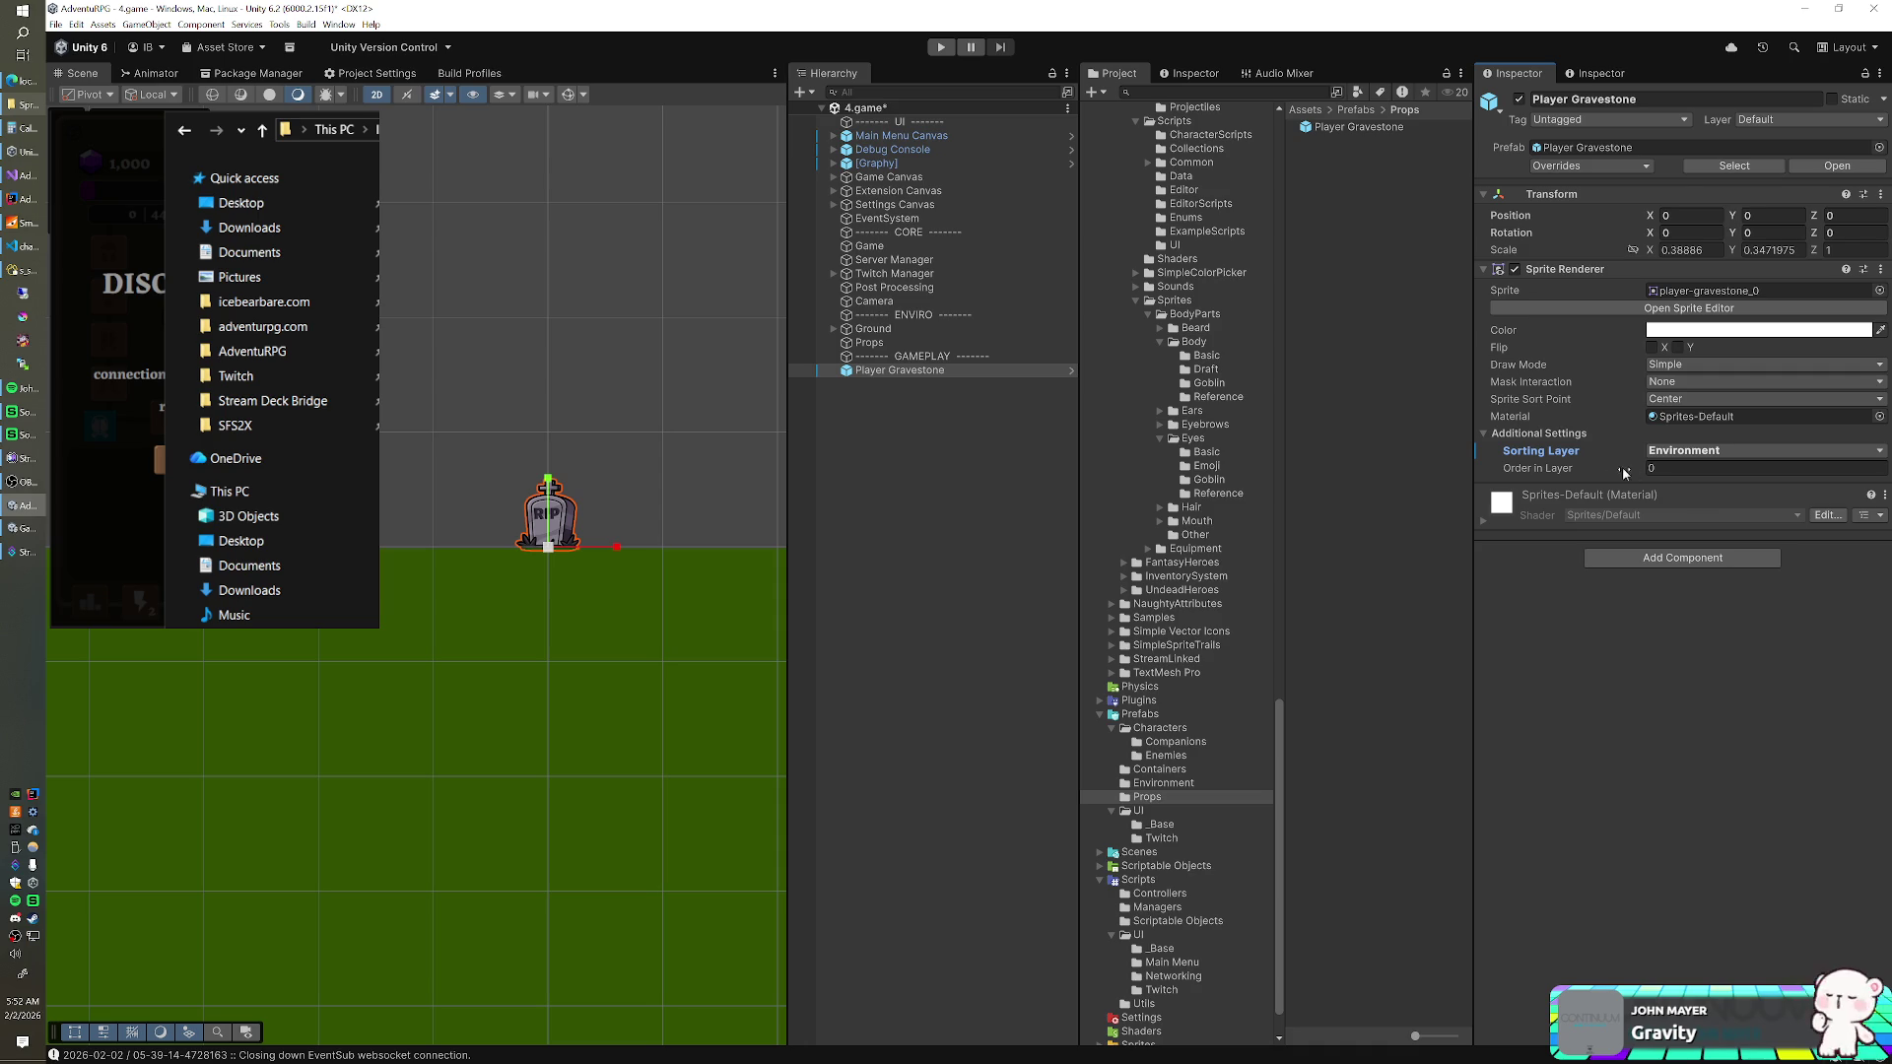
- Delete the Player Gravestone instance and open the Game object's SpawnManager script in Visual Studio
{"action": "left_click", "coordinate": [871, 371]}
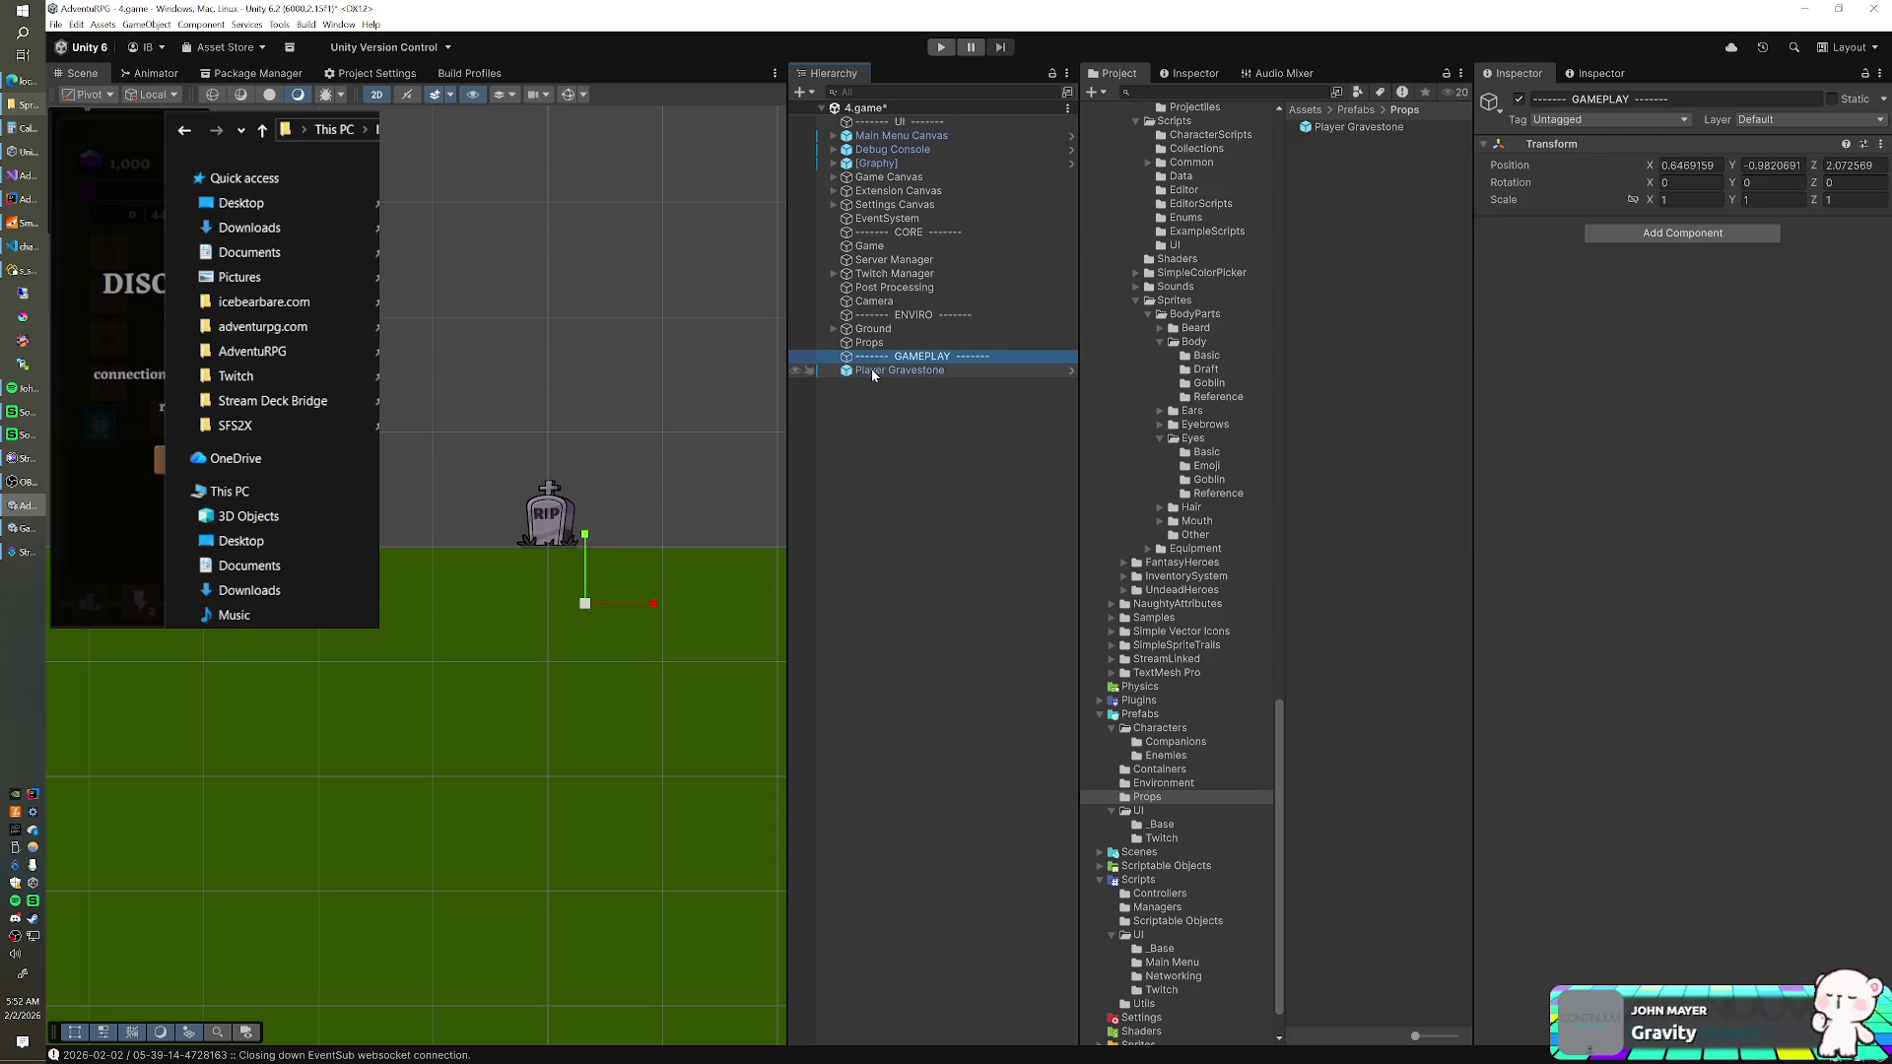
{"action": "key", "text": "Delete"}
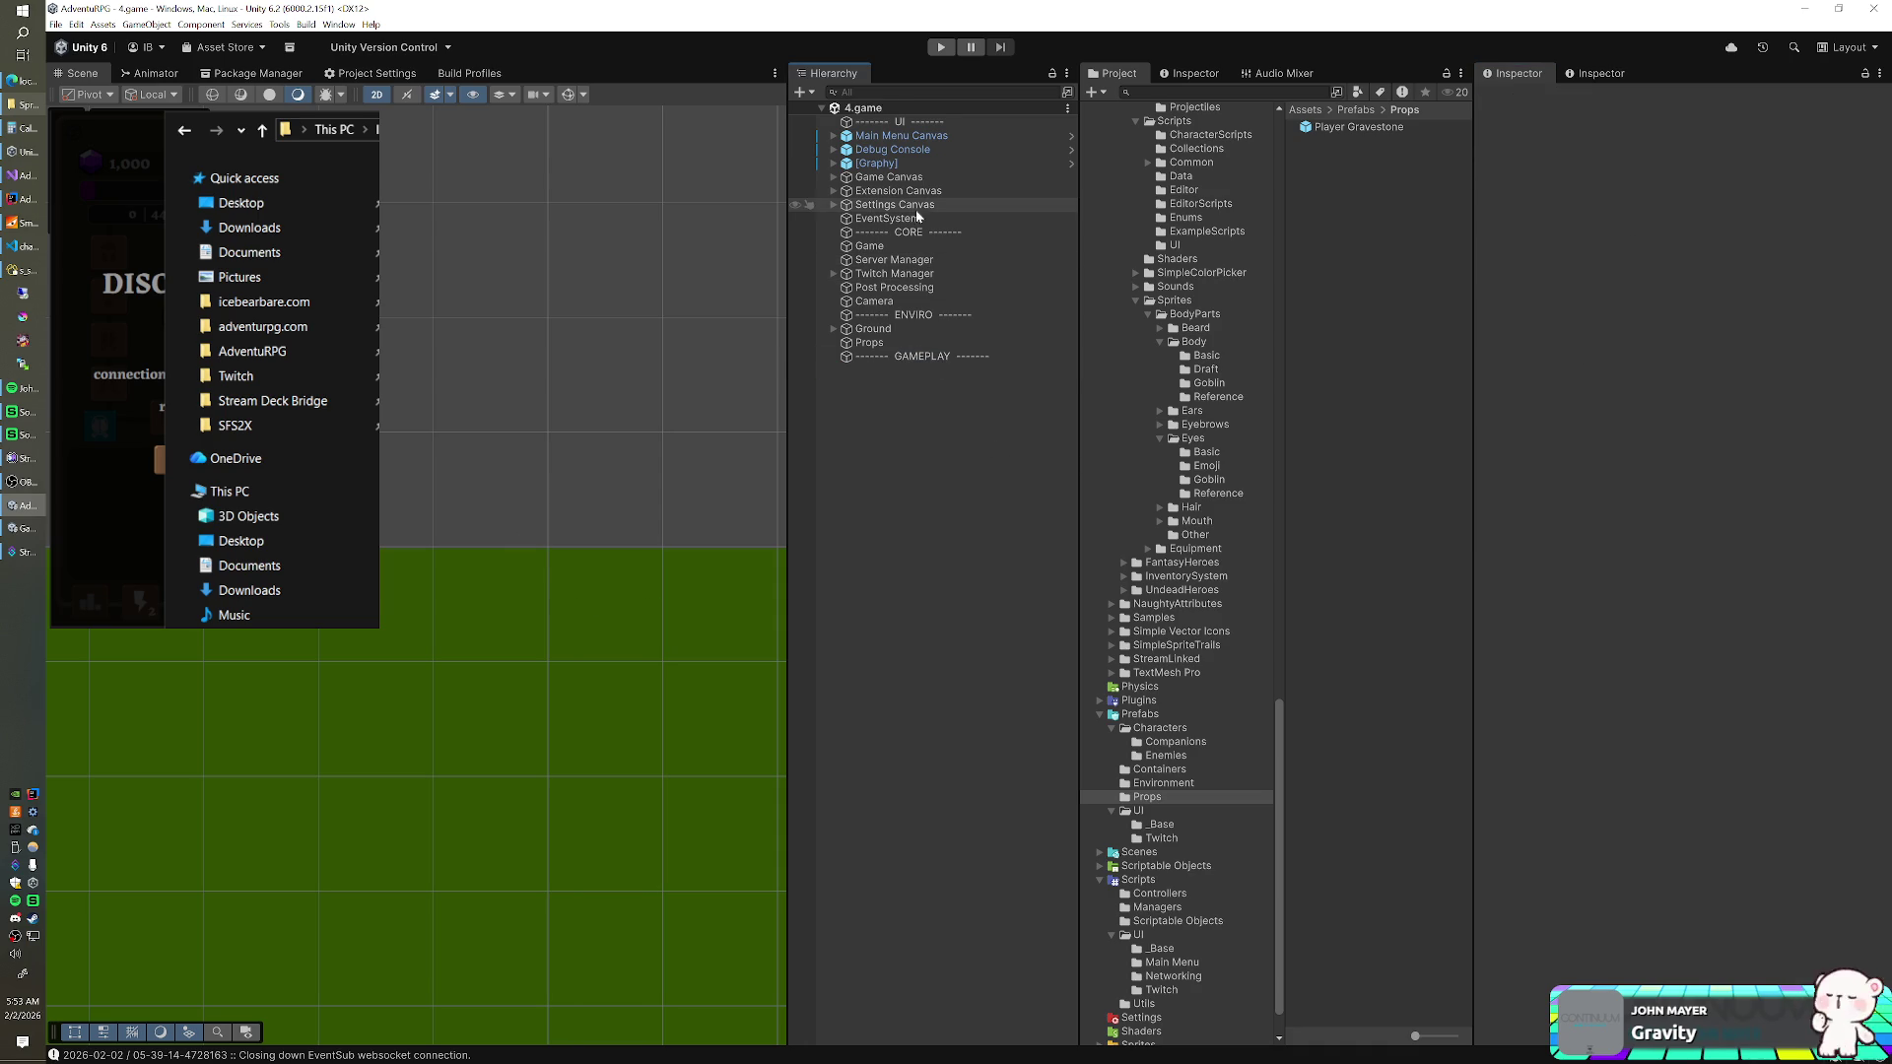
{"action": "left_click", "coordinate": [909, 246]}
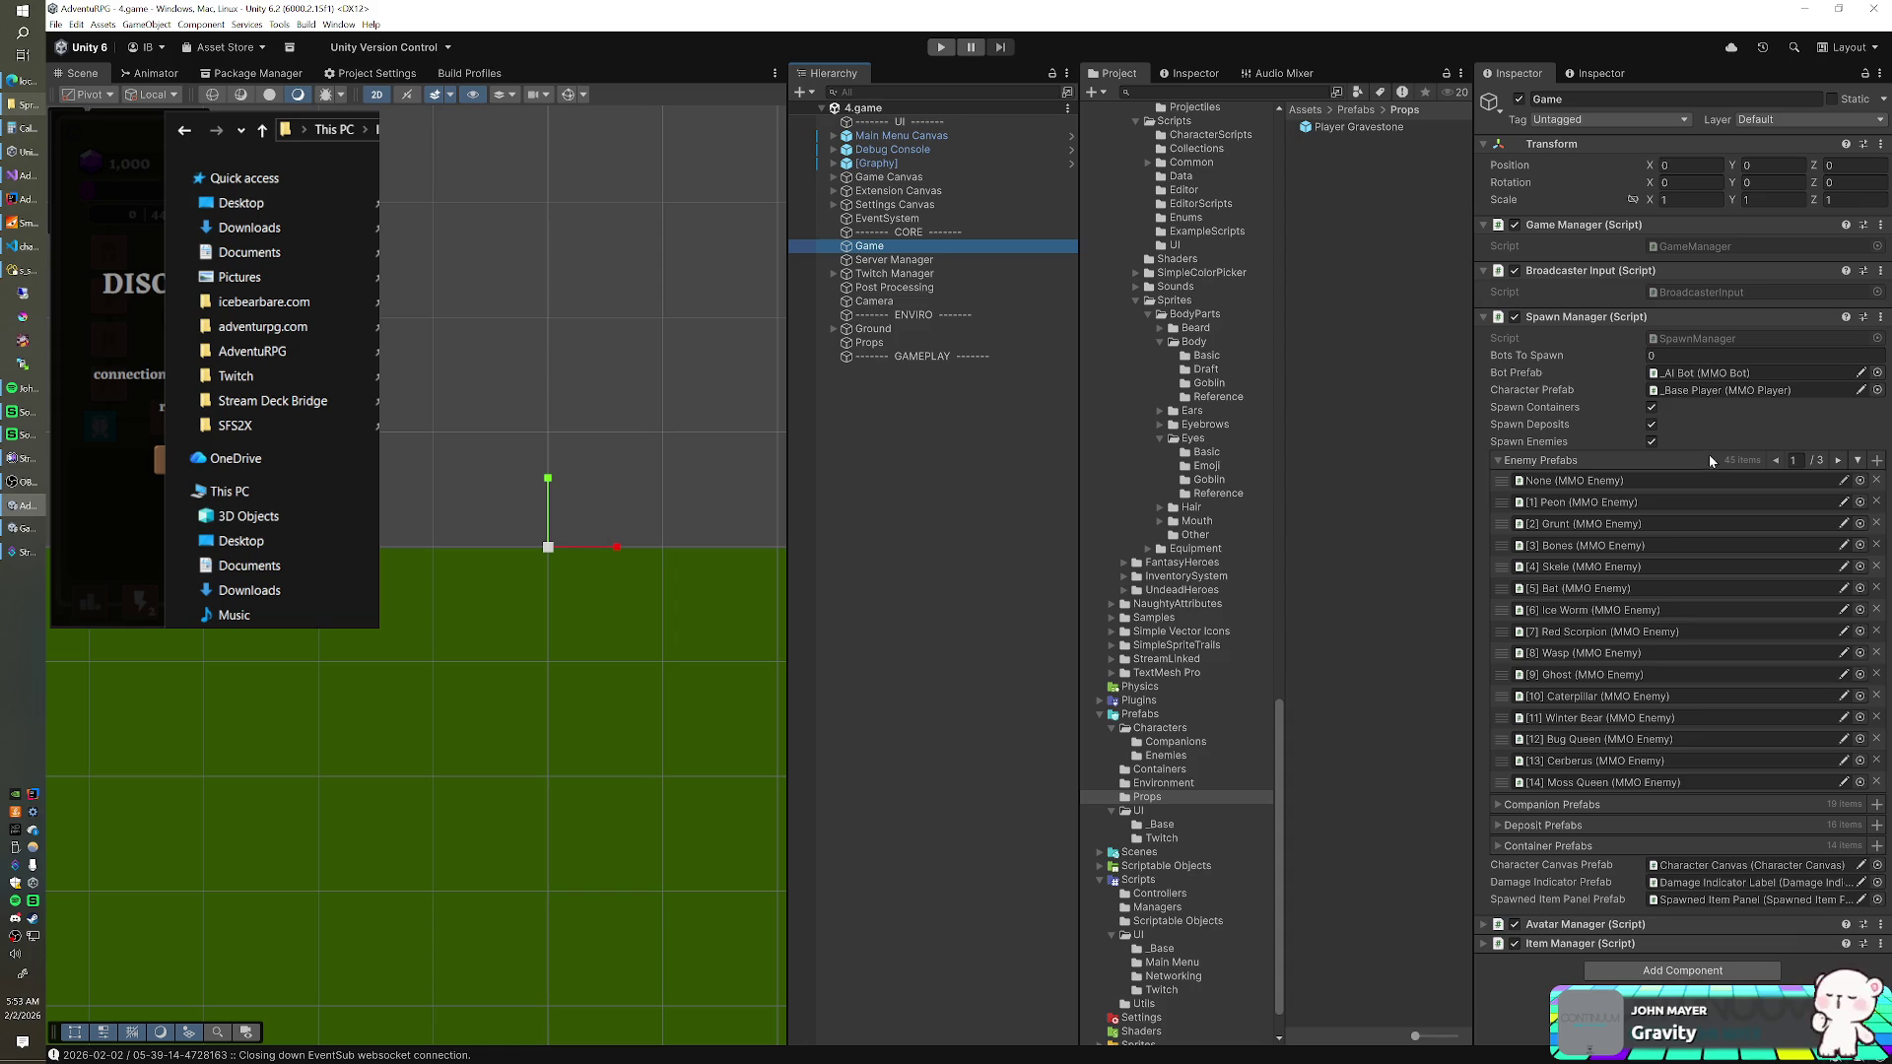
{"action": "left_click", "coordinate": [1602, 461]}
{"action": "left_click", "coordinate": [1699, 339]}
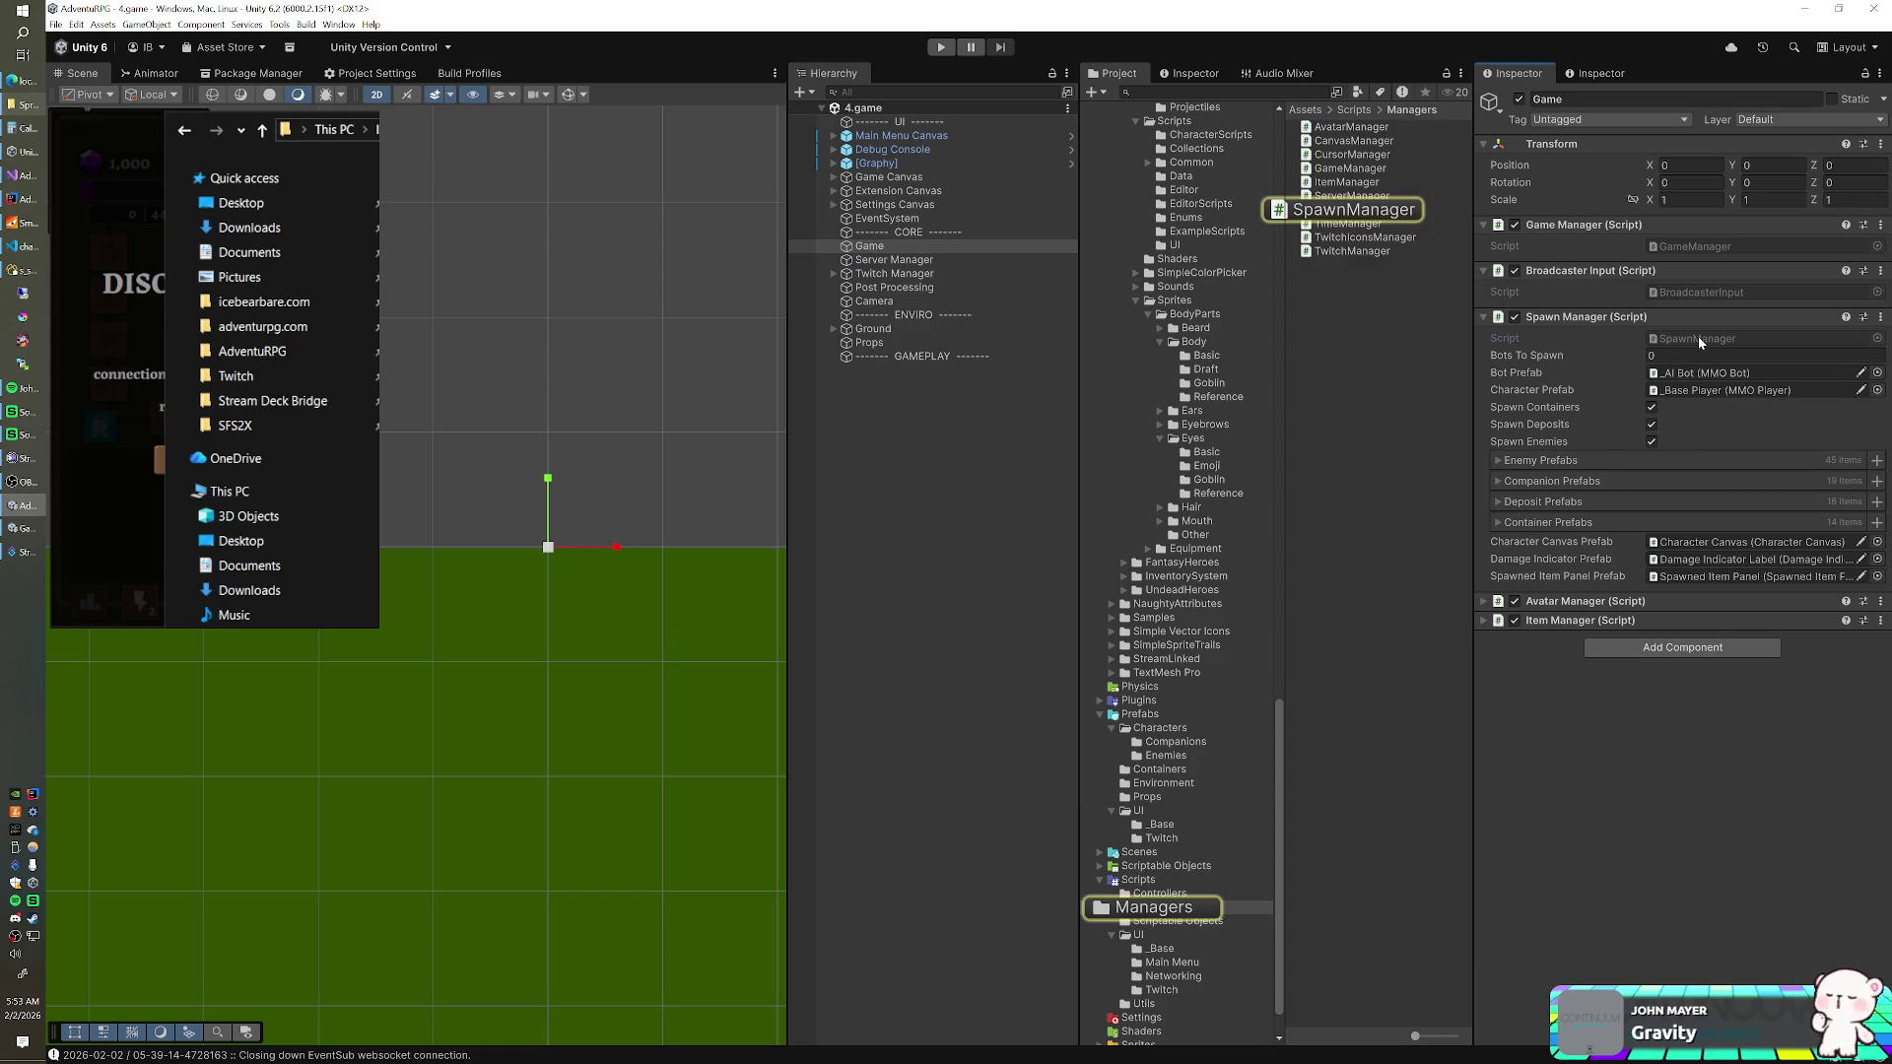
{"action": "left_click", "coordinate": [1699, 340]}
{"action": "scroll", "coordinate": [729, 601], "scroll_direction": "up", "scroll_amount": 20}
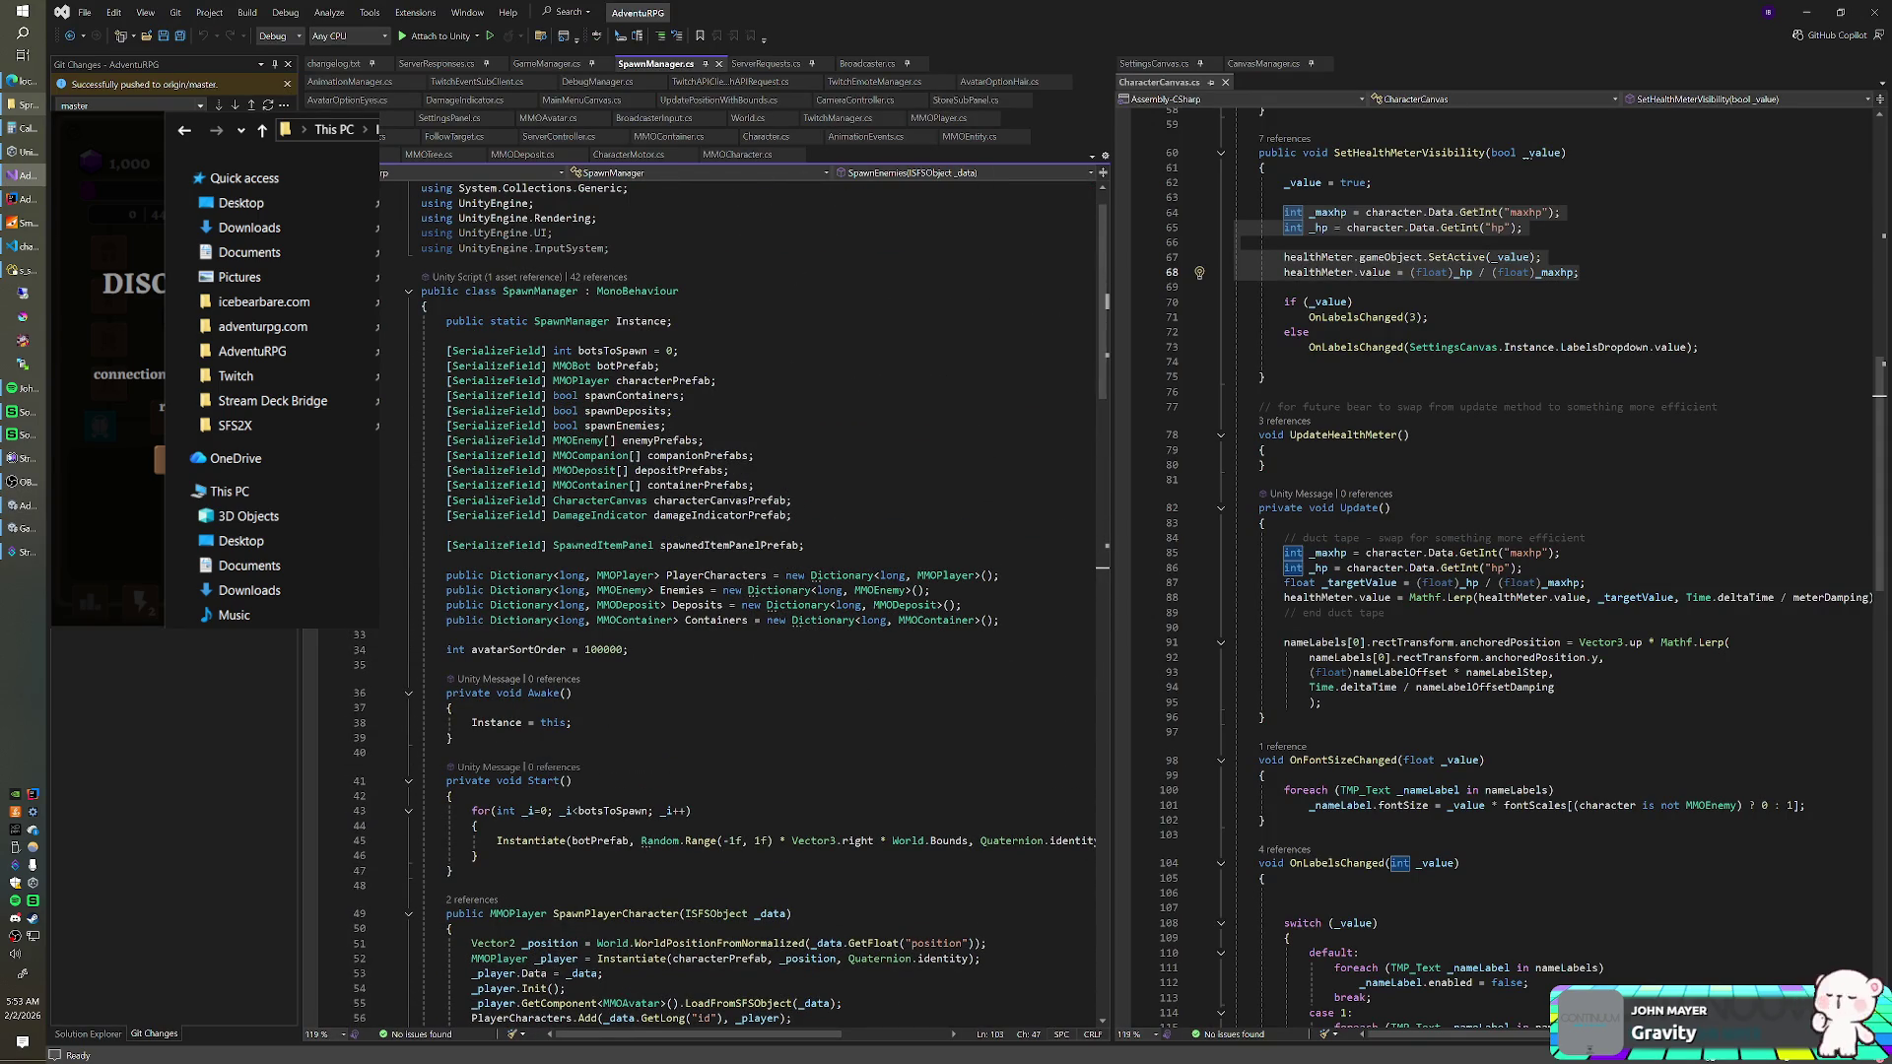
- Add '[SerializeField] SpriteRenderer characterGravestonePrefab;' on the line after characterPrefab
{"action": "key", "text": "alt+Tab"}
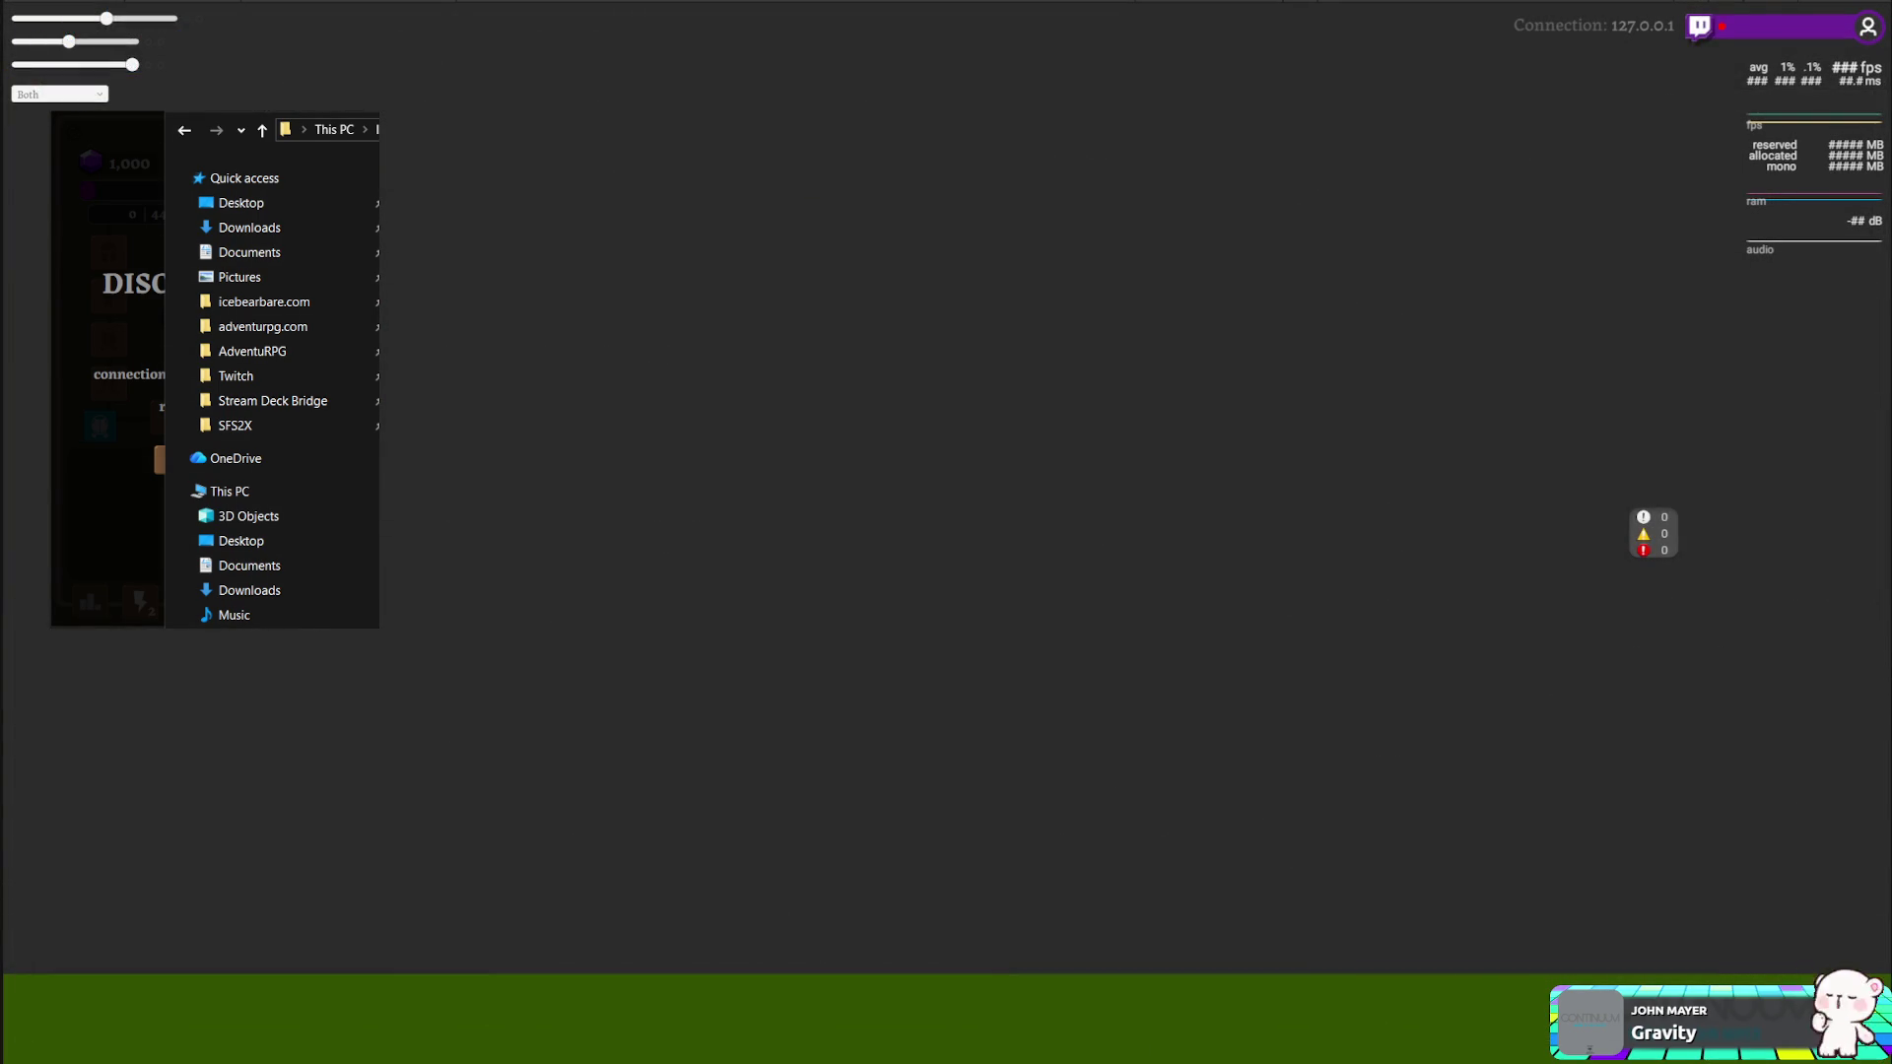
{"action": "key", "text": "alt+Tab"}
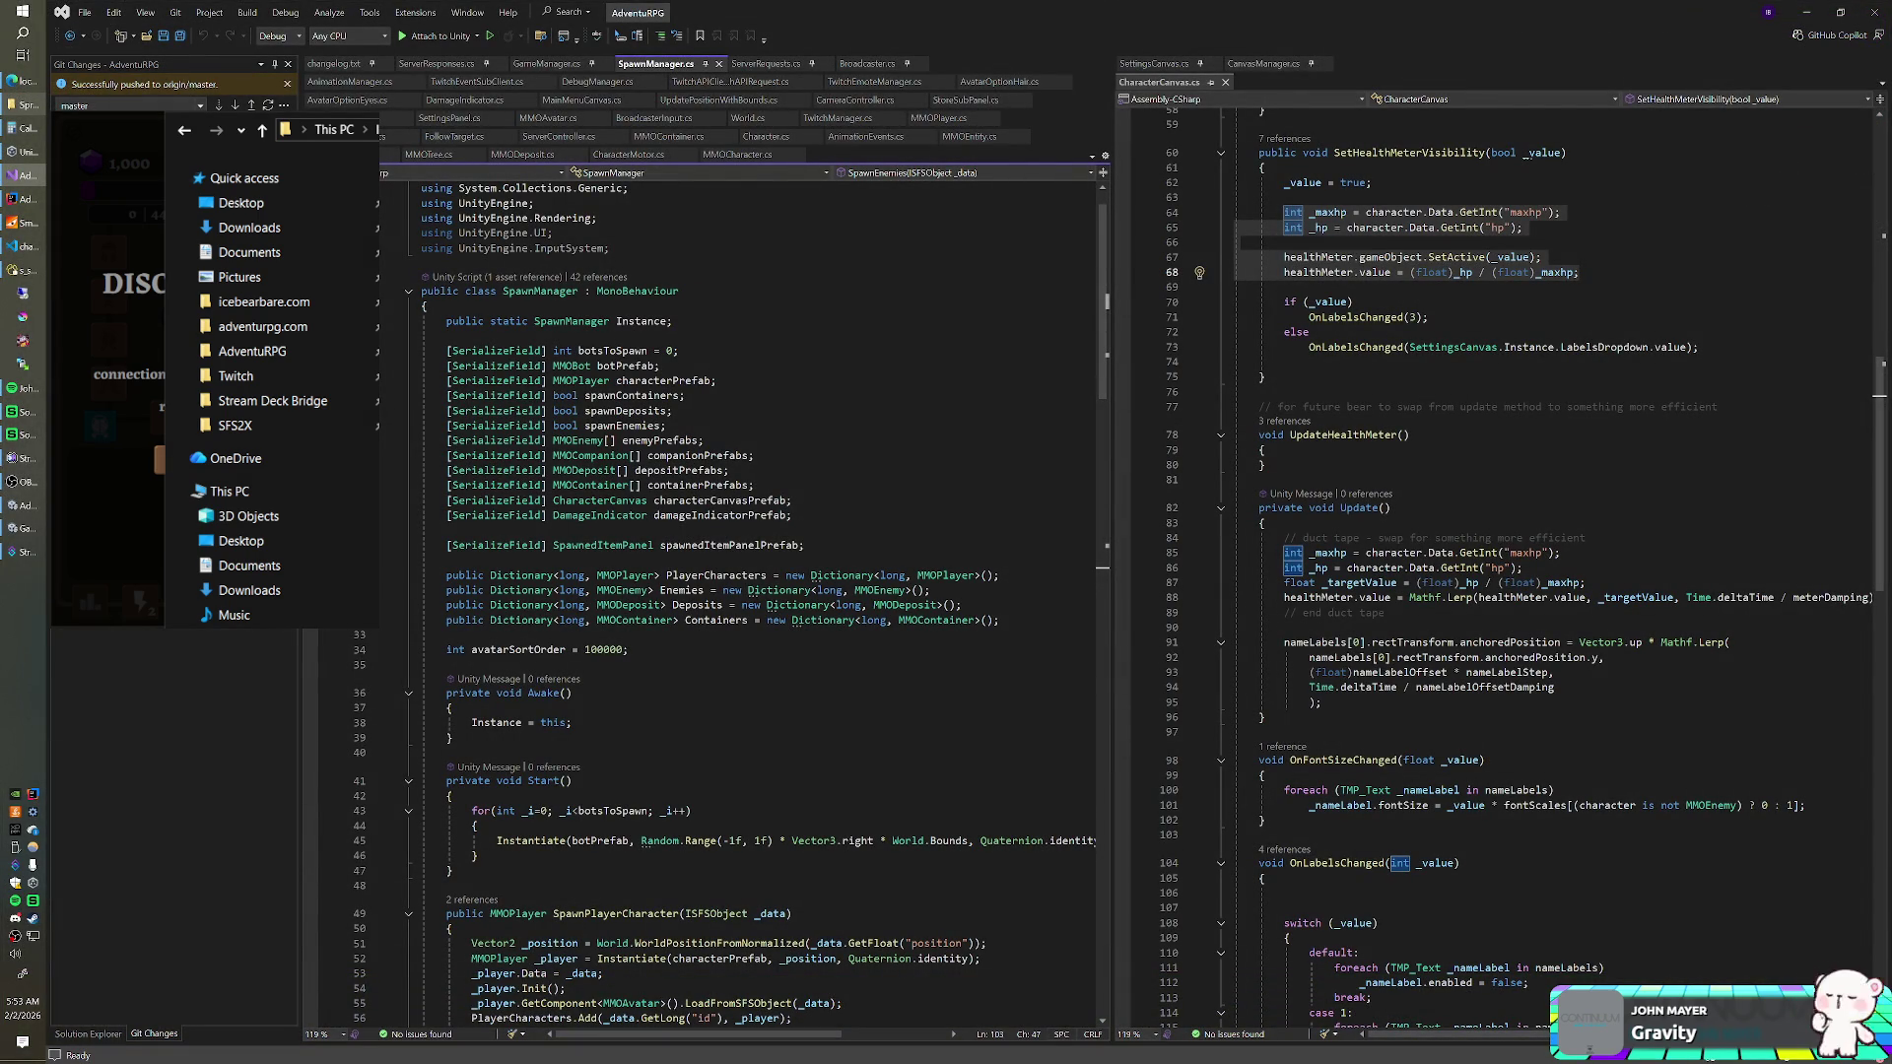
{"action": "left_click_drag", "start_coordinate": [444, 530], "coordinate": [794, 515]}
{"action": "left_click", "coordinate": [716, 381]}
{"action": "key", "text": "Return"}
{"action": "type", "text": "[SerializeField] "}
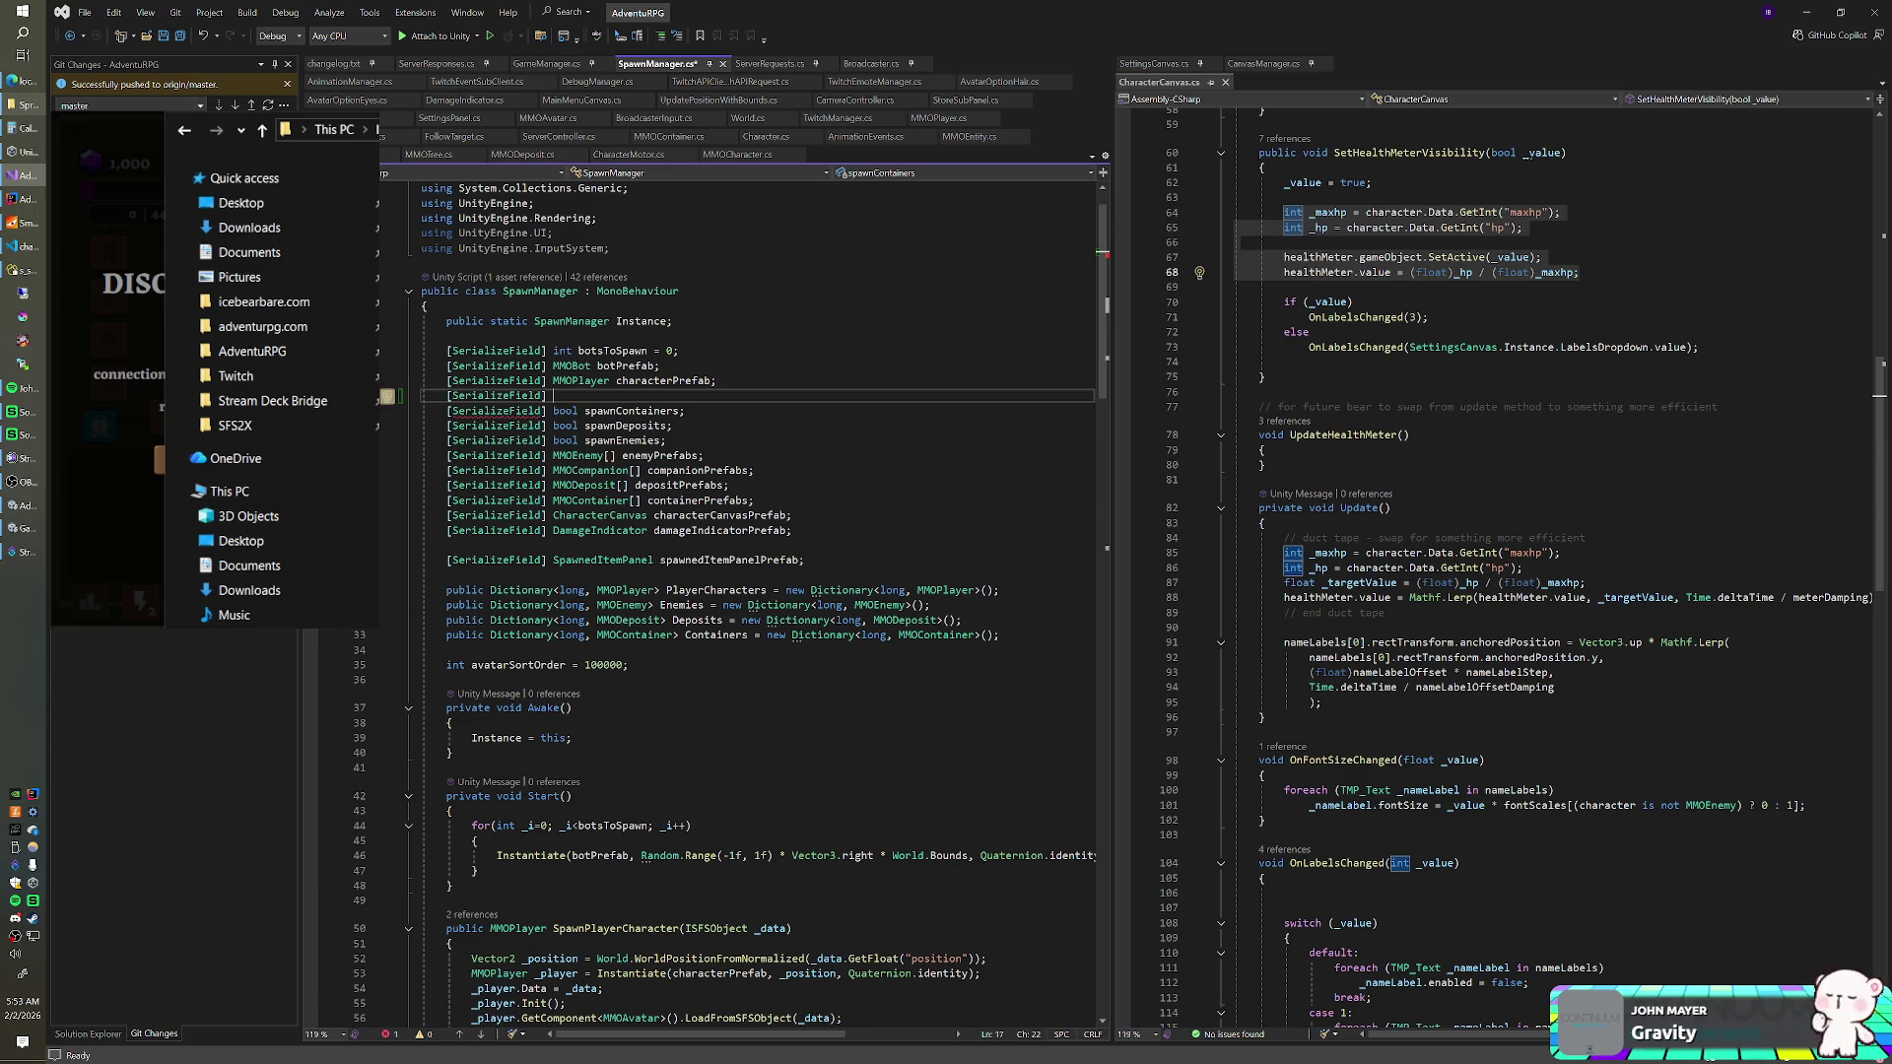
{"action": "type", "text": "GameO"}
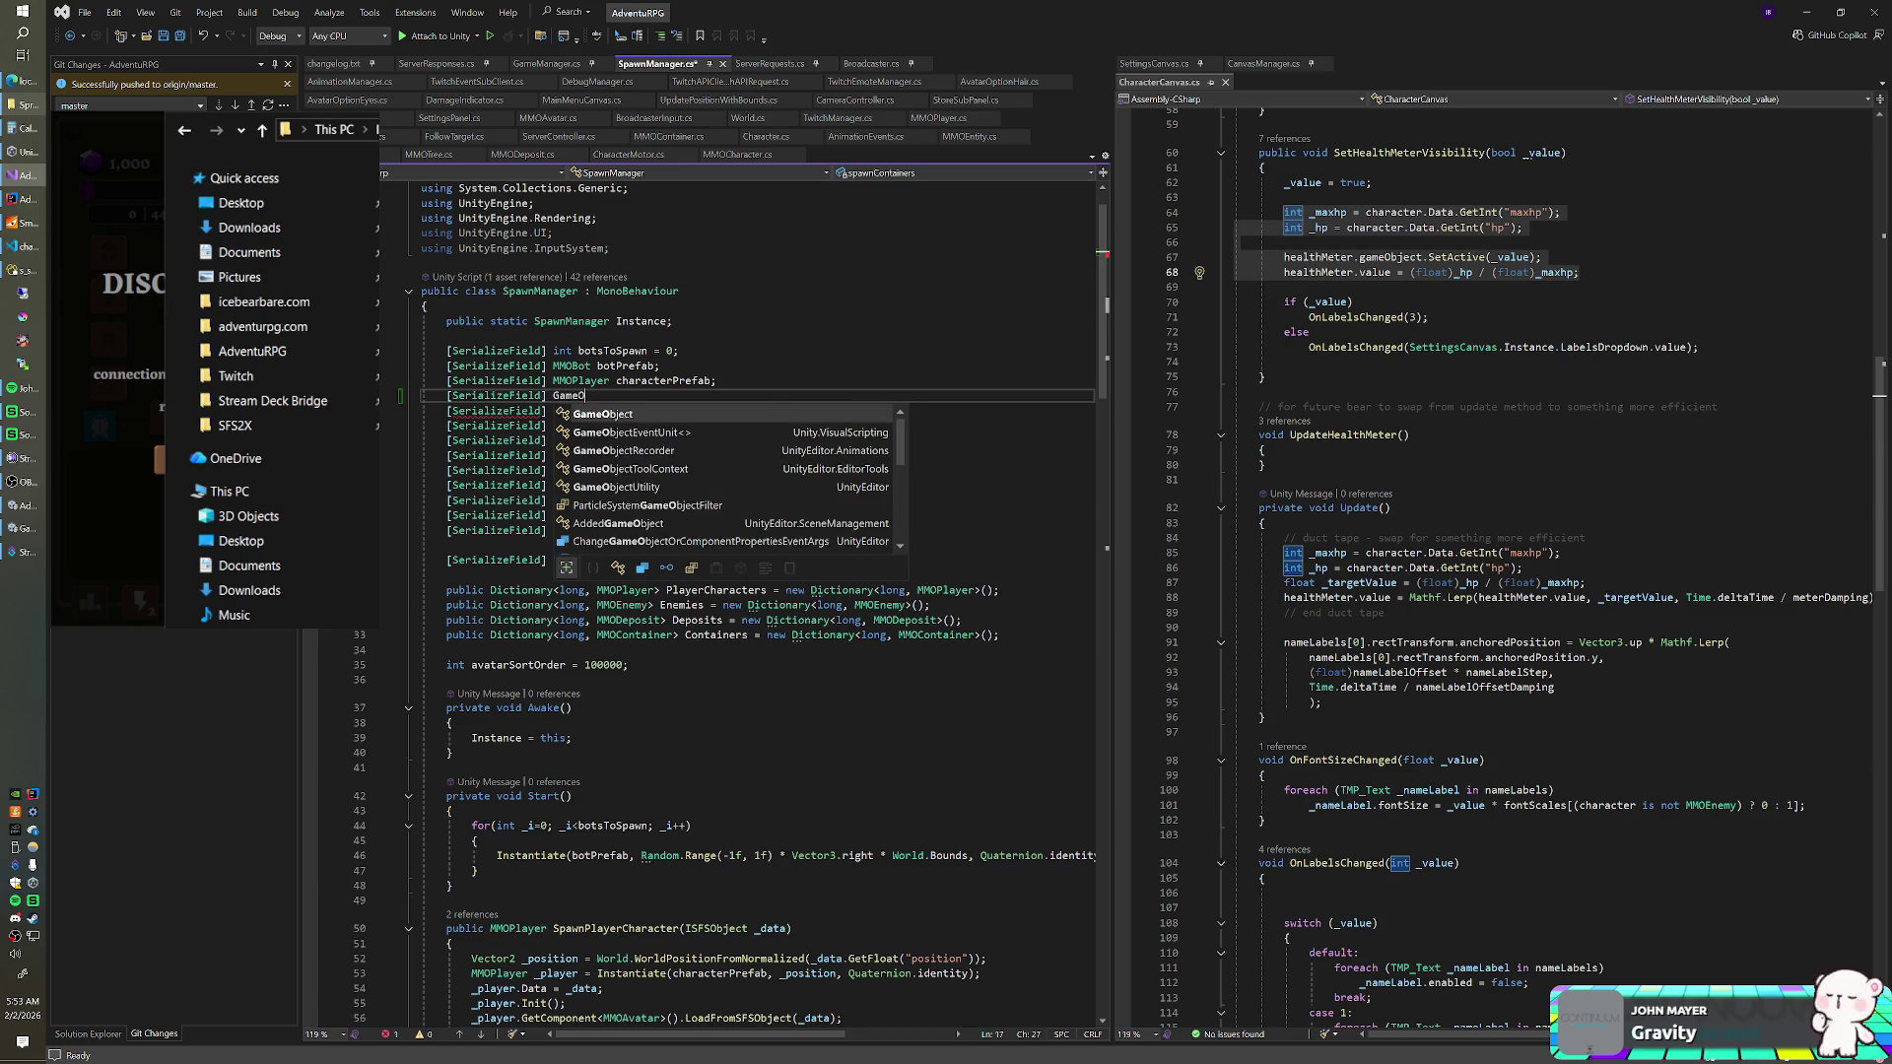
{"action": "key", "text": "BackSpace"}
{"action": "key", "text": "BackSpace"}
{"action": "key", "text": "BackSpace"}
{"action": "key", "text": "BackSpace"}
{"action": "key", "text": "BackSpace"}
{"action": "type", "text": "SpriteRenderer"}
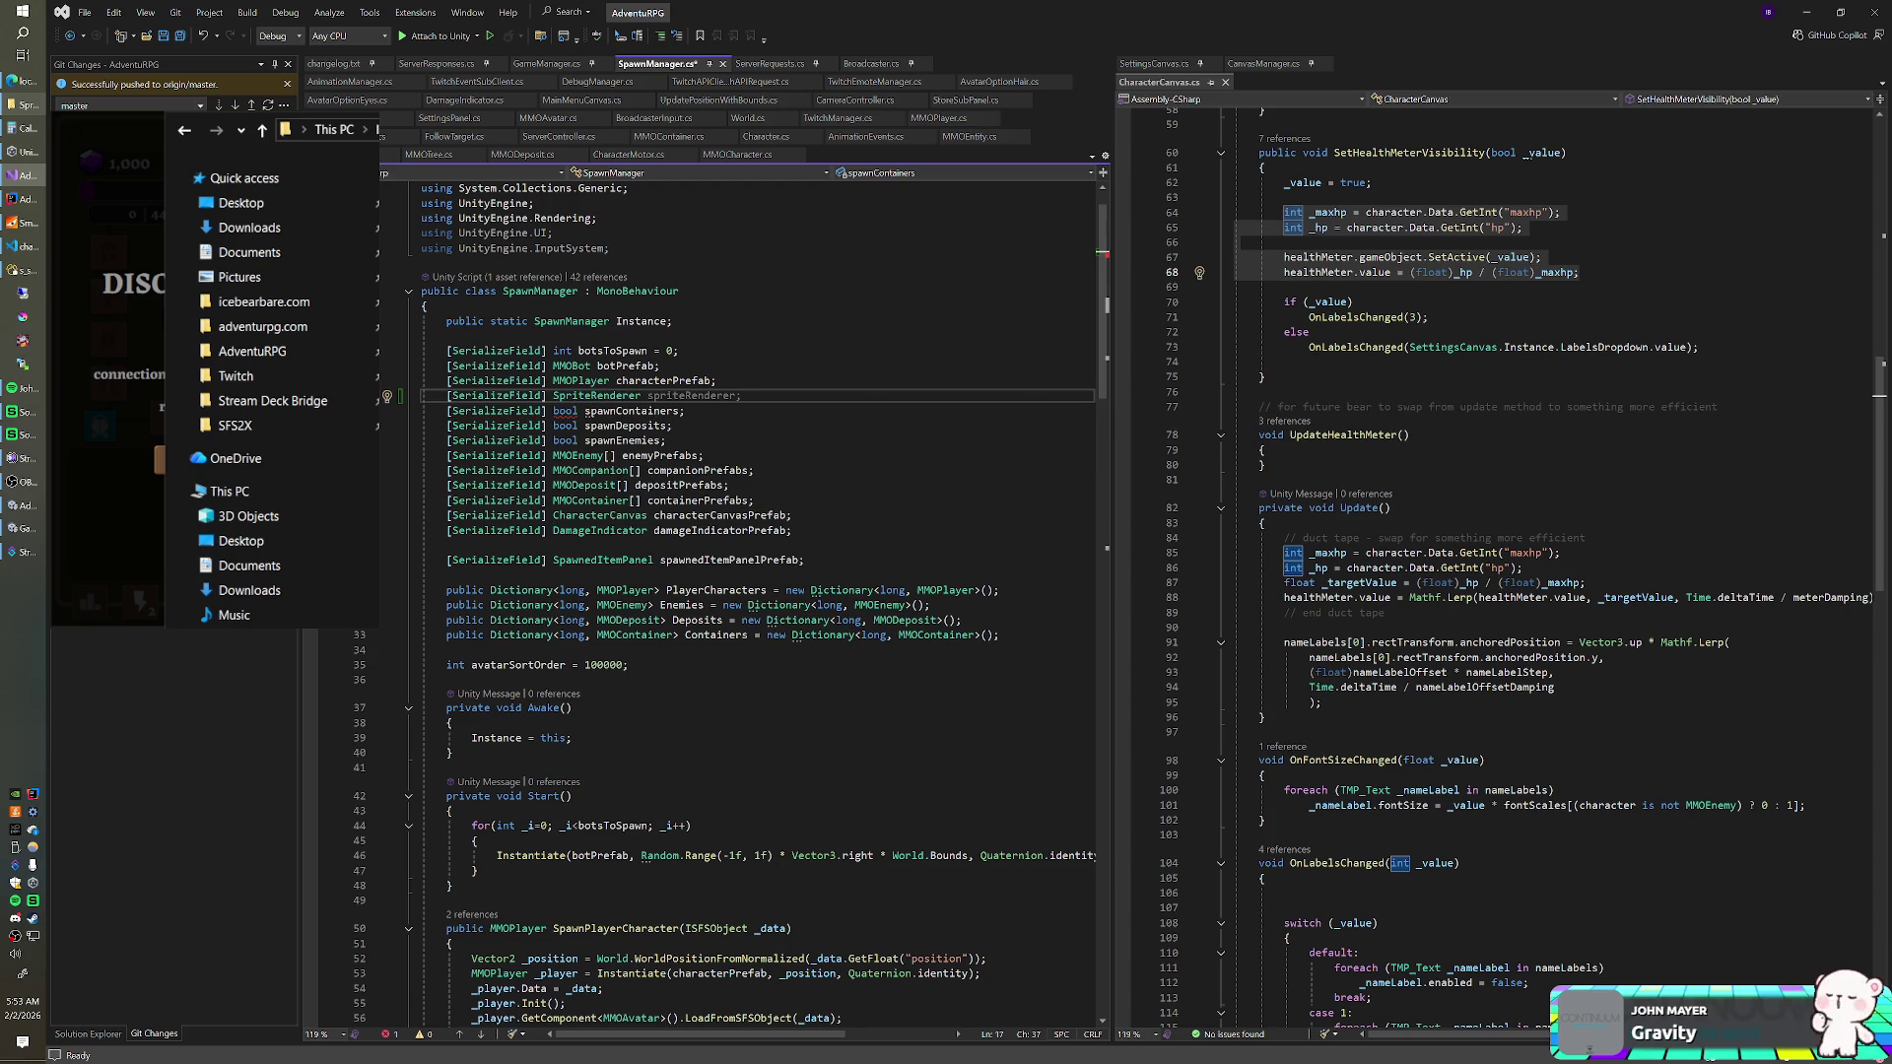
{"action": "type", "text": " characterGravestonePrefab;"}
{"action": "scroll", "coordinate": [759, 591], "scroll_direction": "down", "scroll_amount": 6}
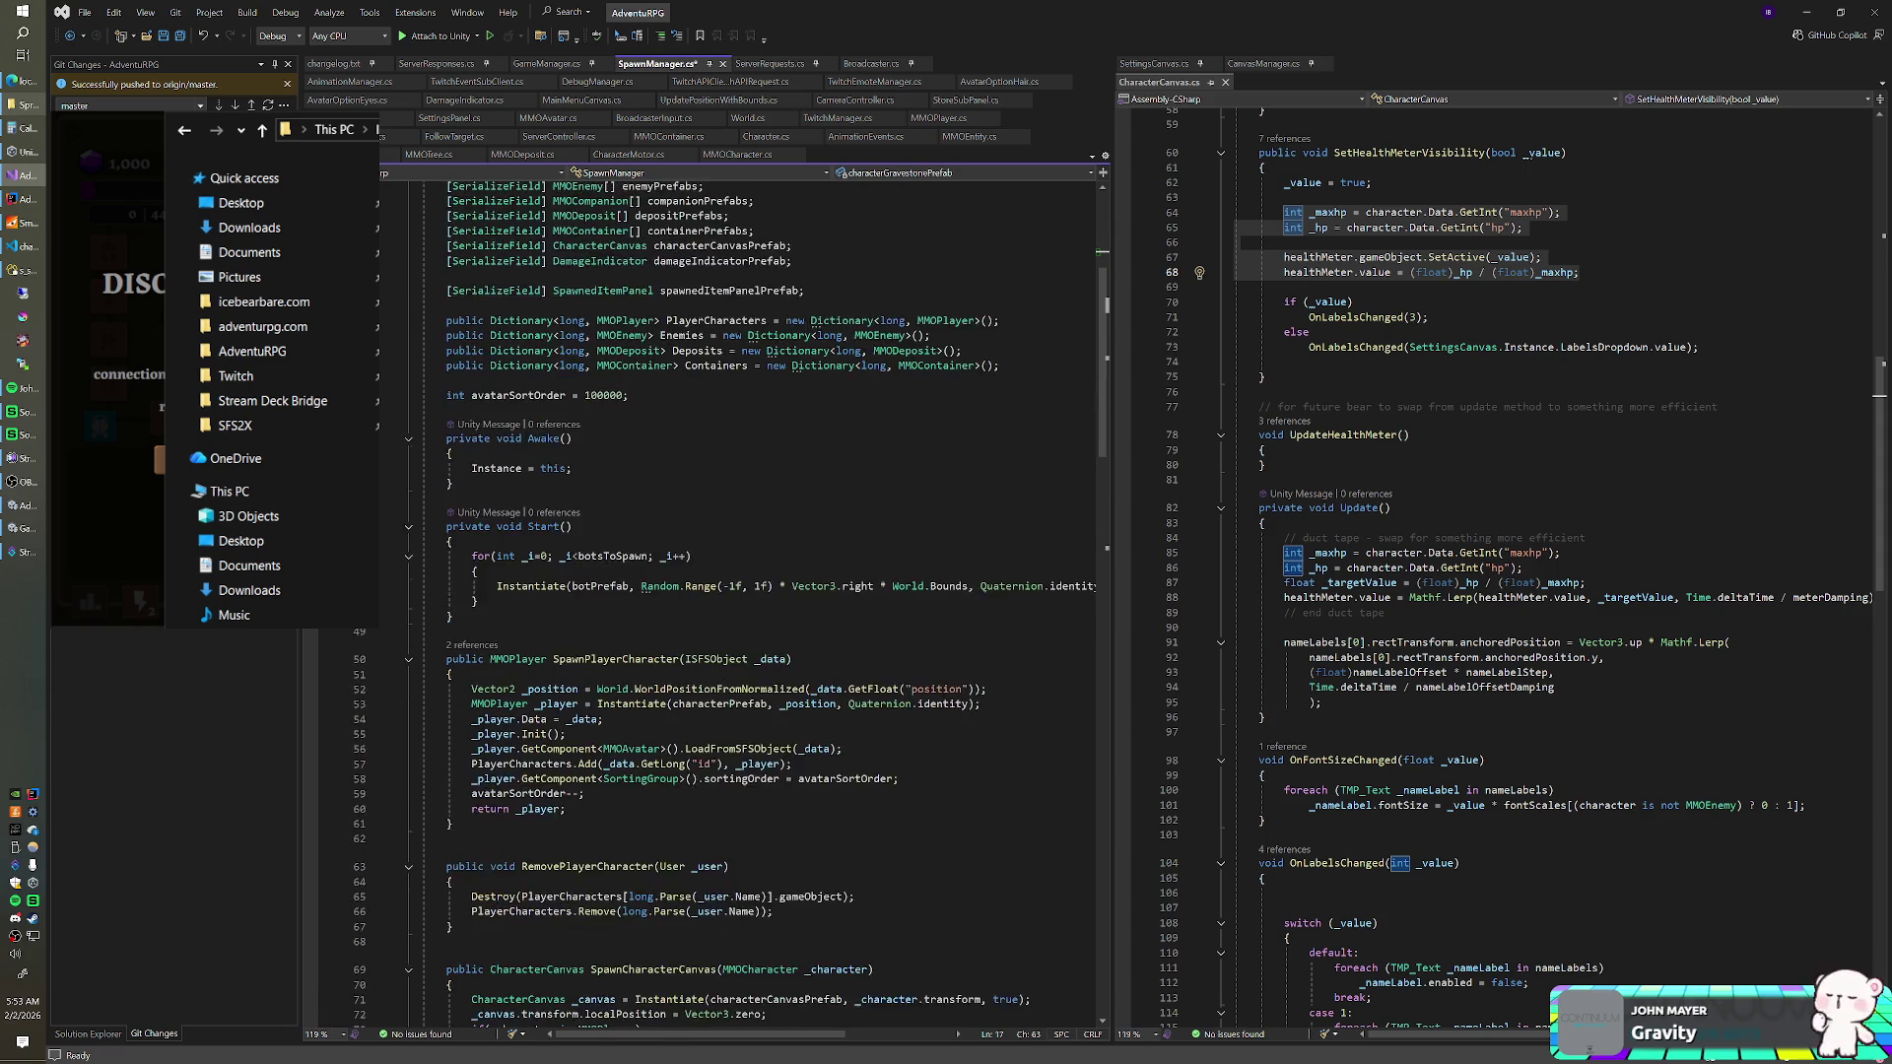
- Add a public SpriteRenderer SpawnCharacterGravestone(MMOCharacter _character) method after RemovePlayerCharacter
{"action": "scroll", "coordinate": [759, 591], "scroll_direction": "down", "scroll_amount": 2}
{"action": "scroll", "coordinate": [759, 592], "scroll_direction": "down", "scroll_amount": 5}
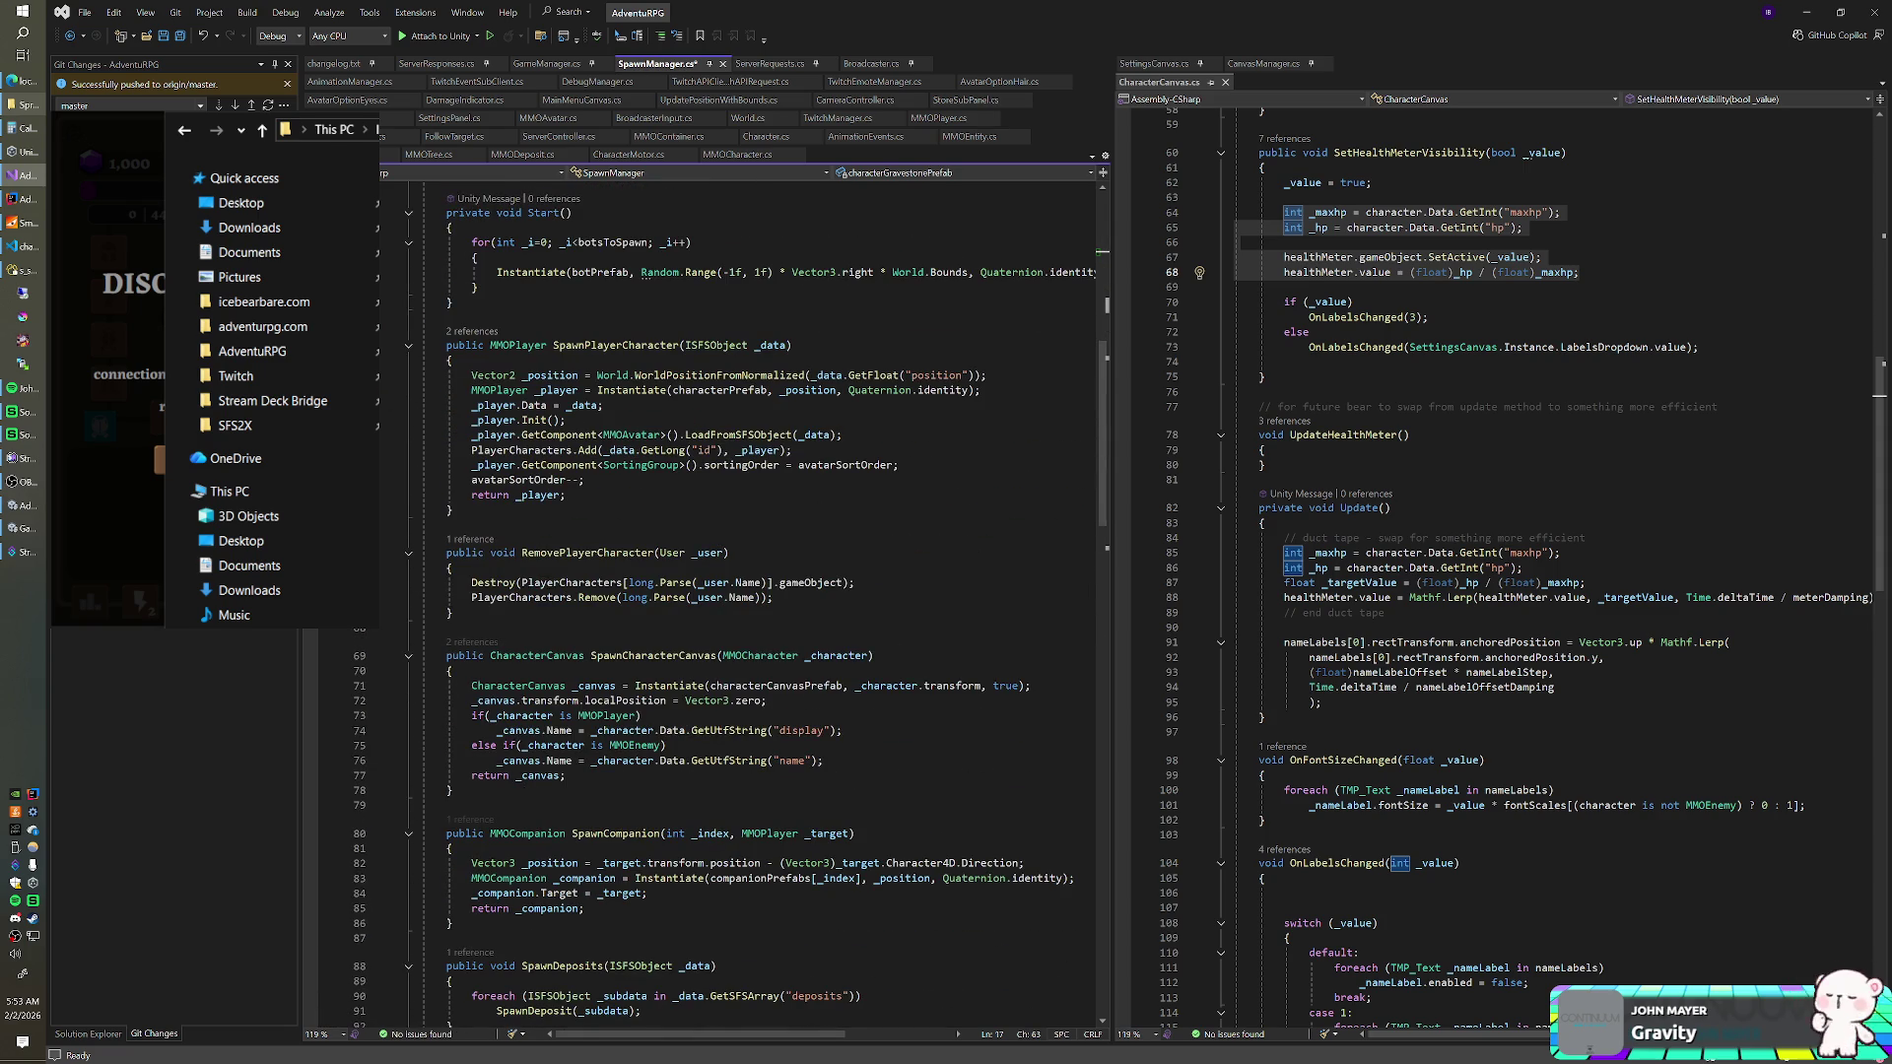
{"action": "left_click", "coordinate": [463, 612]}
{"action": "key", "text": "Return"}
{"action": "key", "text": "Return"}
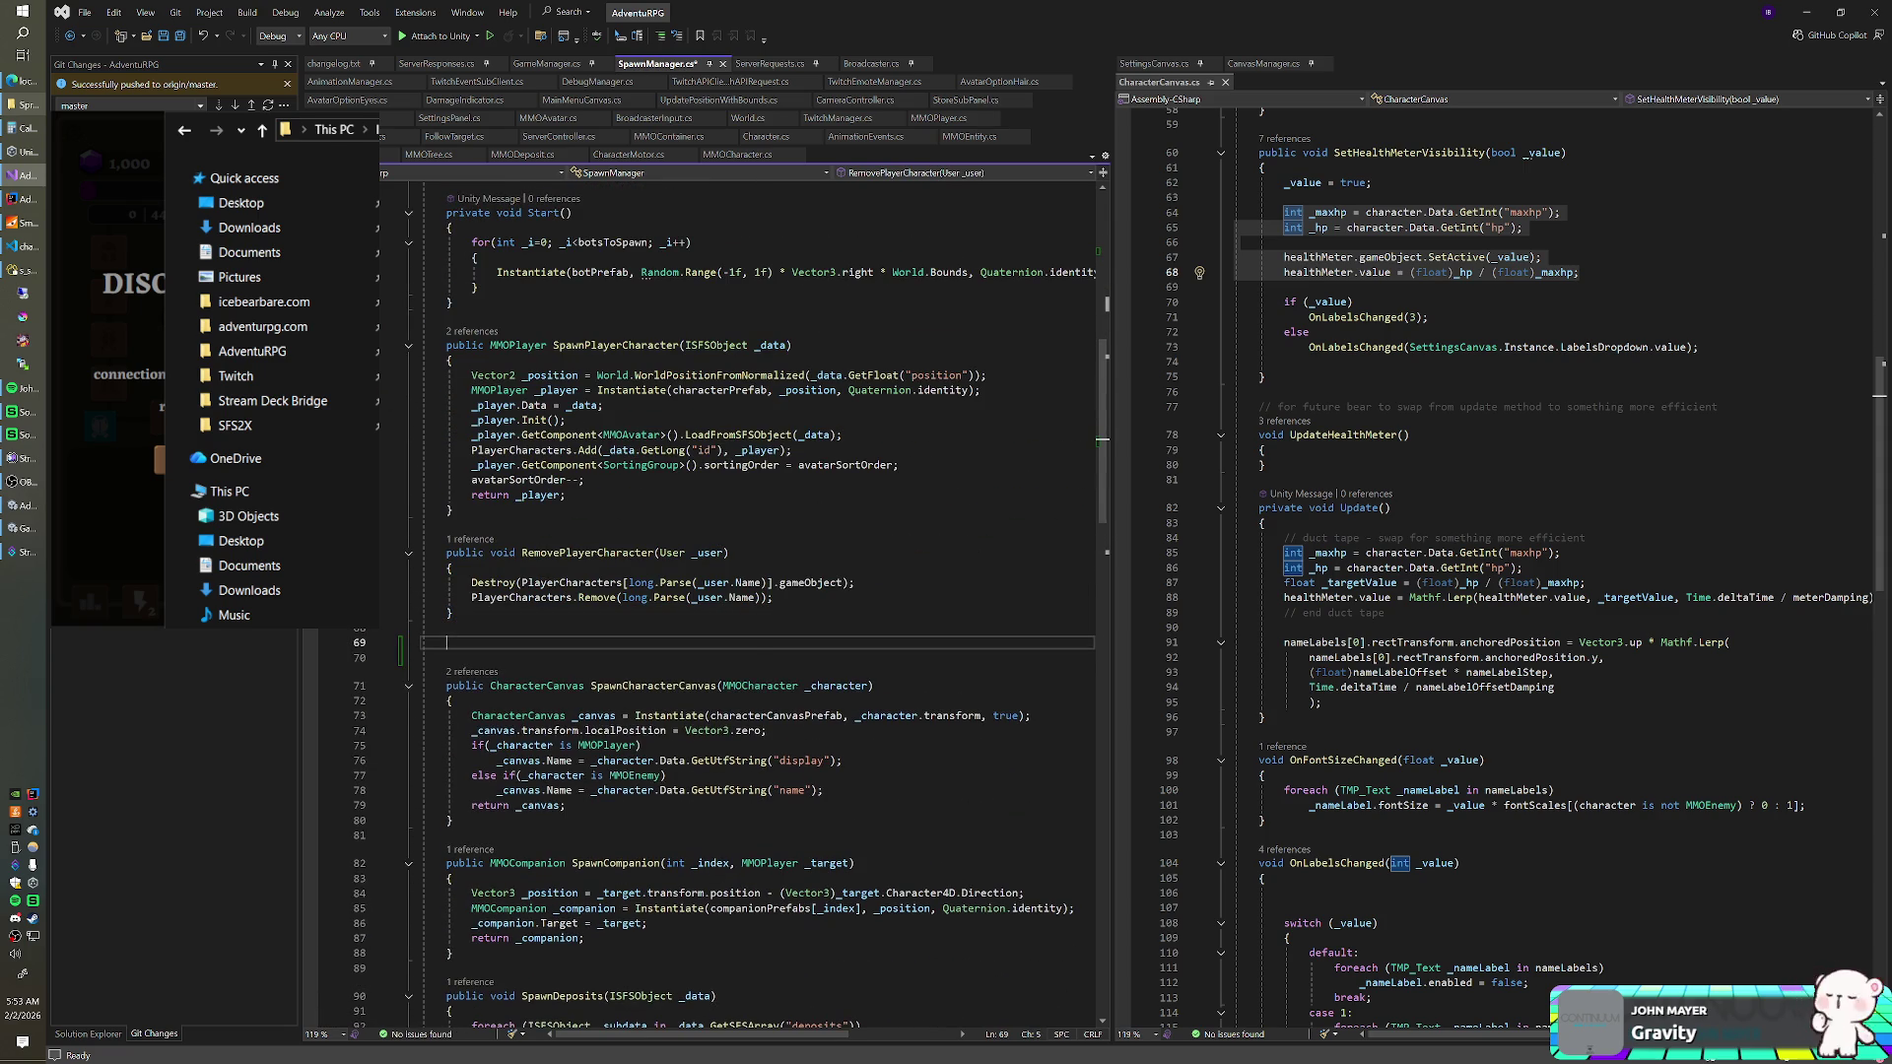
{"action": "type", "text": "public SpriteR"}
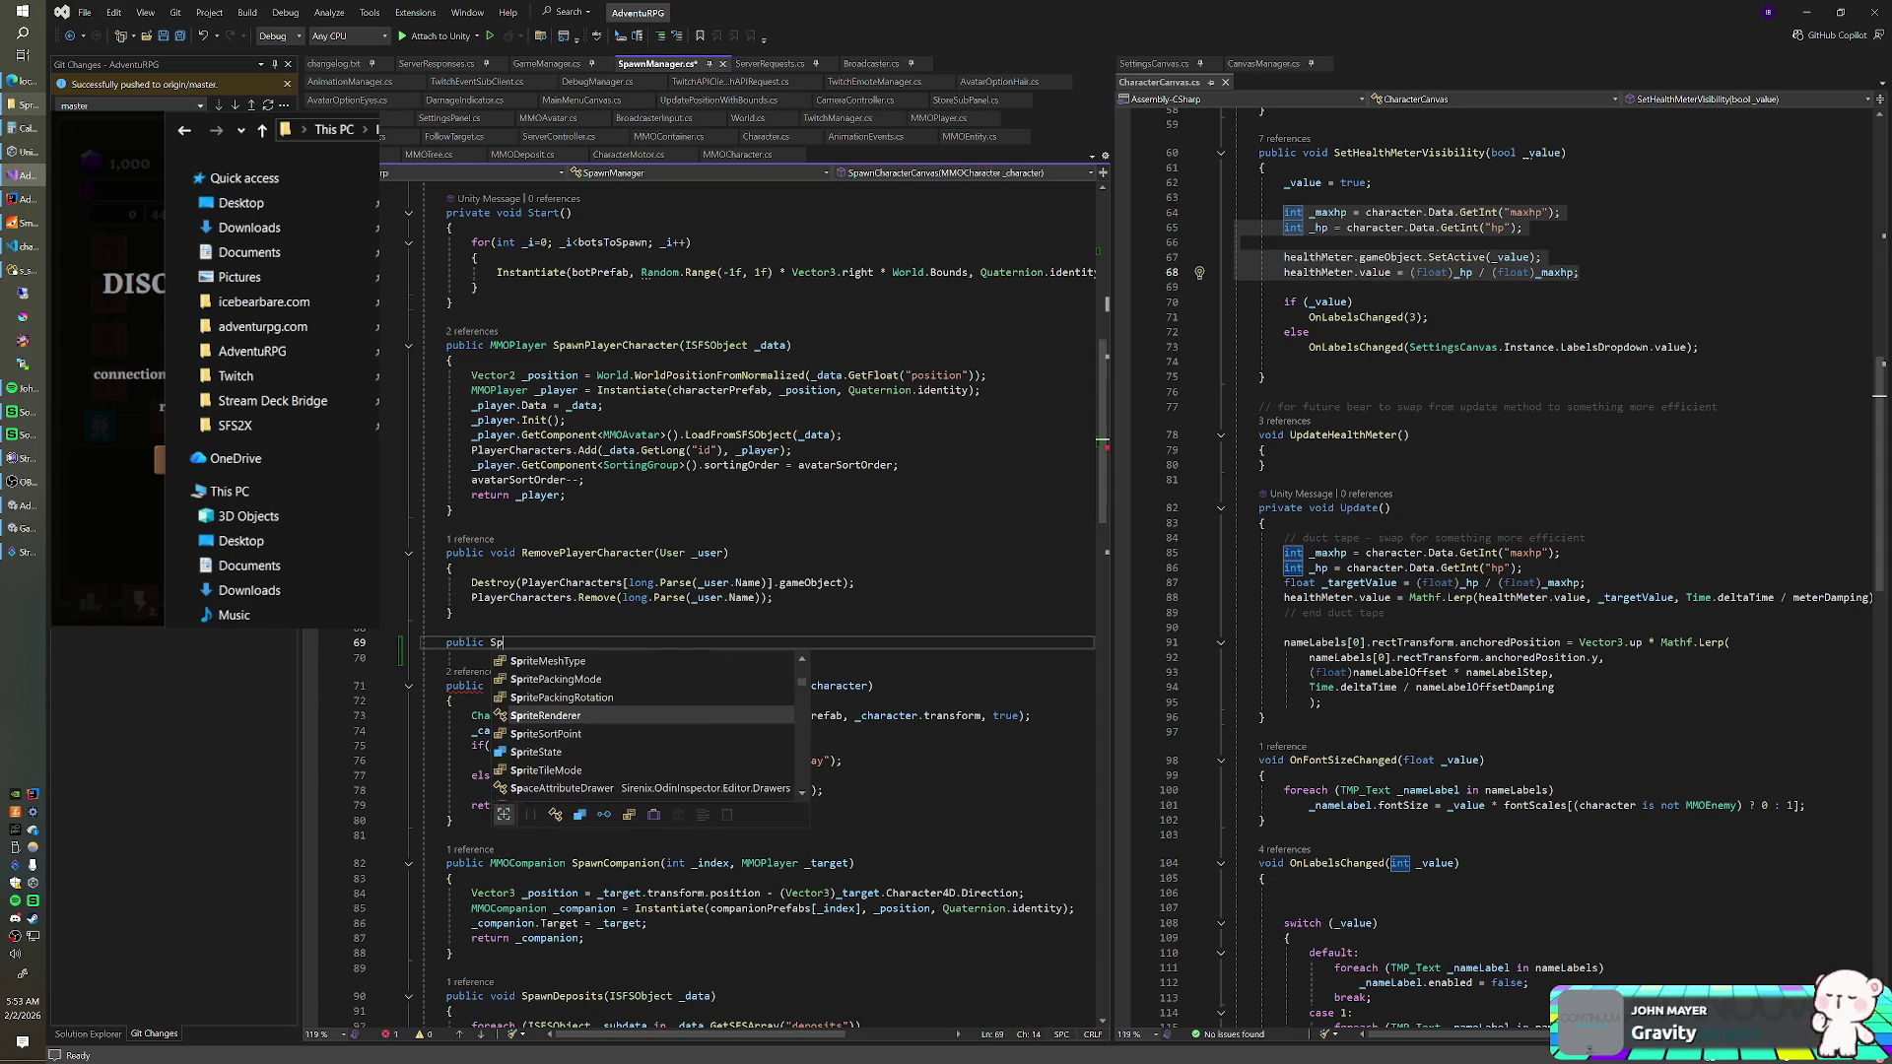
{"action": "type", "text": "enderer Spa"}
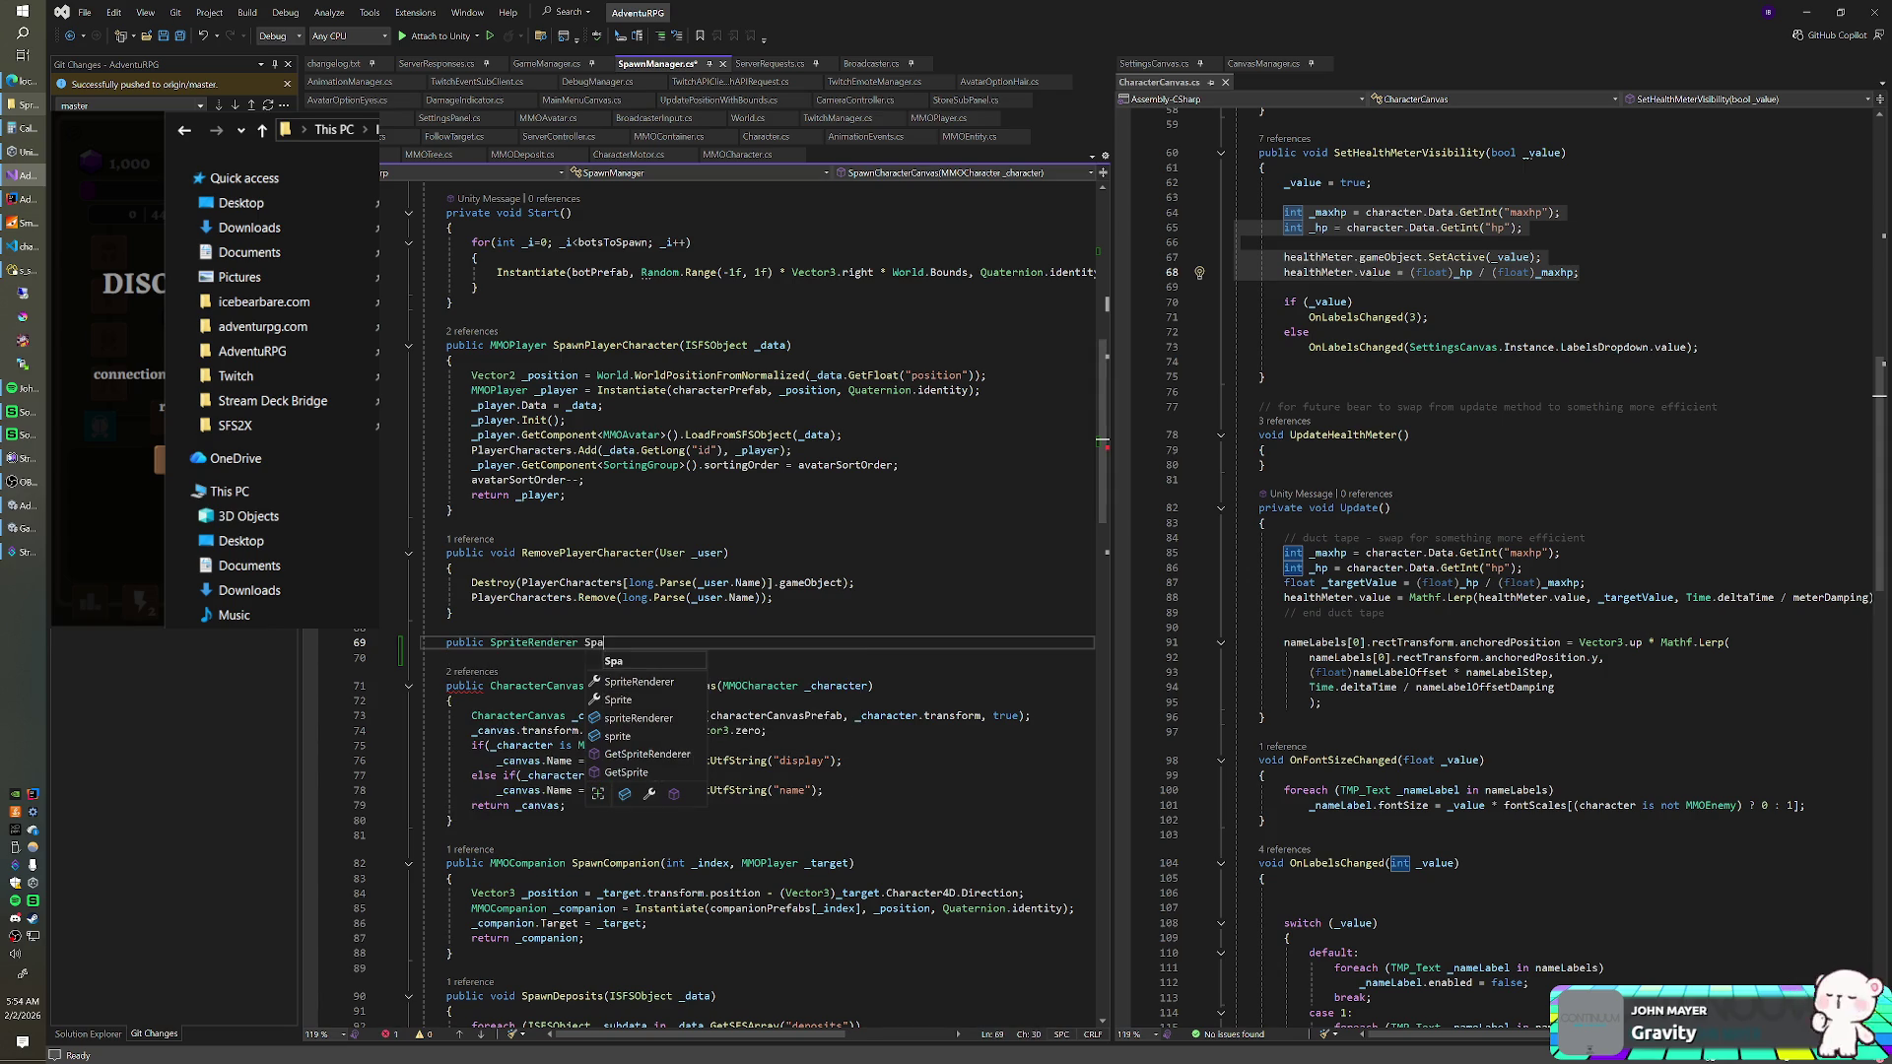
{"action": "type", "text": "wnP"}
{"action": "key", "text": "BackSpace"}
{"action": "type", "text": "CharacterG"}
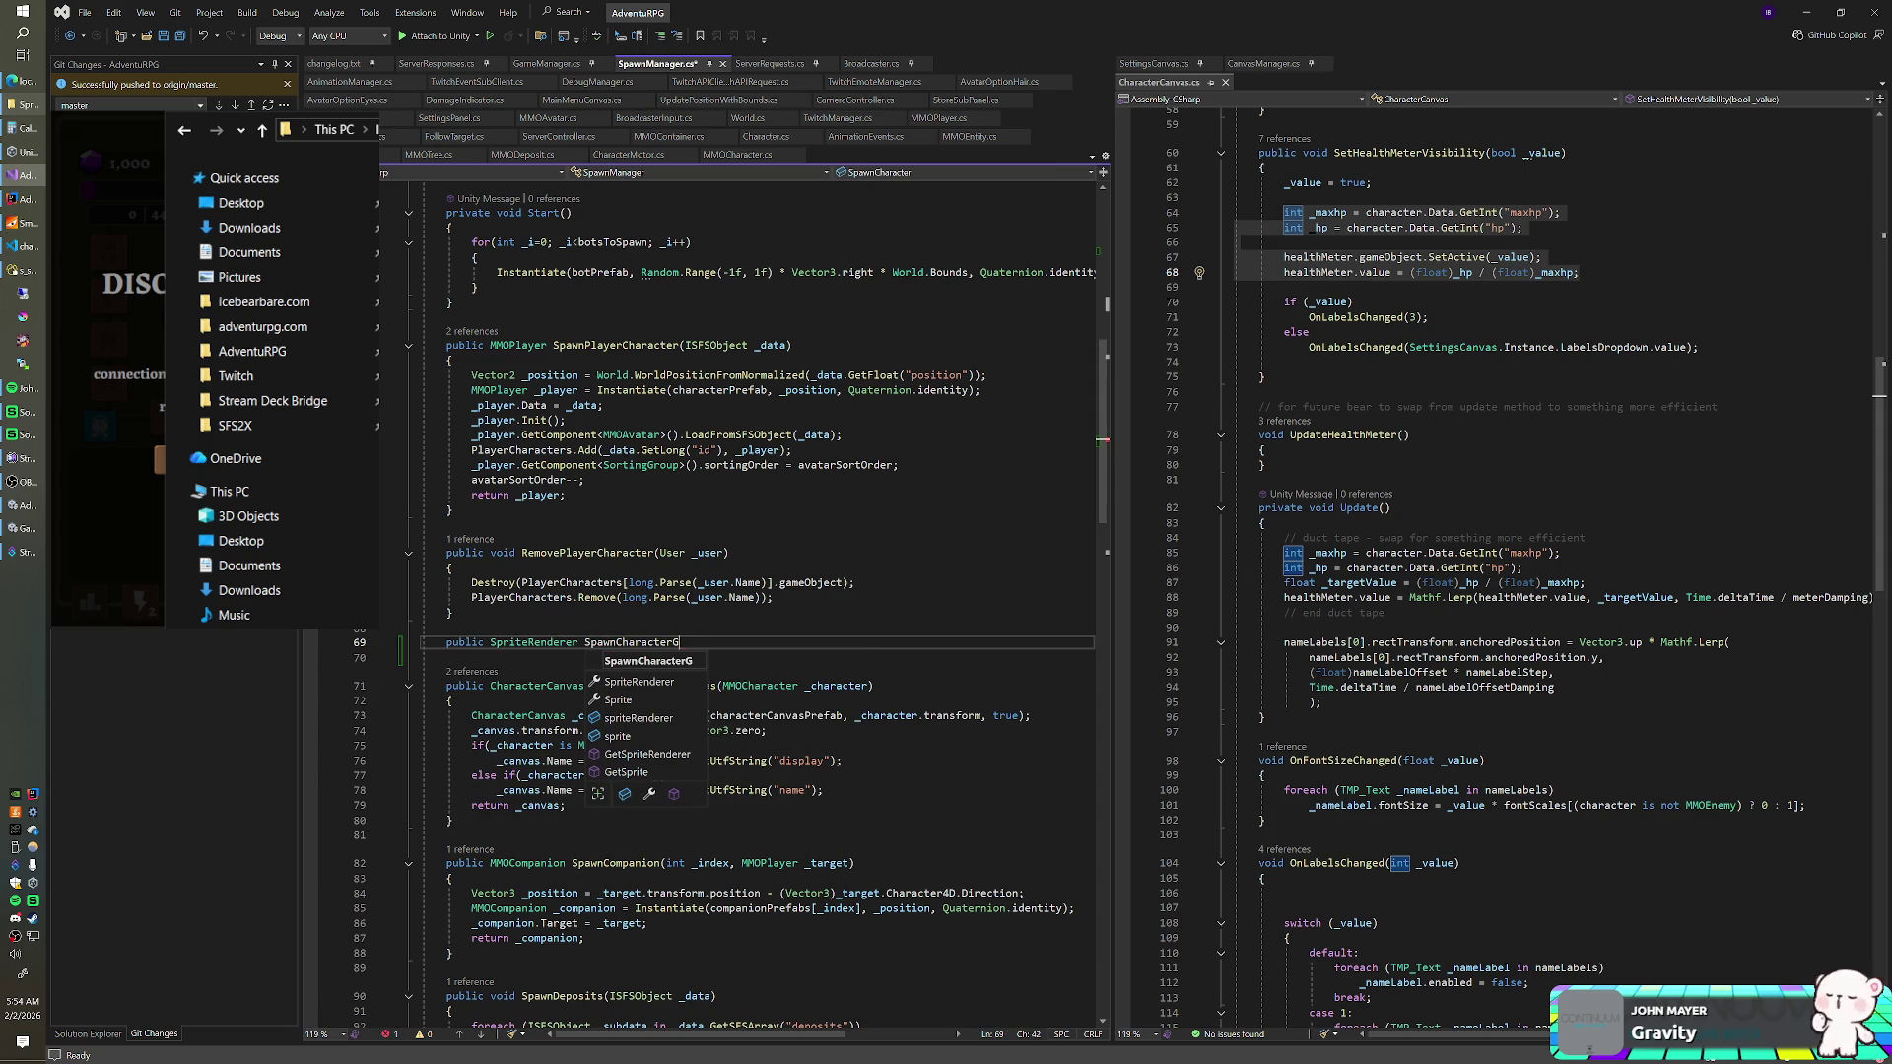
{"action": "type", "text": "ranestone(MMOC"}
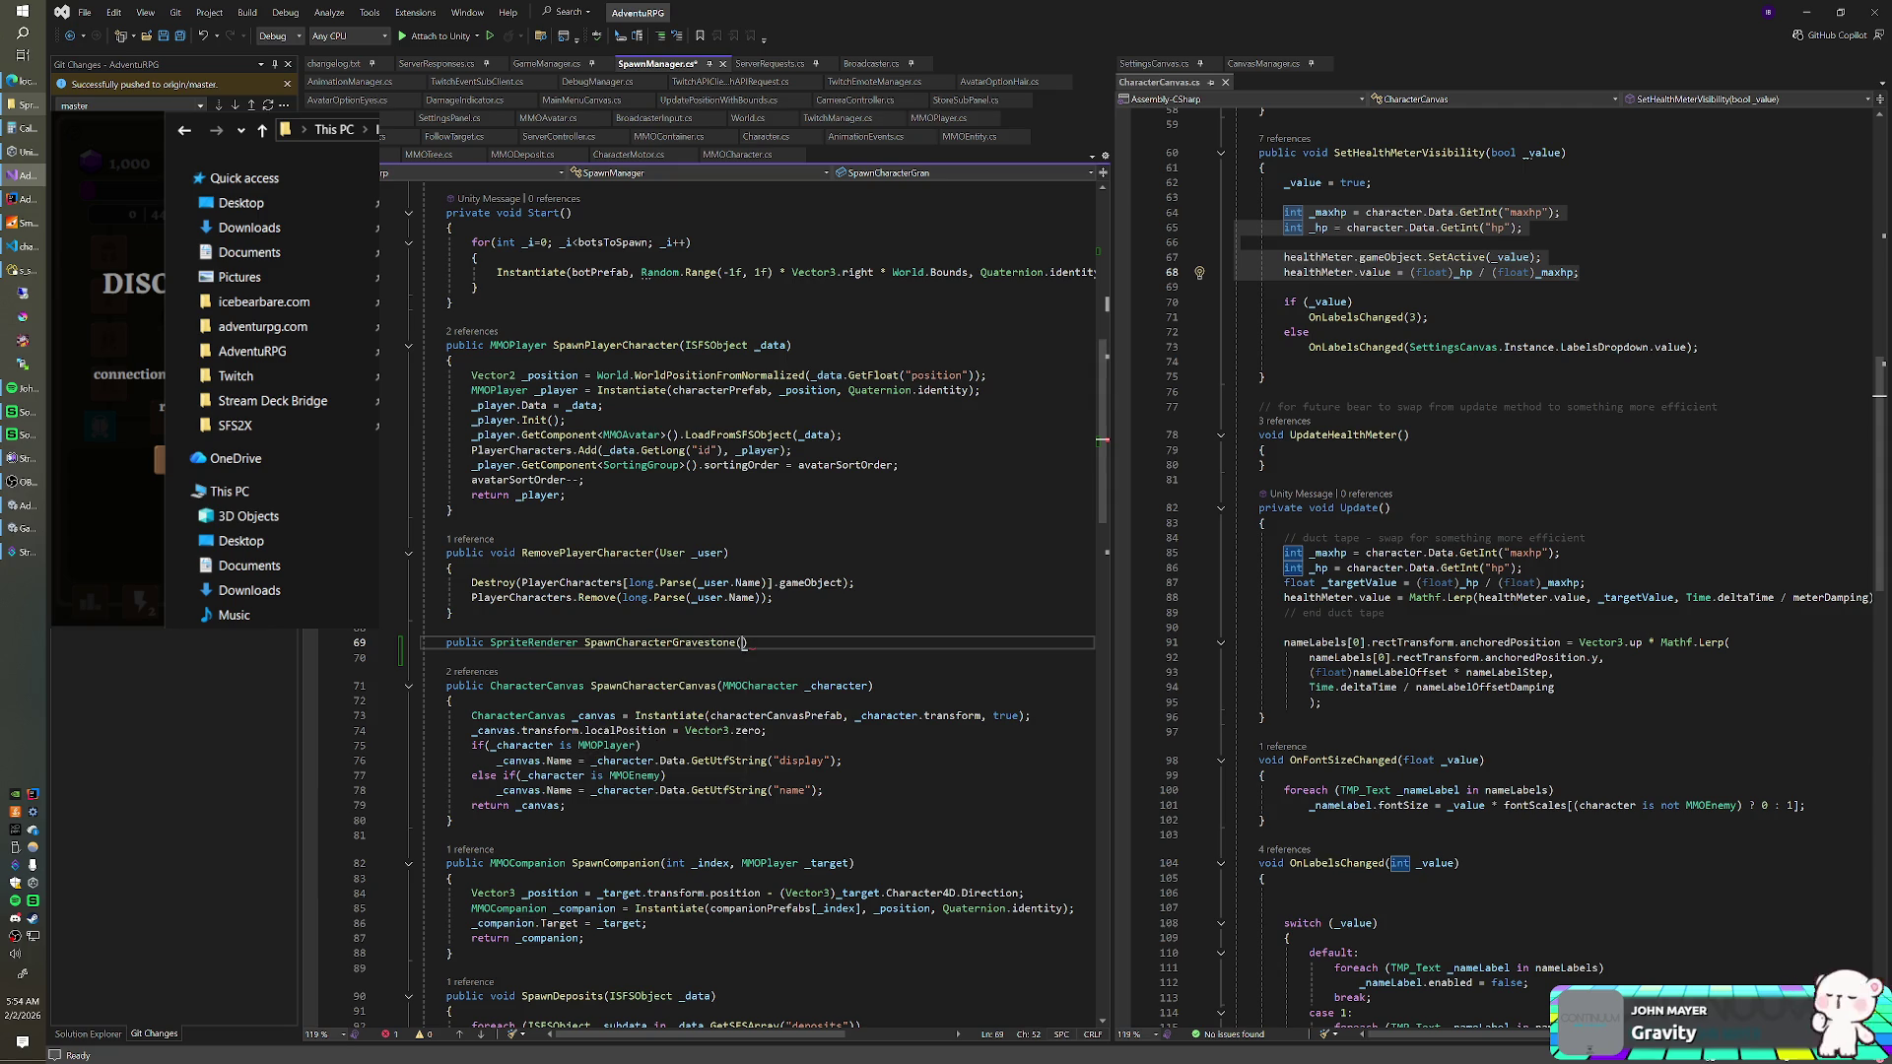
{"action": "type", "text": "haracter _charac"}
{"action": "type", "text": "ter)"}
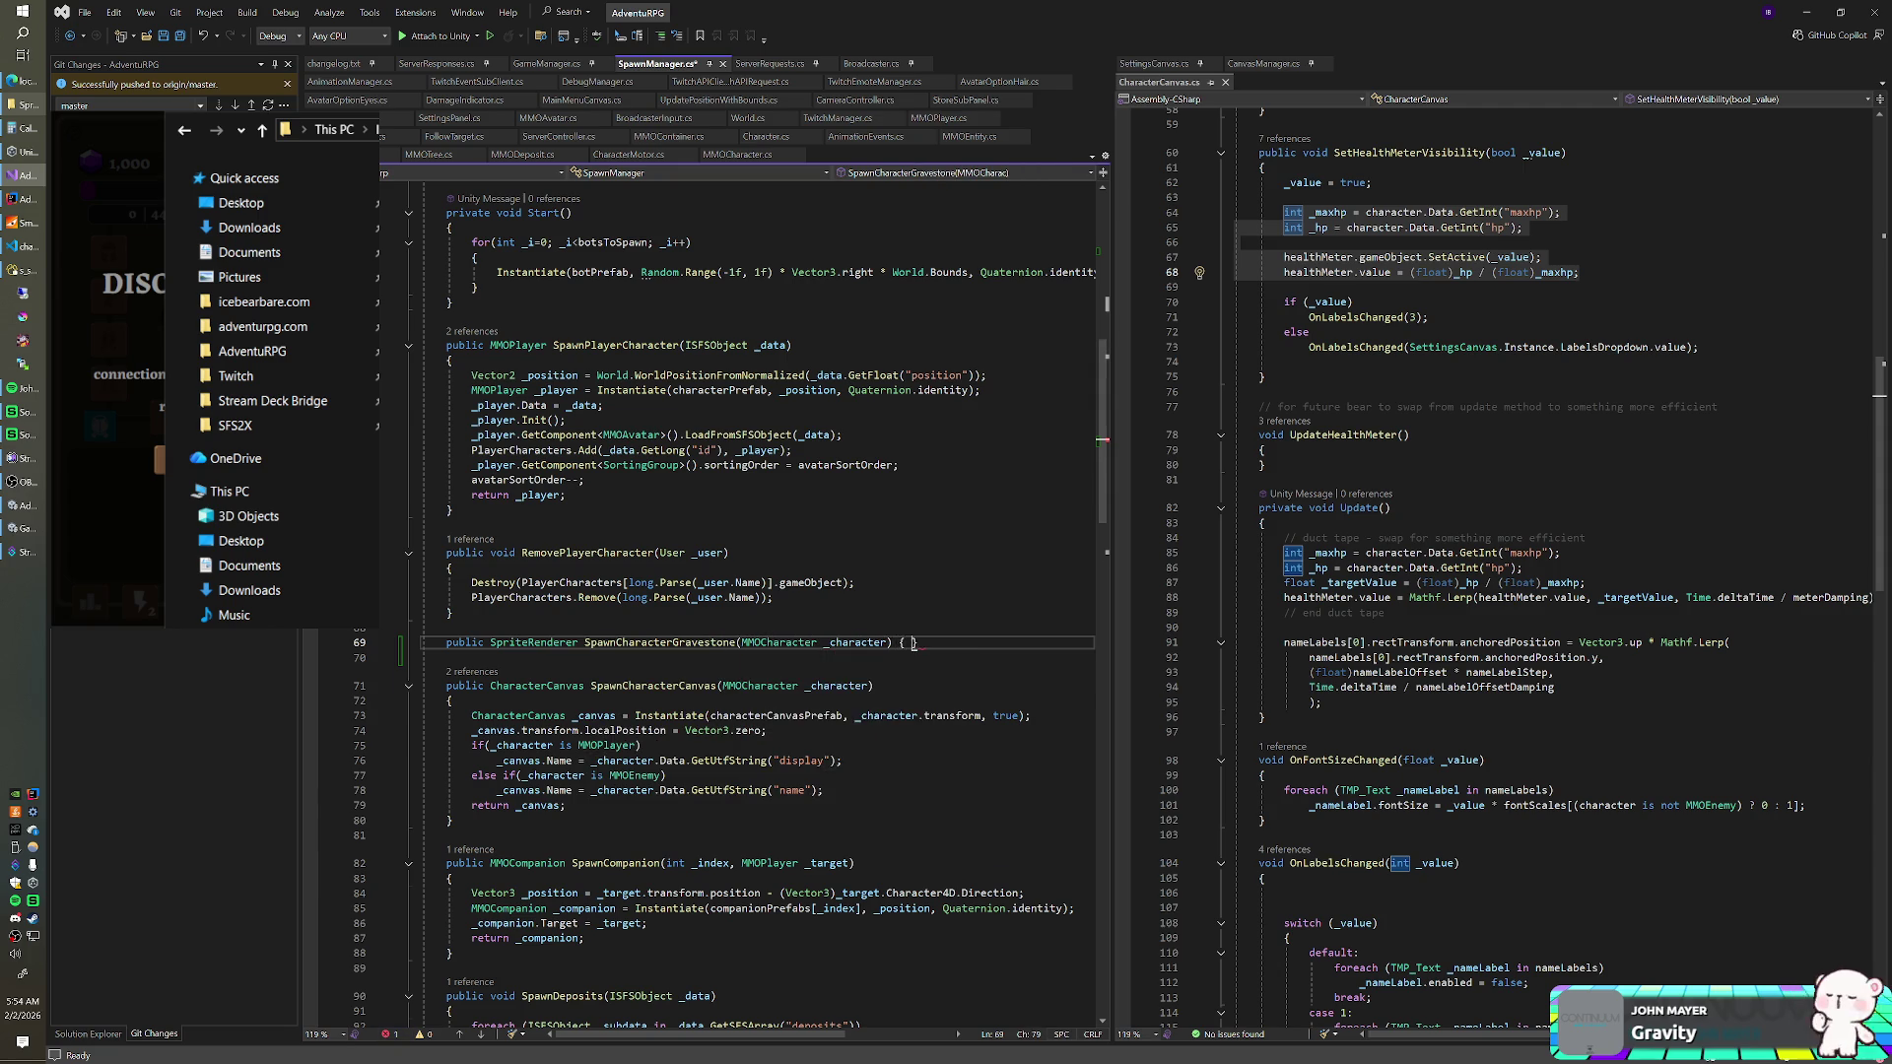
{"action": "key", "text": "Return"}
{"action": "type", "text": "{"}
{"action": "key", "text": "Return"}
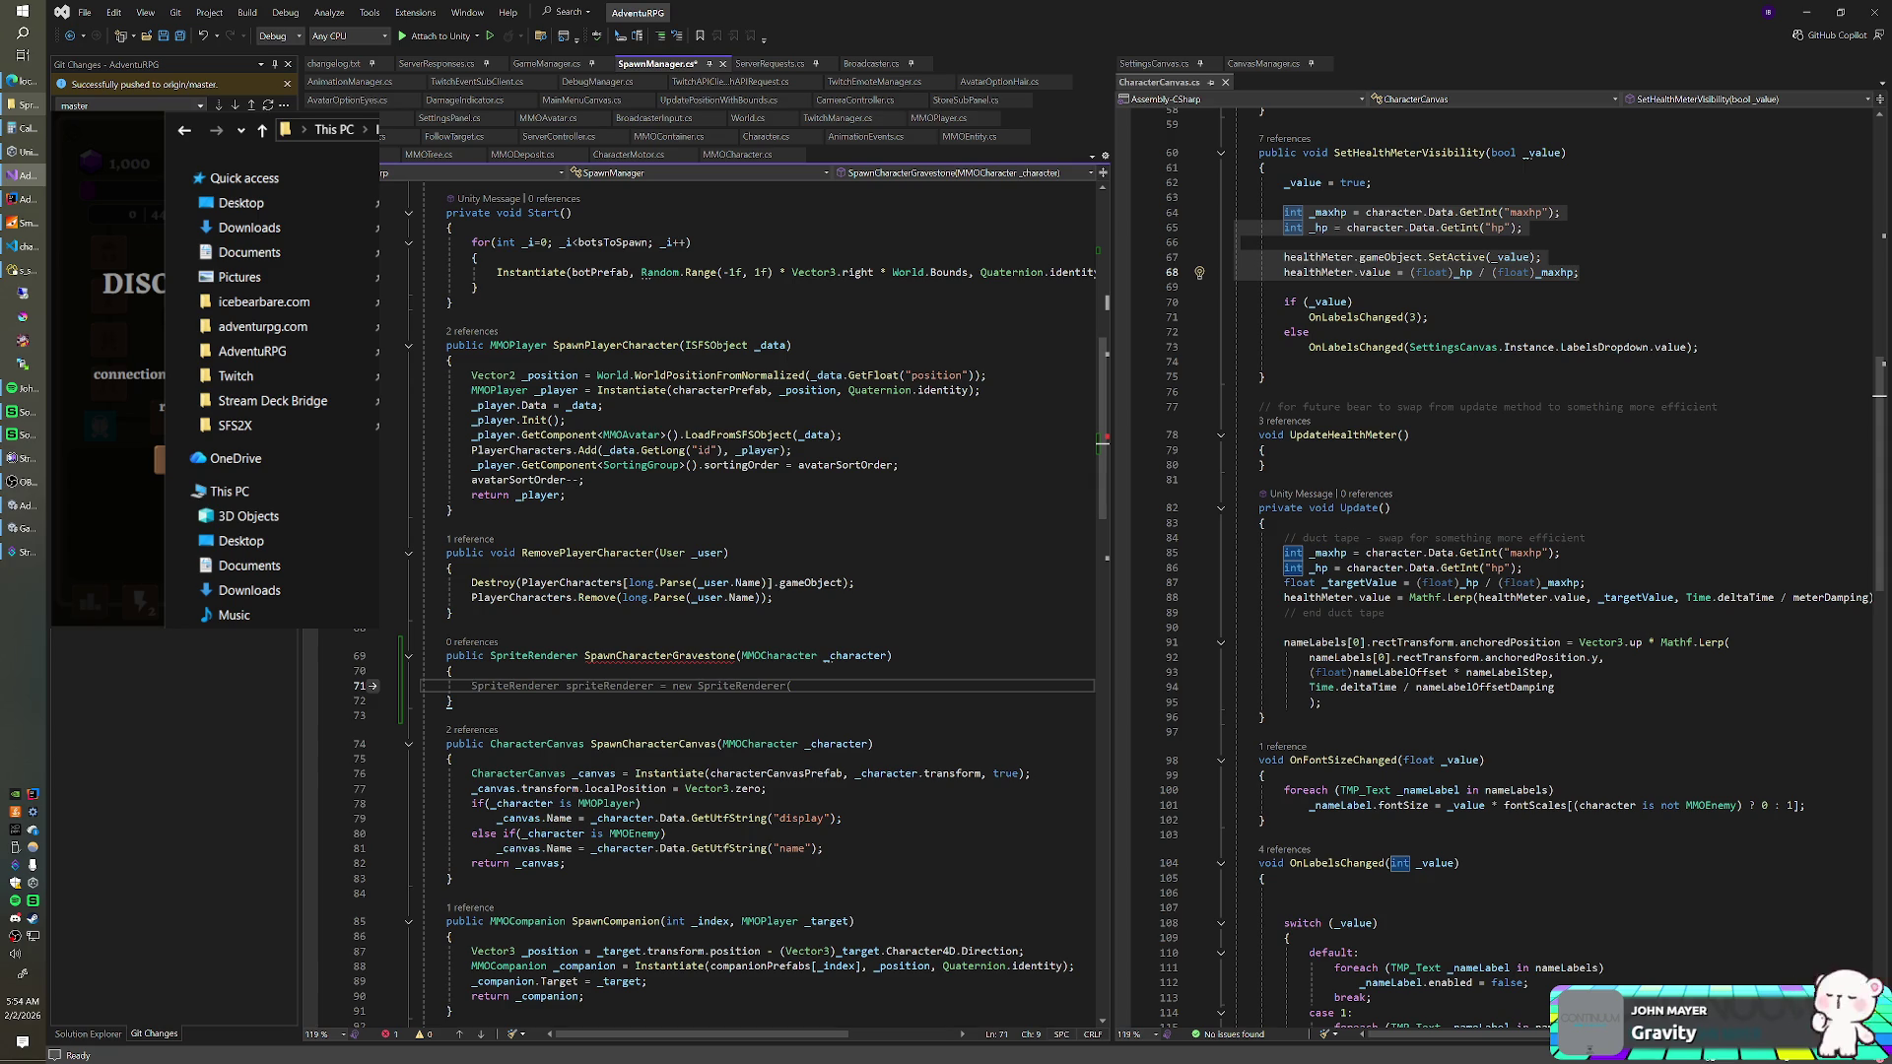
- Begin the method body with 'SpriteRenderer _rend = Instantiate('
{"action": "type", "text": "SpriteRendere"}
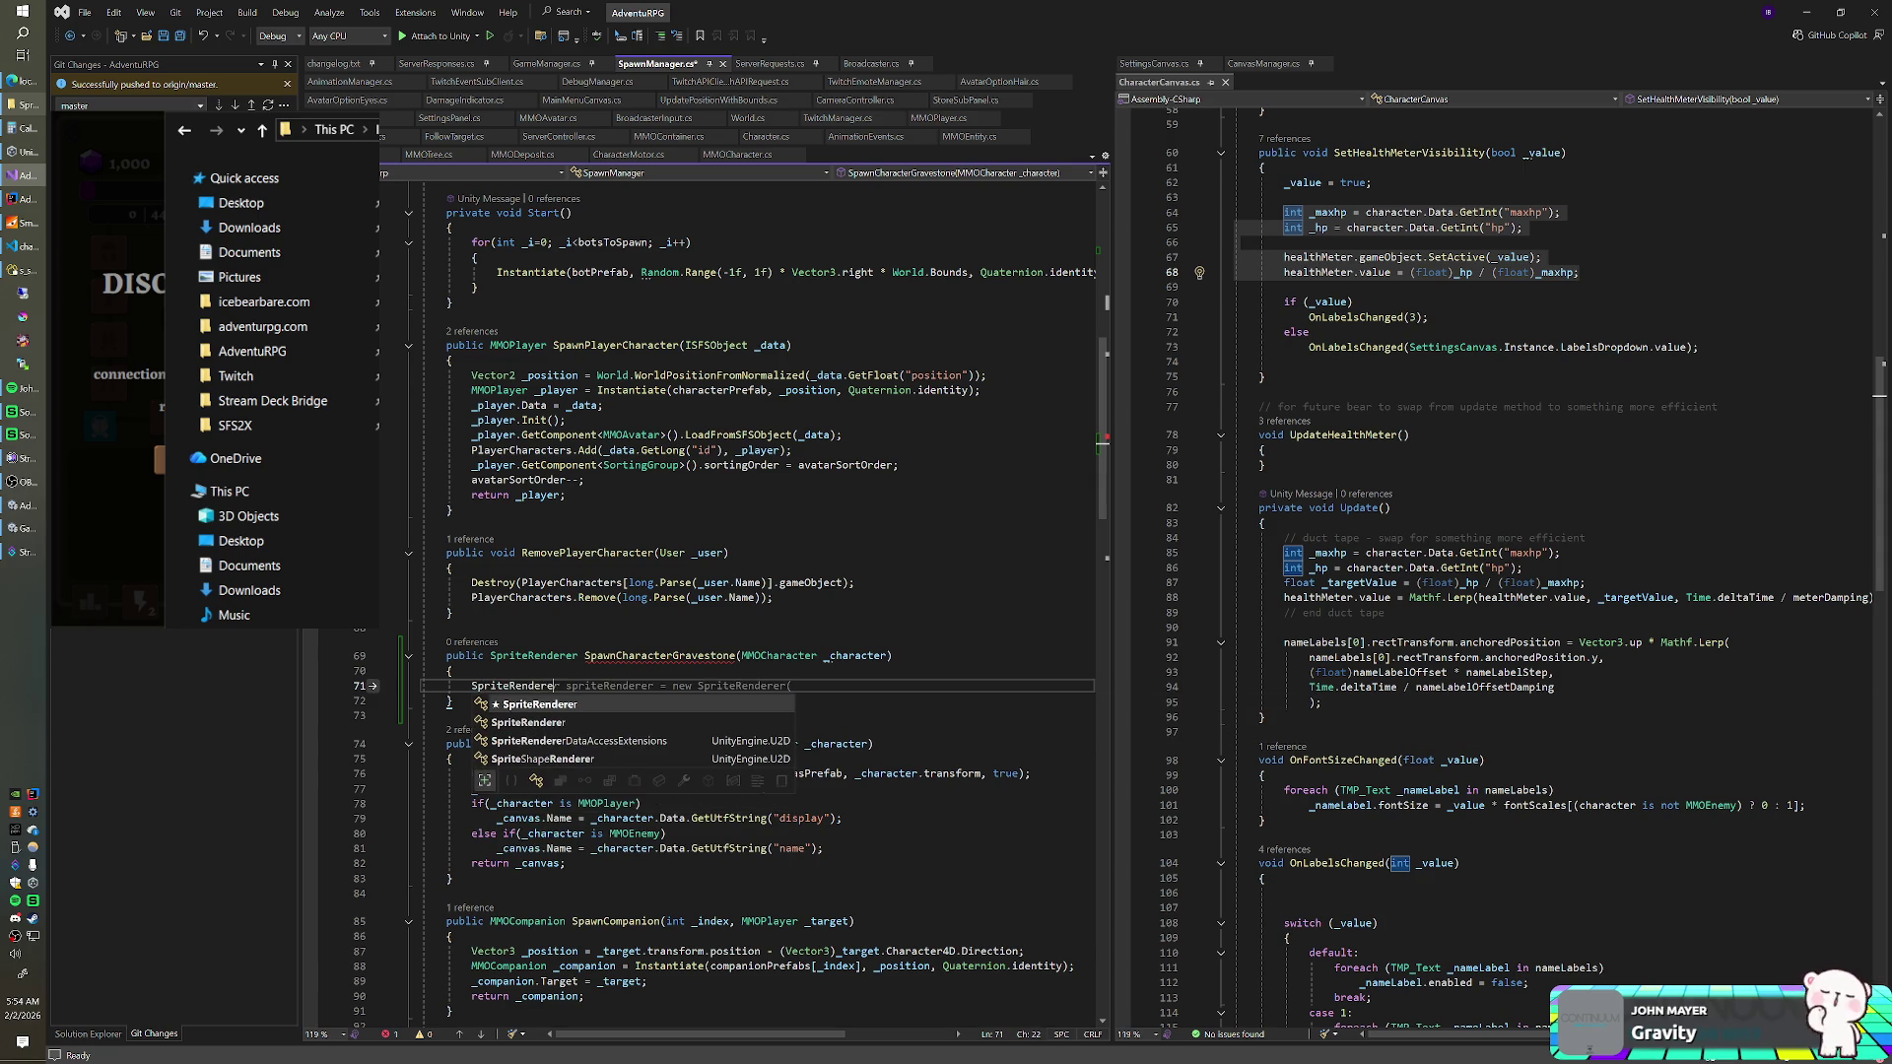
{"action": "key", "text": "Tab"}
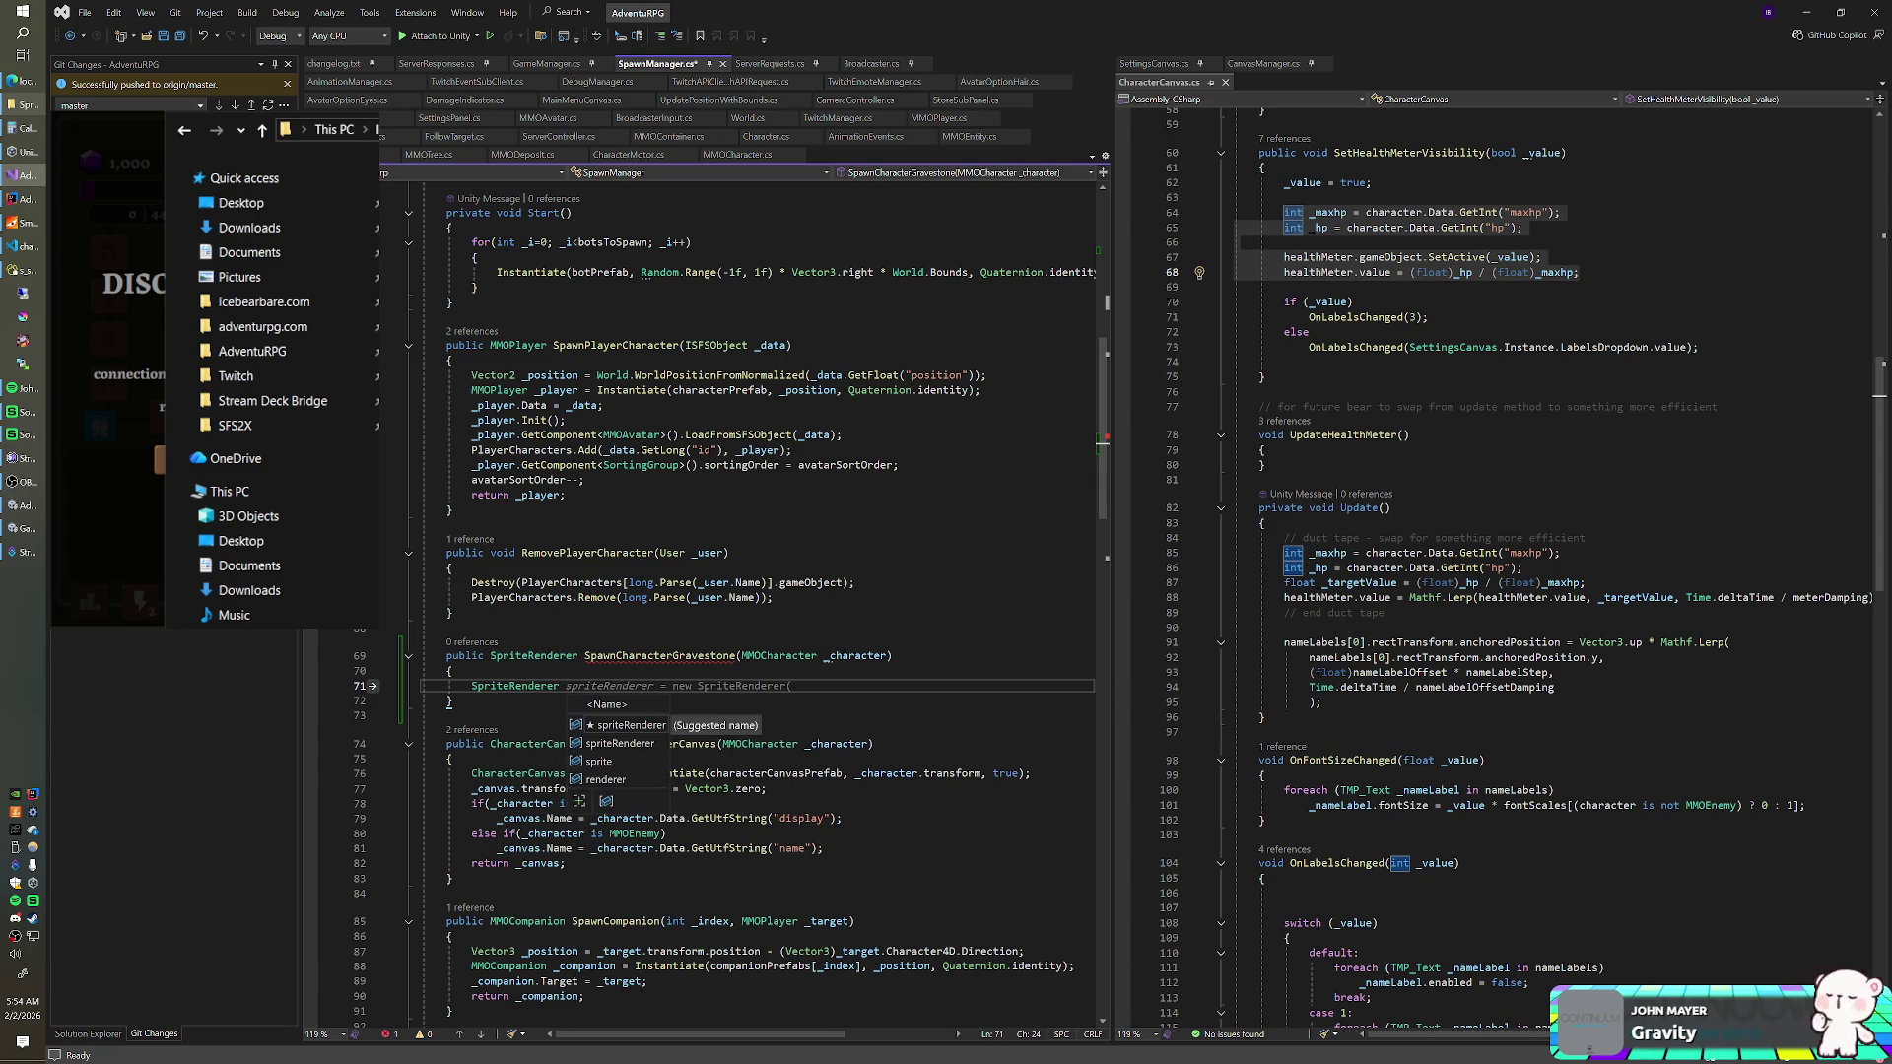
{"action": "type", "text": "_rend = "}
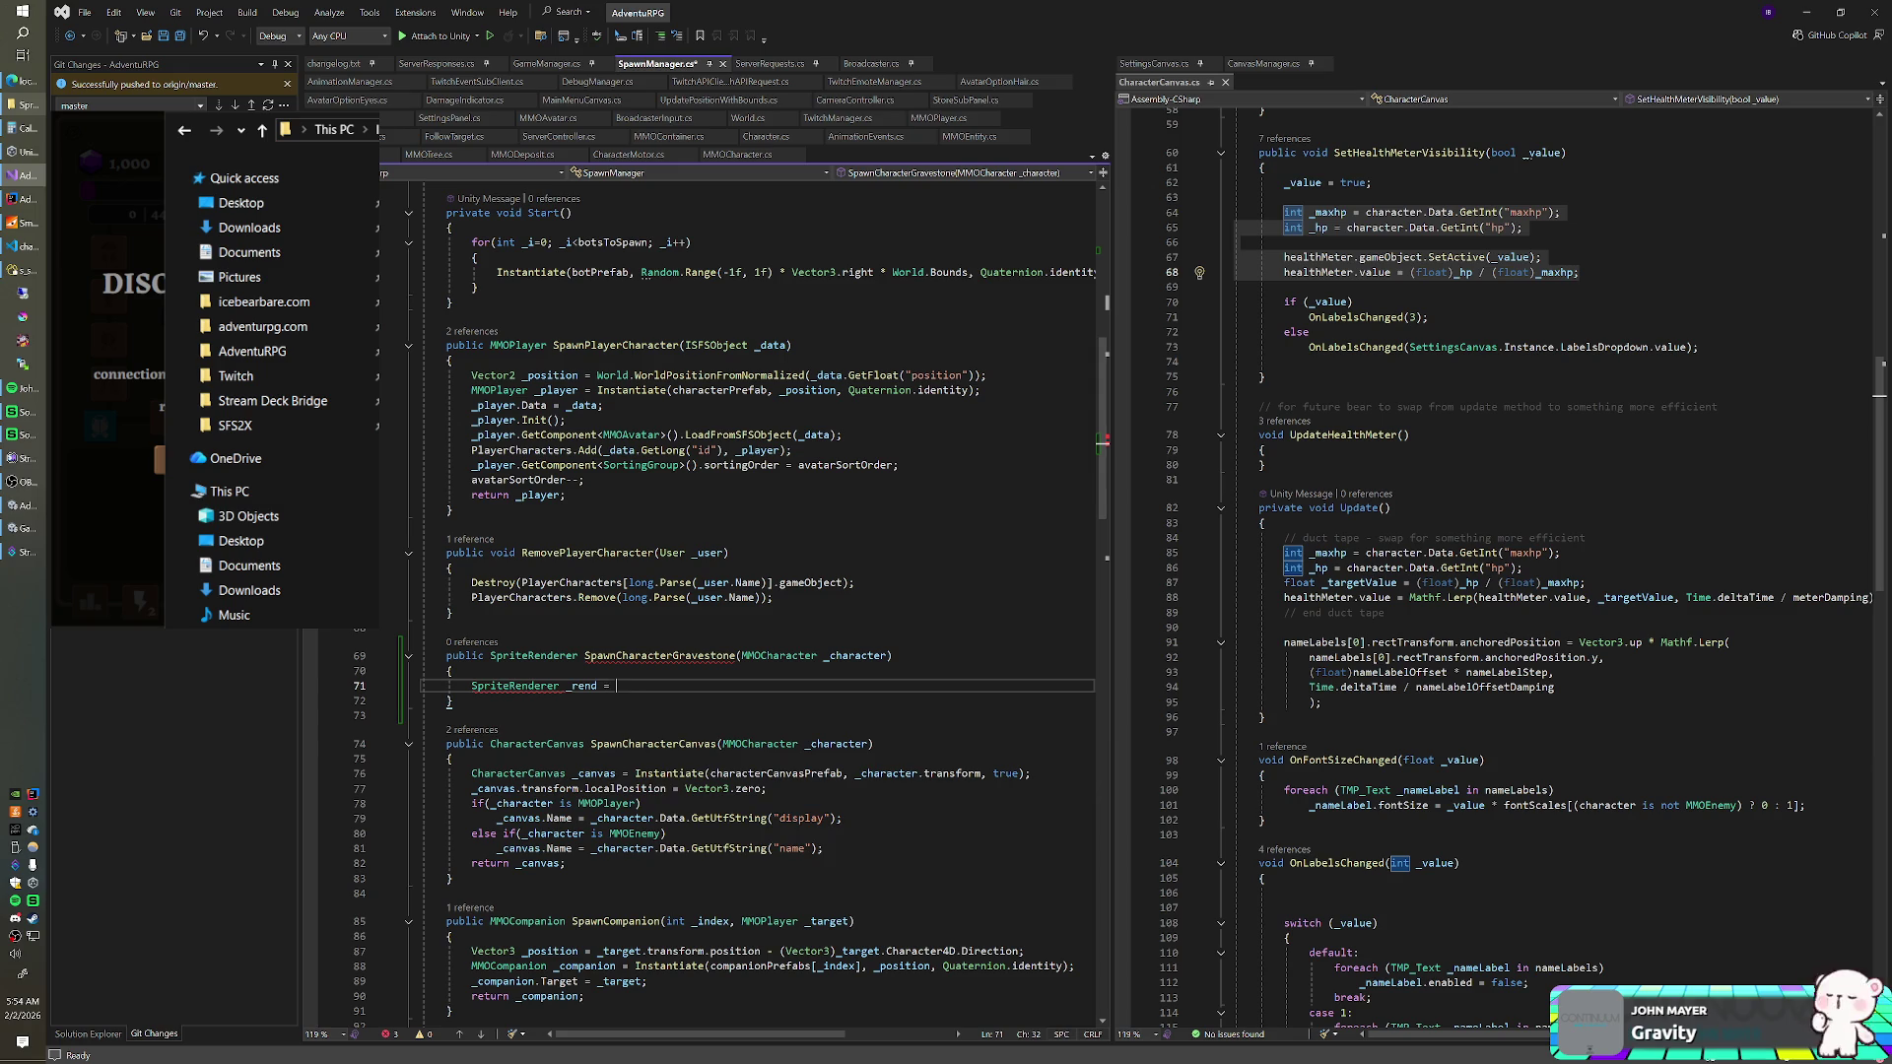
{"action": "type", "text": "Insta"}
{"action": "key", "text": "Tab"}
{"action": "type", "text": "("}
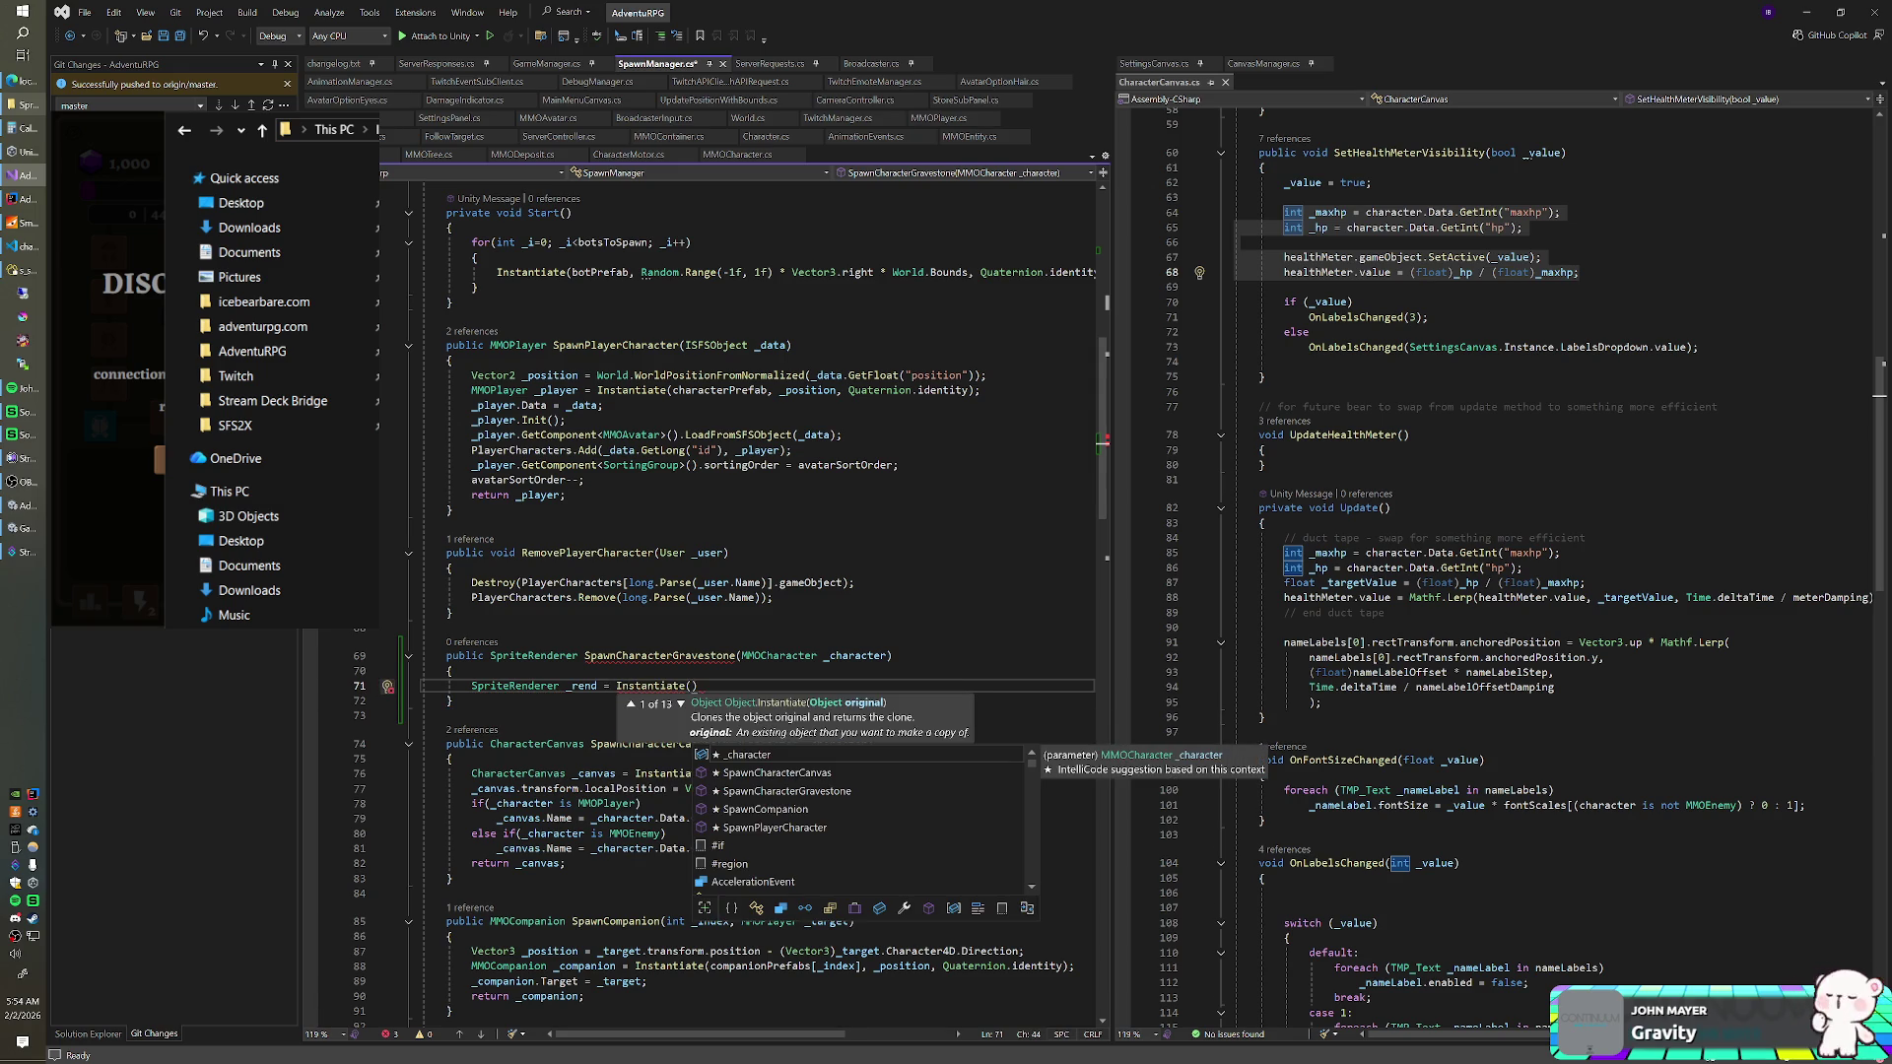
- Pass characterGravestonePrefab, _character.transform.position and Quaternion.identity to Instantiate
{"action": "type", "text": "gra"}
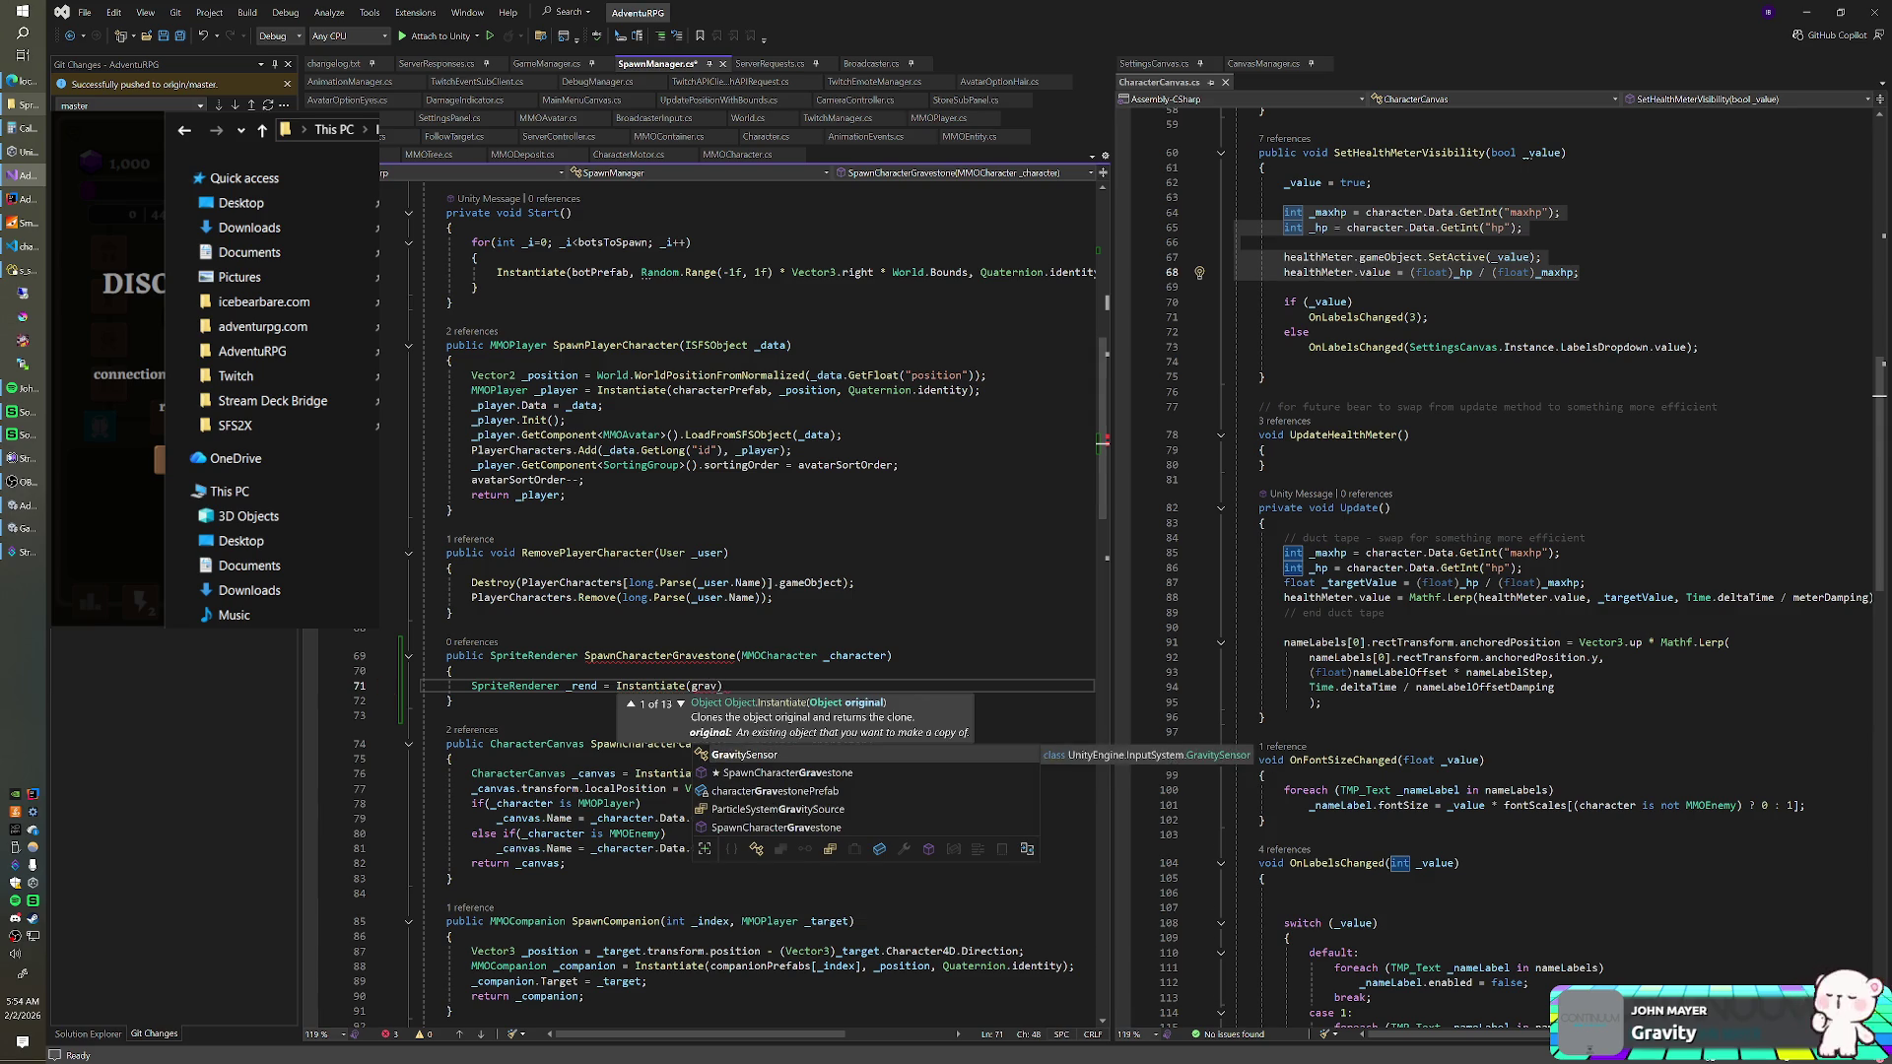
{"action": "type", "text": "v"}
{"action": "key", "text": "Tab"}
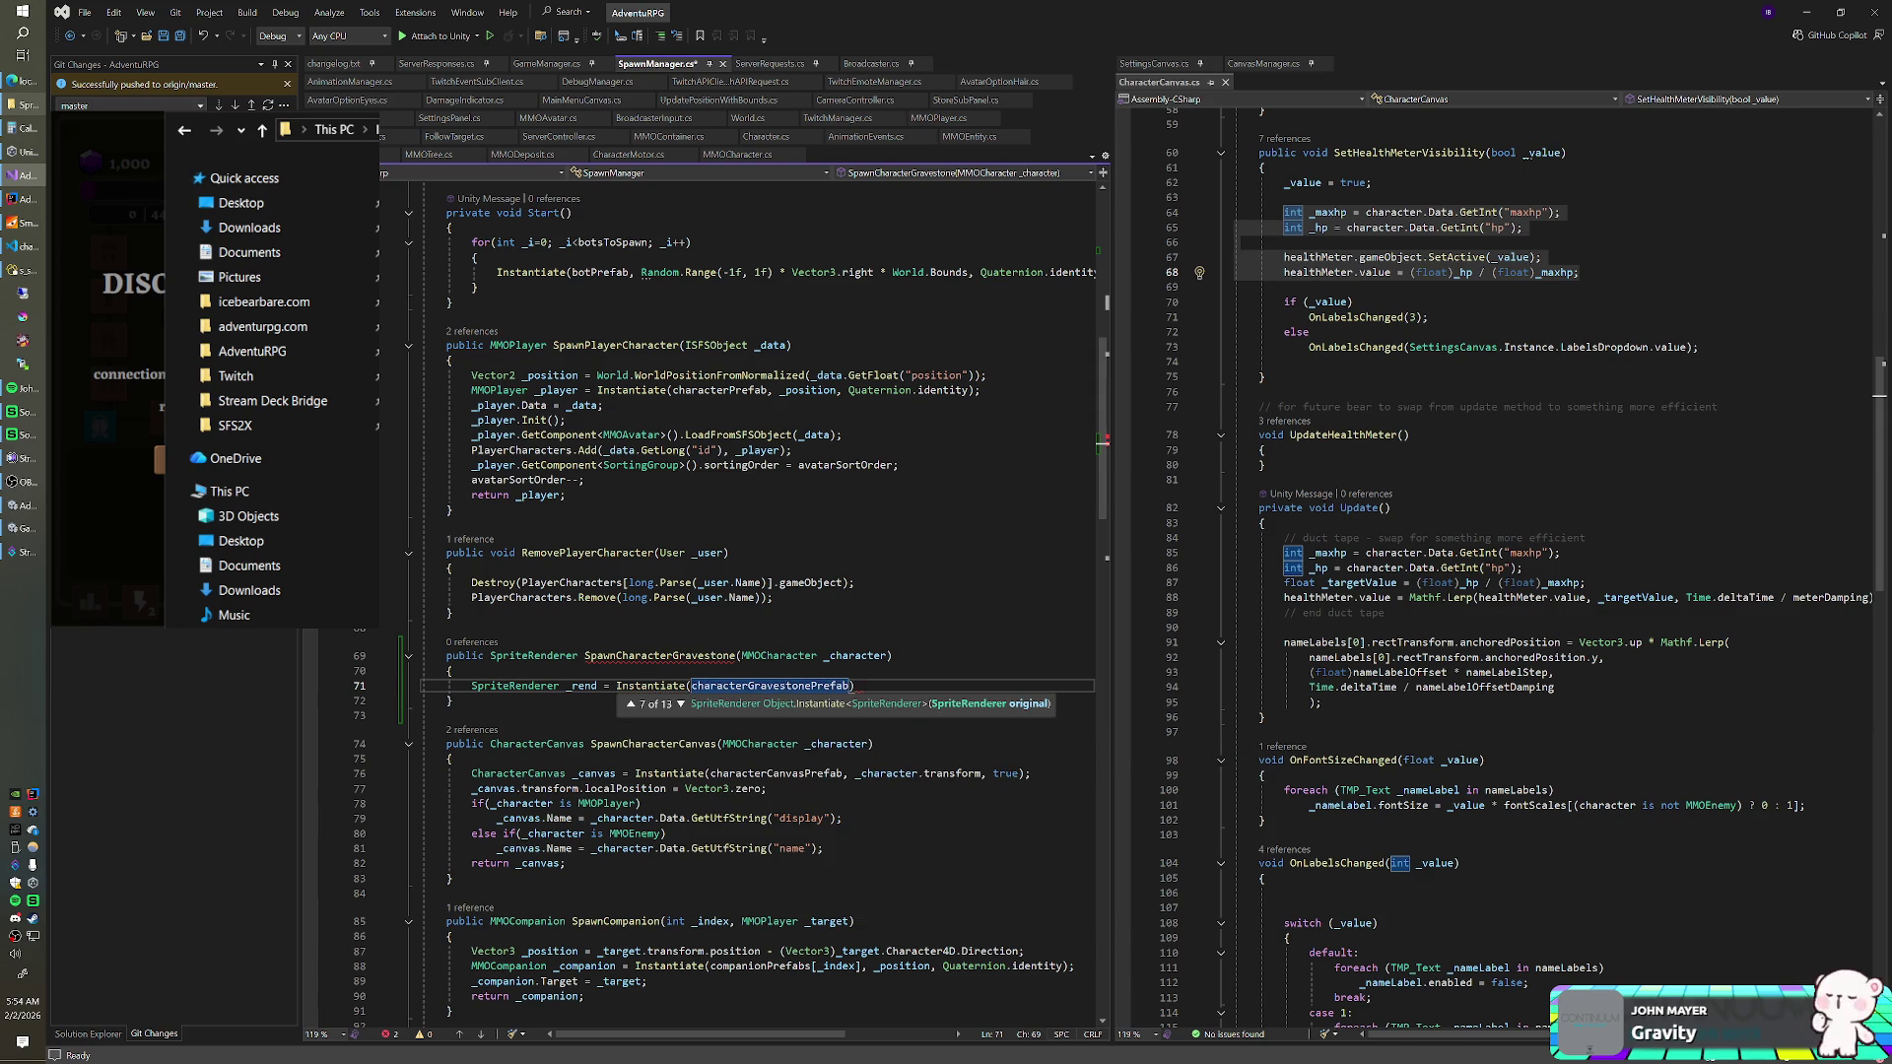
{"action": "type", "text": ", _char"}
{"action": "type", "text": "acter.transf"}
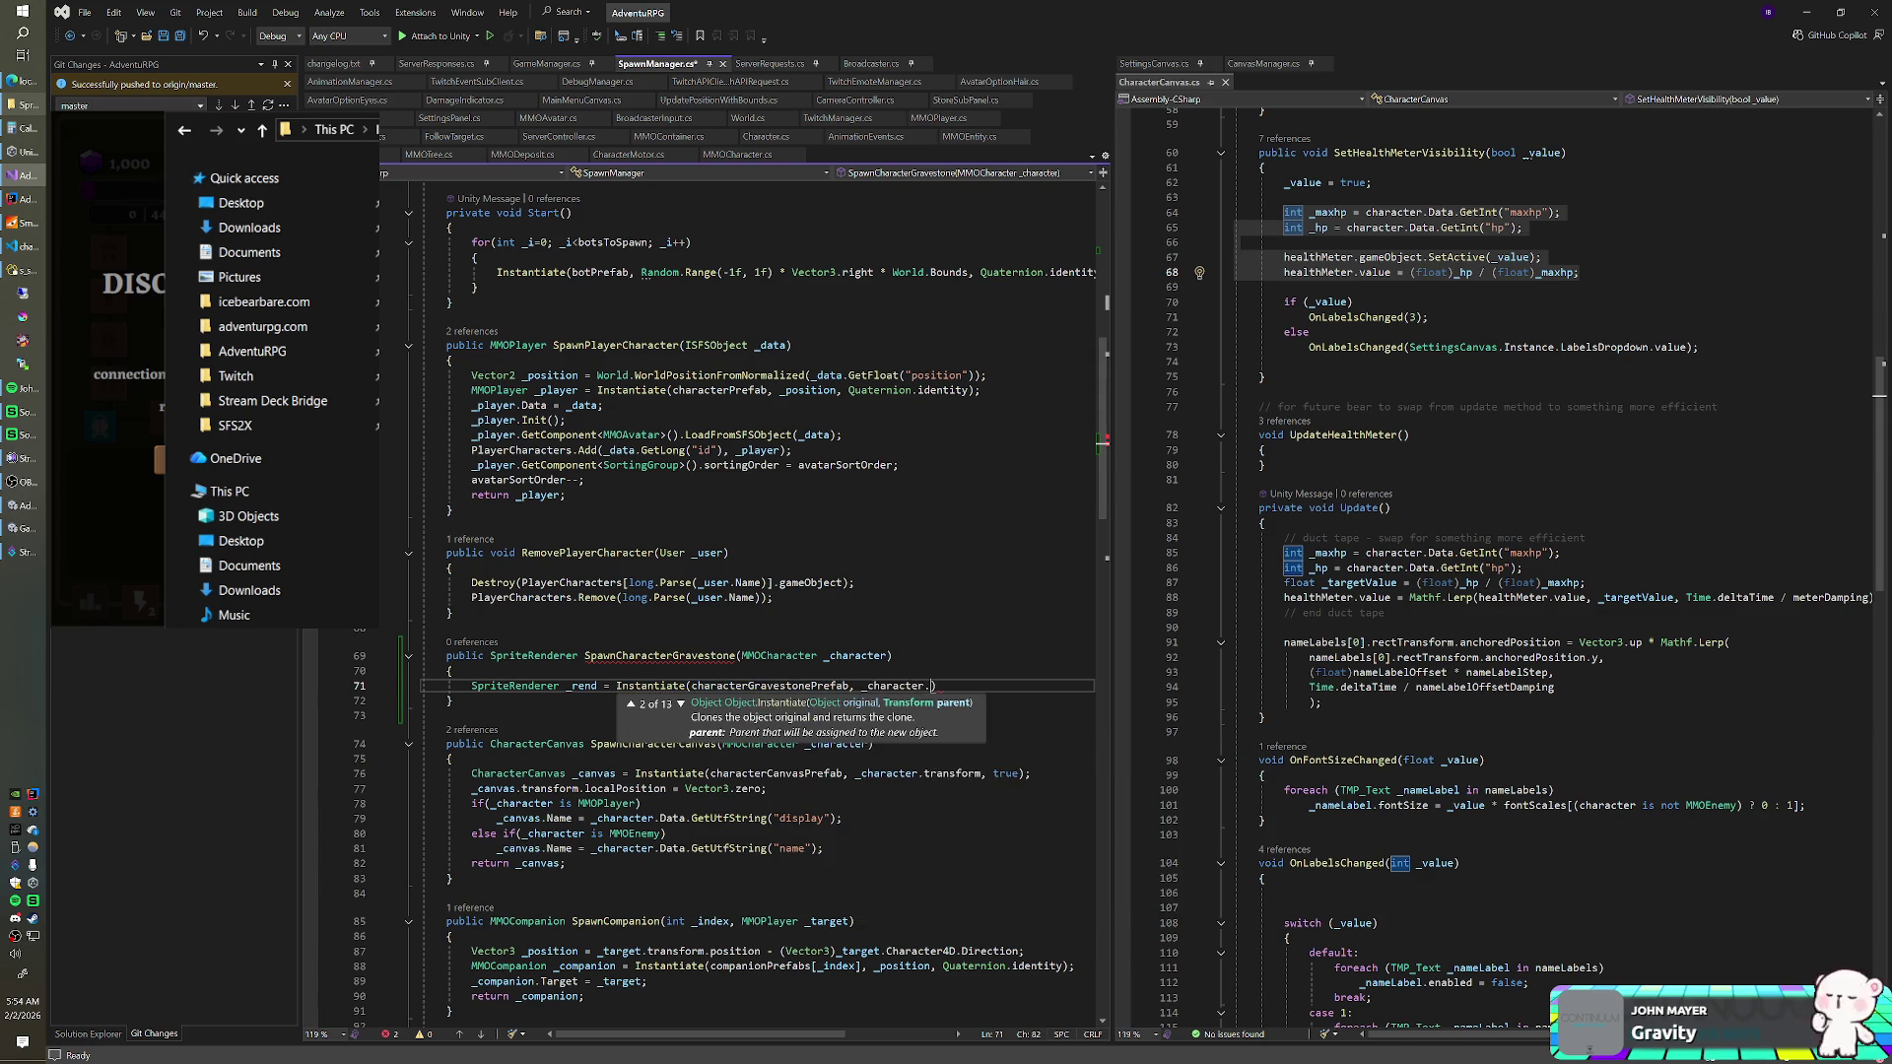
{"action": "type", "text": "orm.position, "}
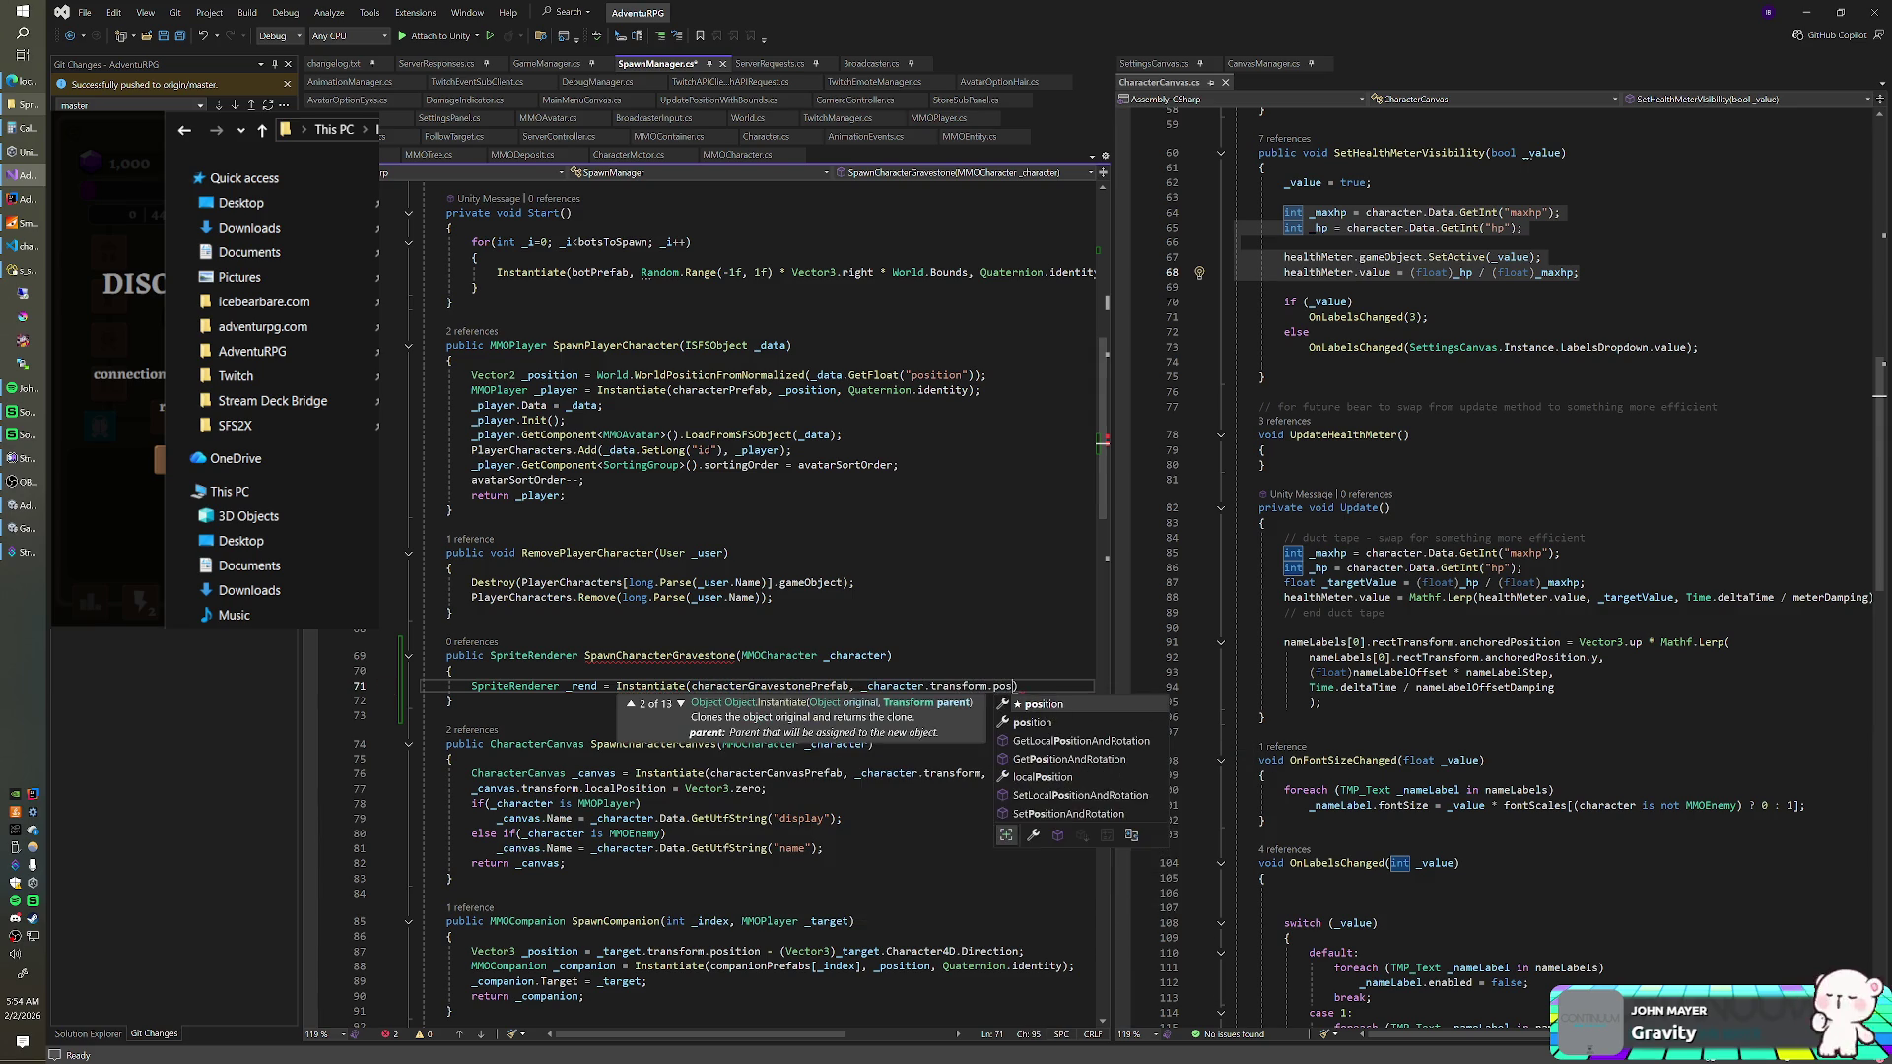
{"action": "type", "text": "Qua"}
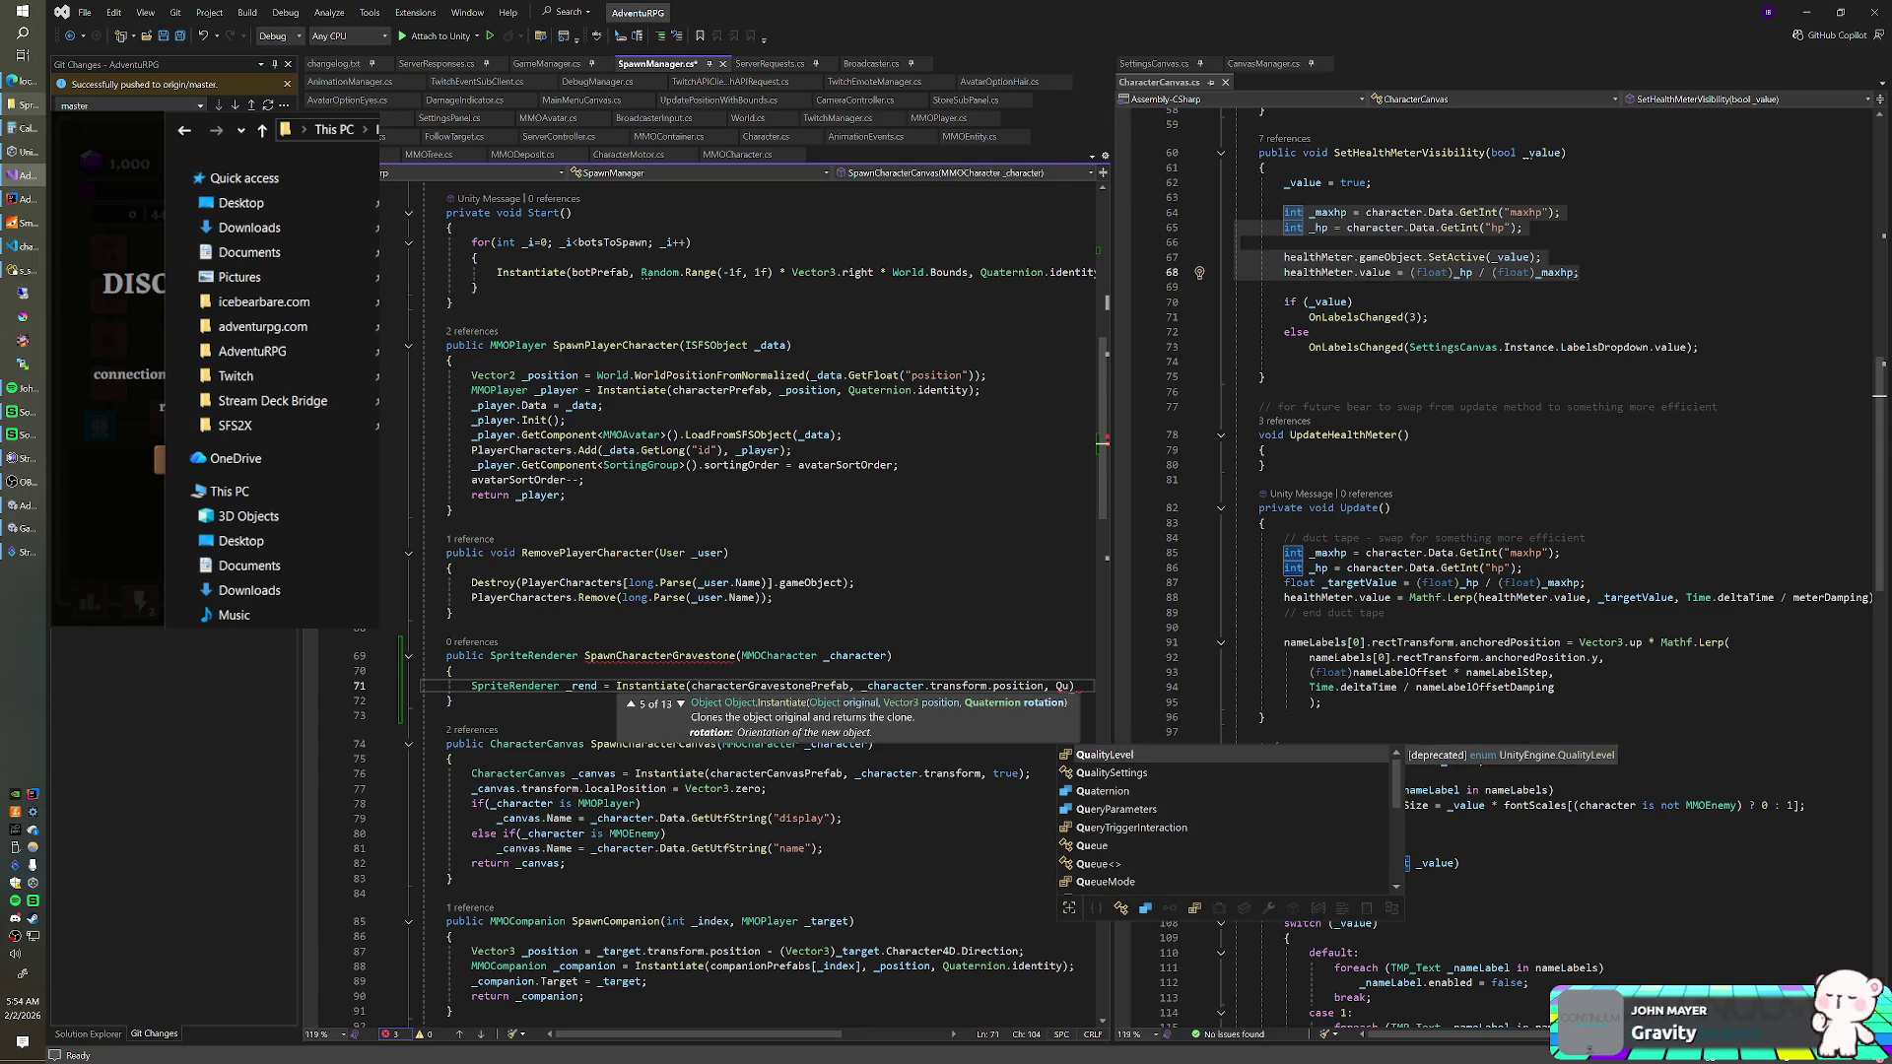
{"action": "key", "text": "Tab"}
{"action": "type", "text": ".i"}
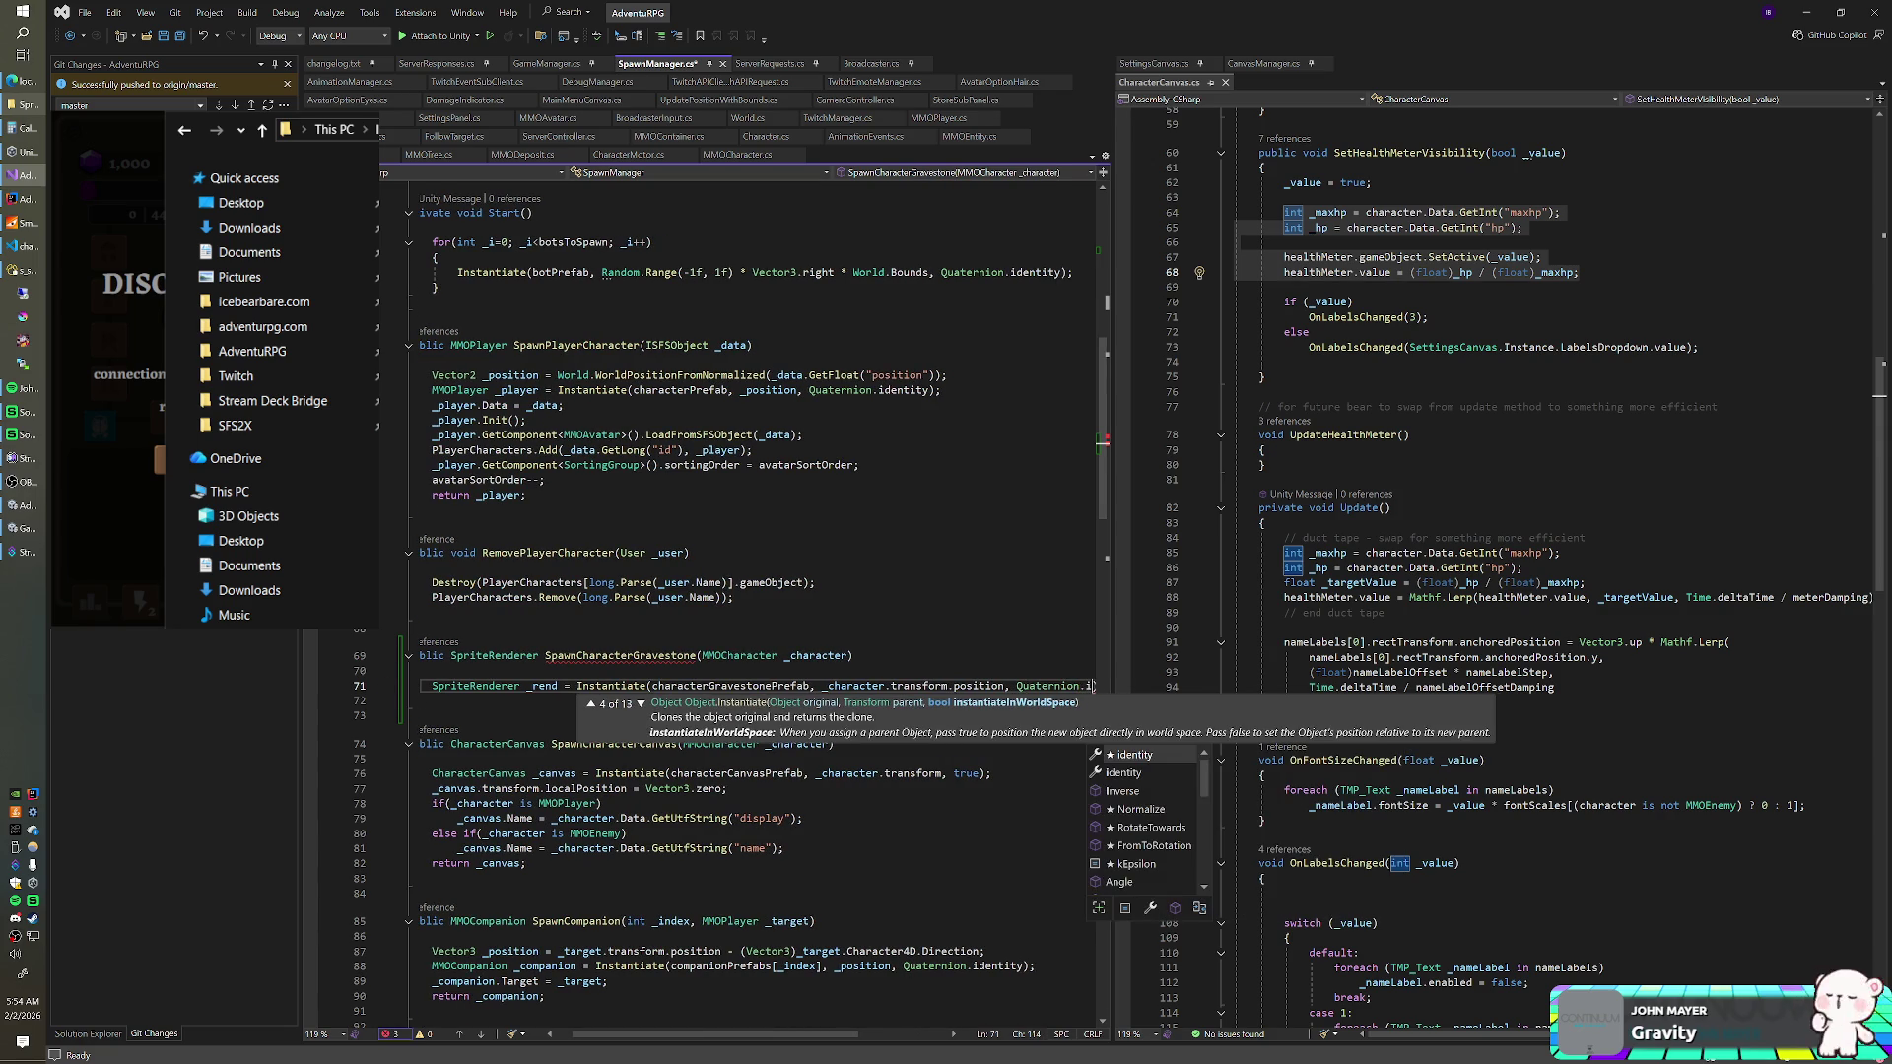
{"action": "key", "text": "Tab"}
{"action": "type", "text": ");"}
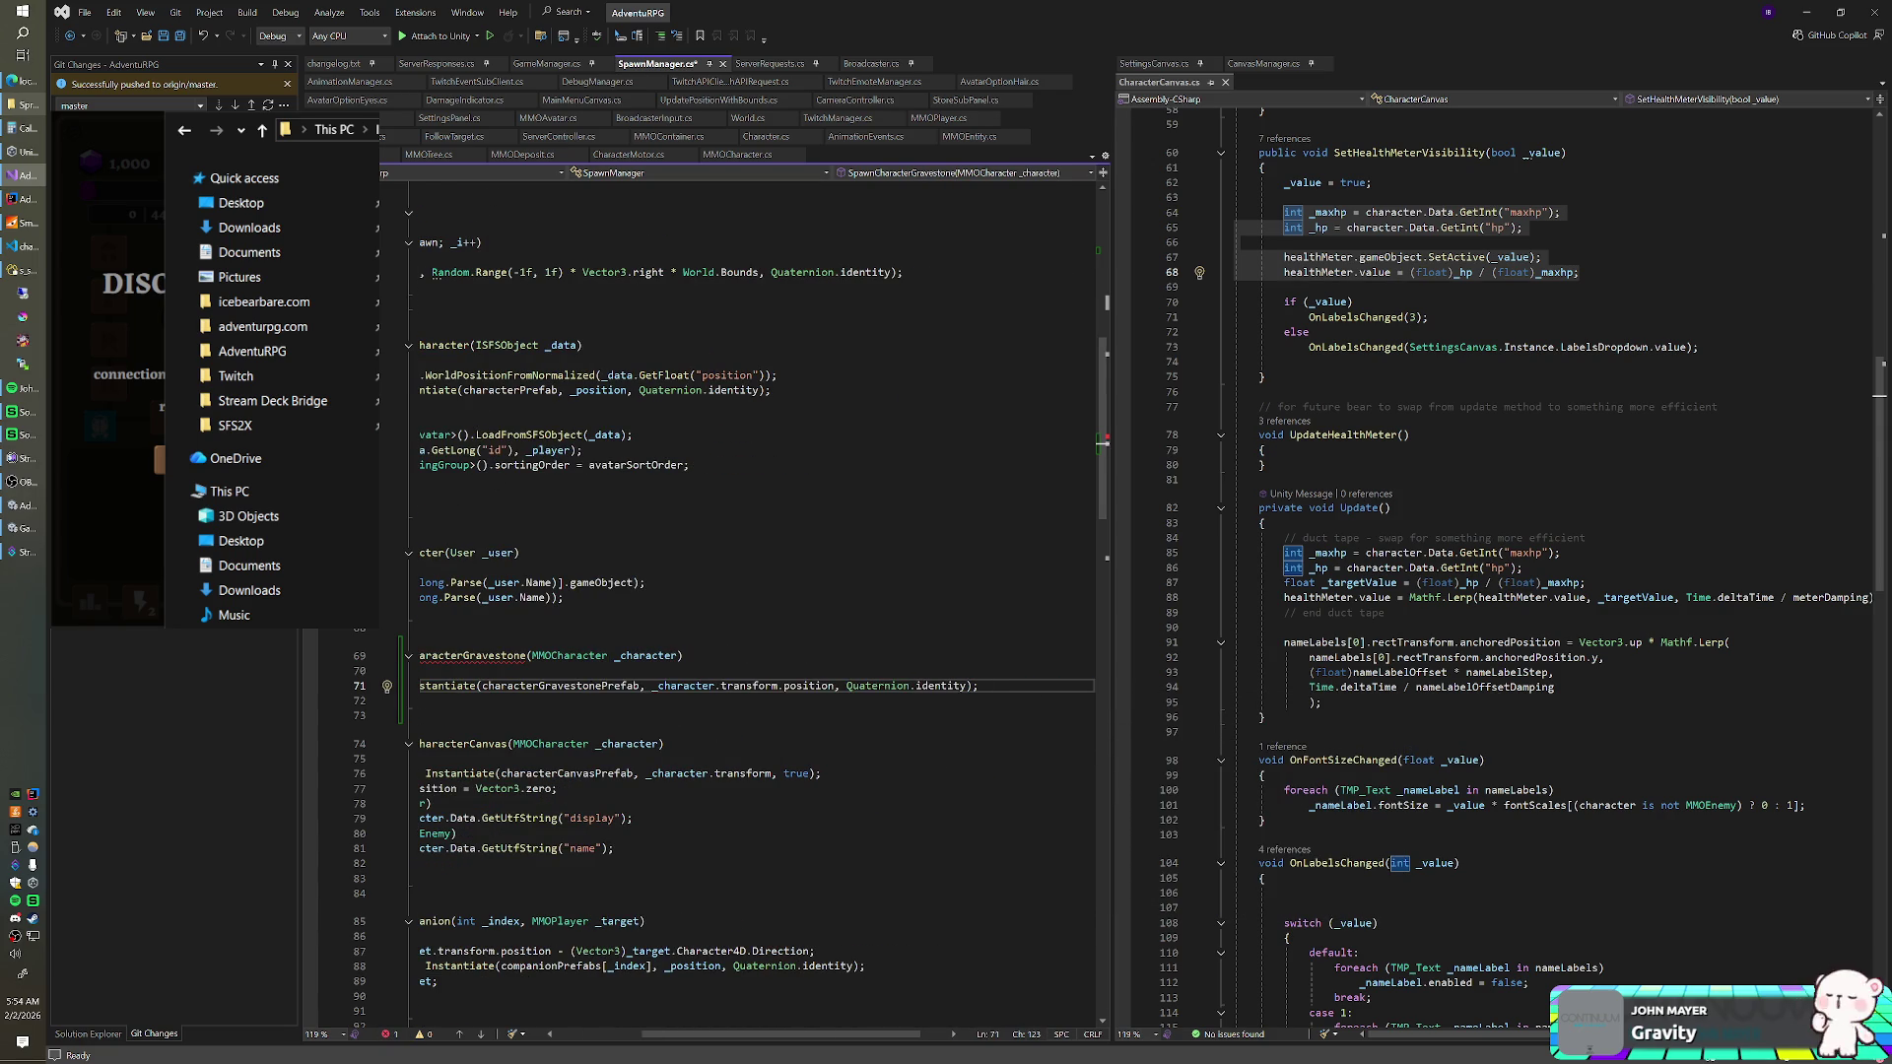
- Put each Instantiate argument and the closing parenthesis on its own line
{"action": "left_click", "coordinate": [845, 686]}
{"action": "key", "text": "Return"}
{"action": "left_click", "coordinate": [788, 686]}
{"action": "key", "text": "Return"}
{"action": "left_click", "coordinate": [633, 686]}
{"action": "key", "text": "Return"}
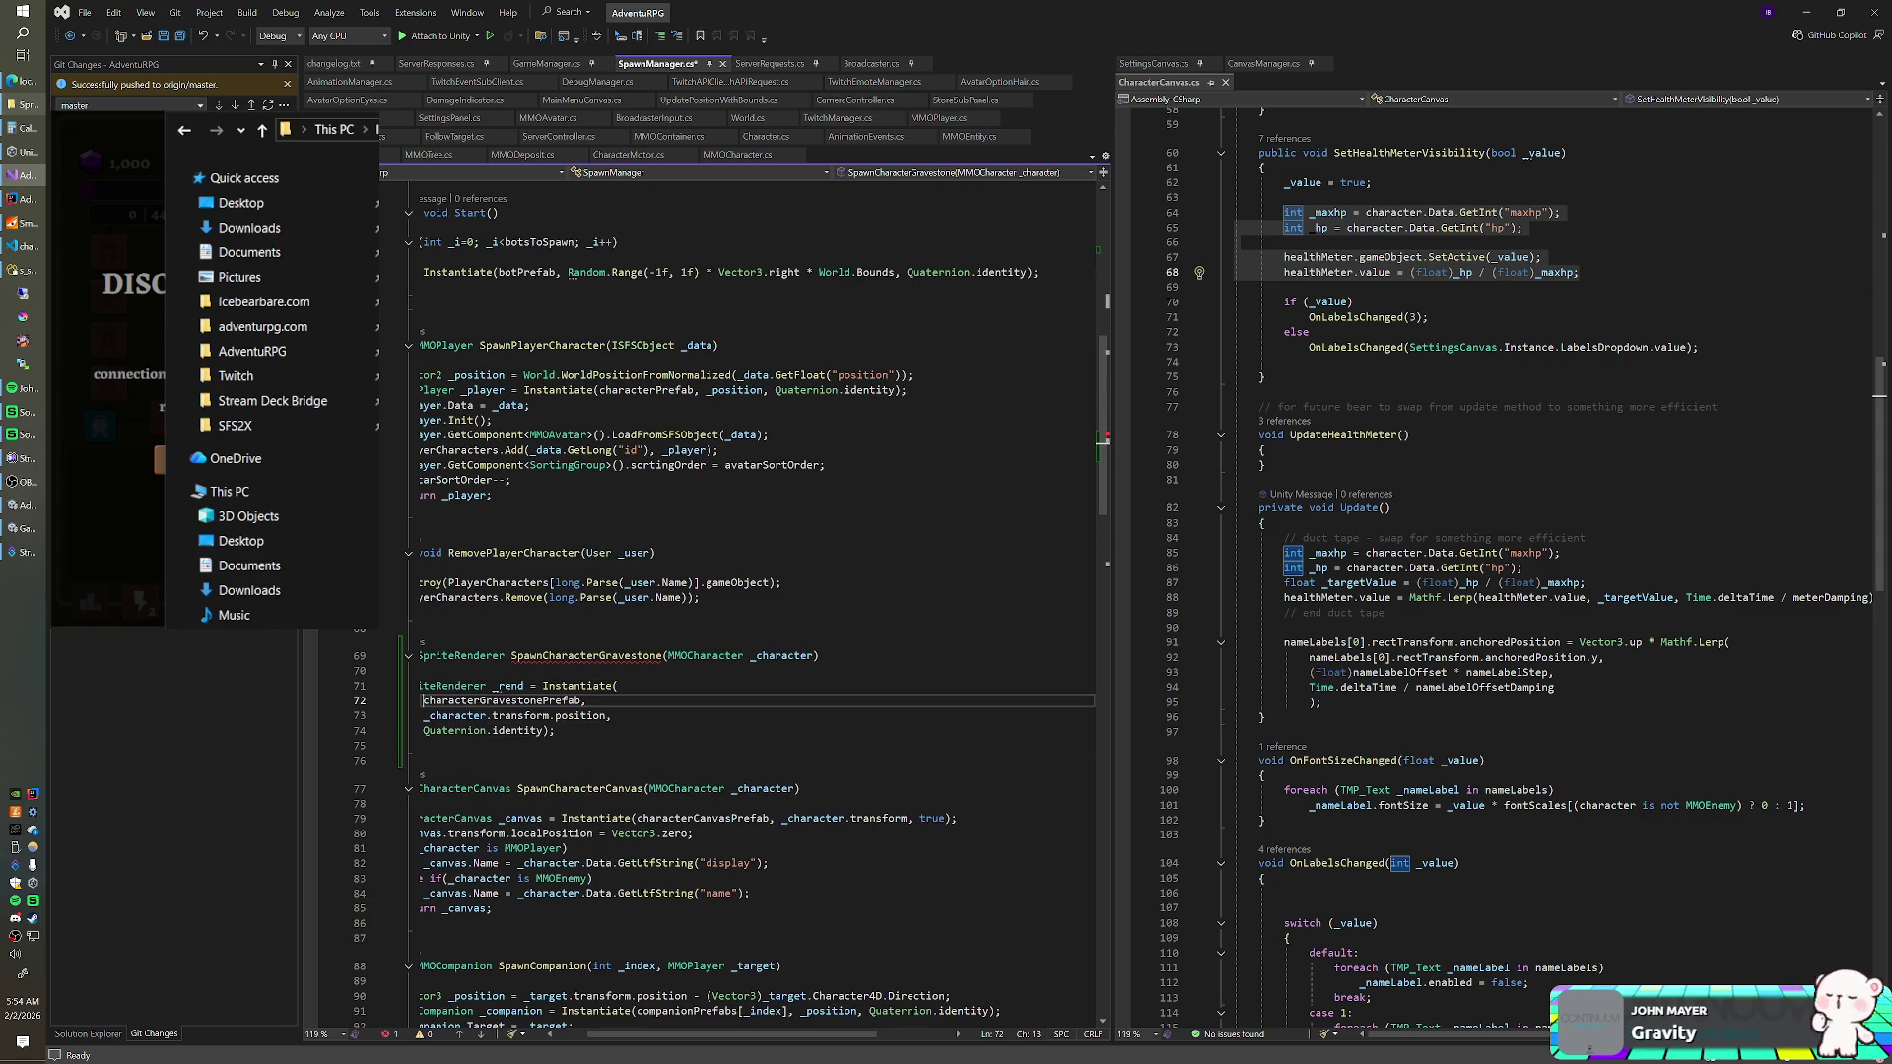
{"action": "left_click", "coordinate": [554, 730]}
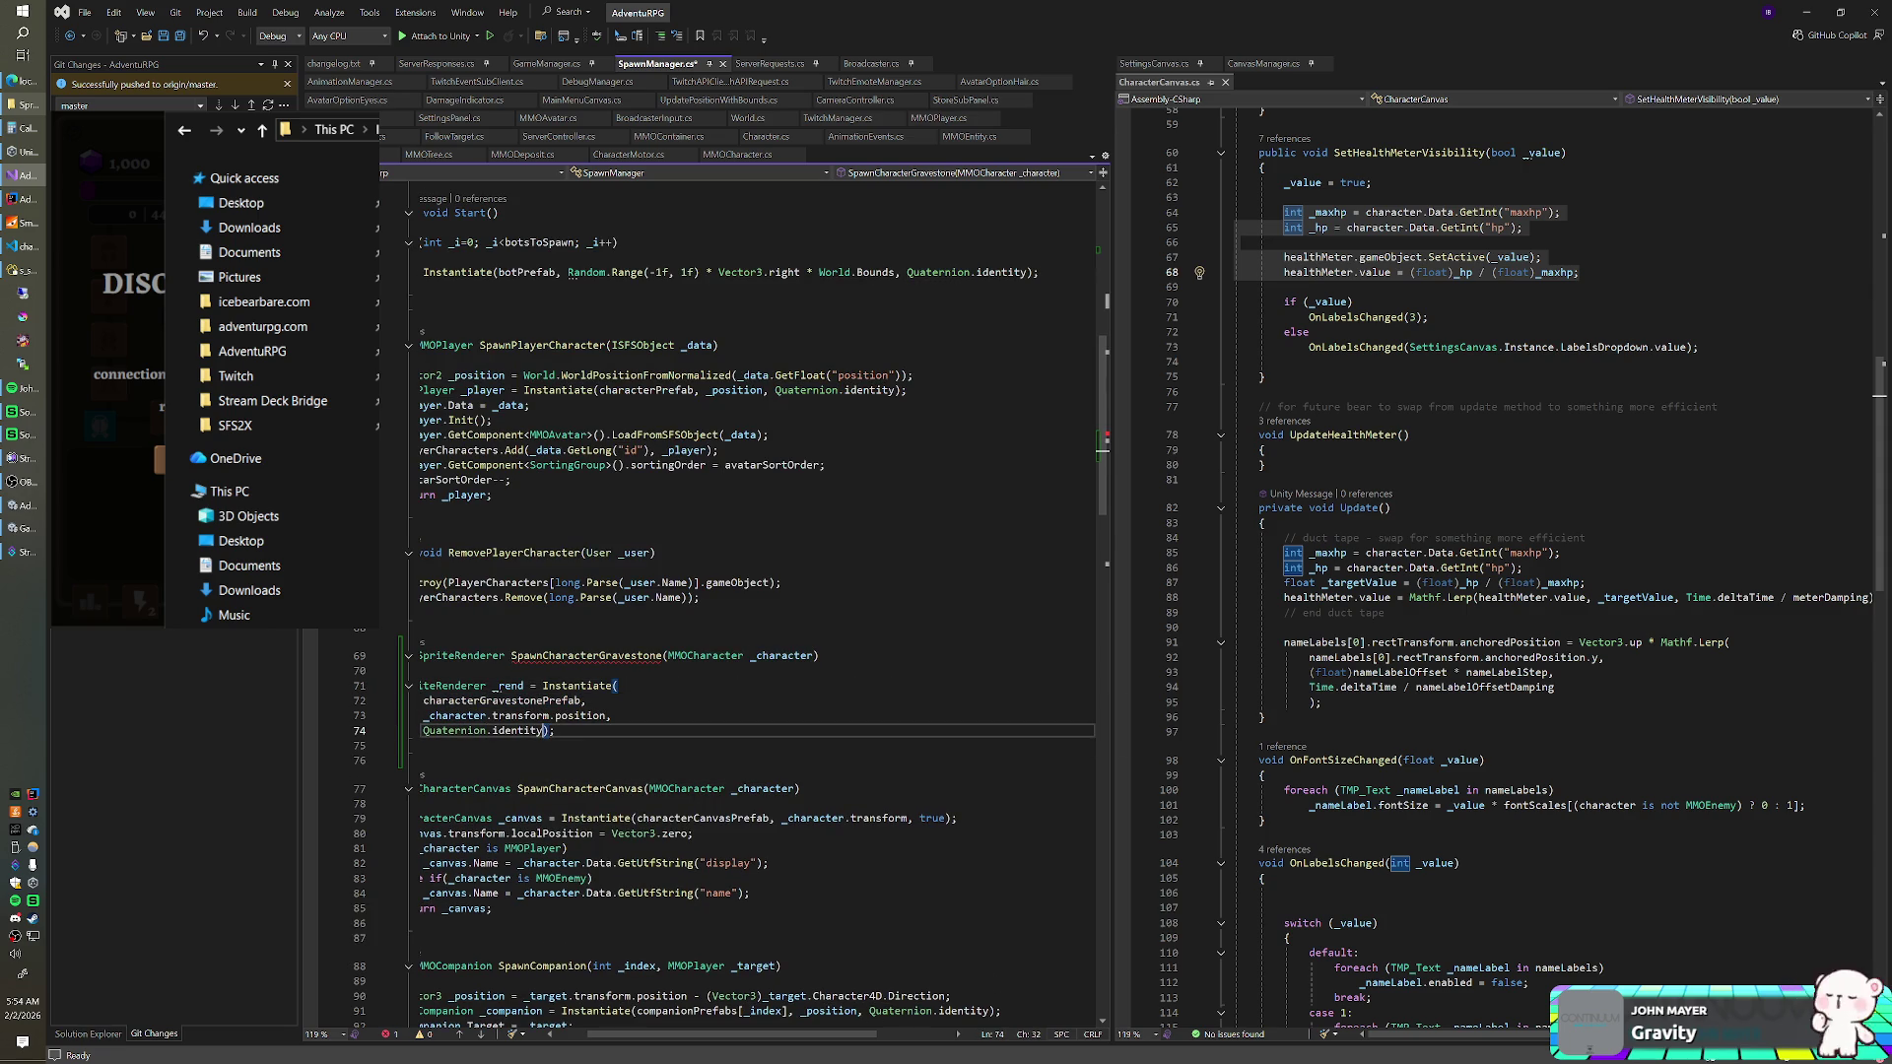
{"action": "key", "text": "Return"}
{"action": "left_click_drag", "start_coordinate": [704, 1038], "coordinate": [660, 1038]}
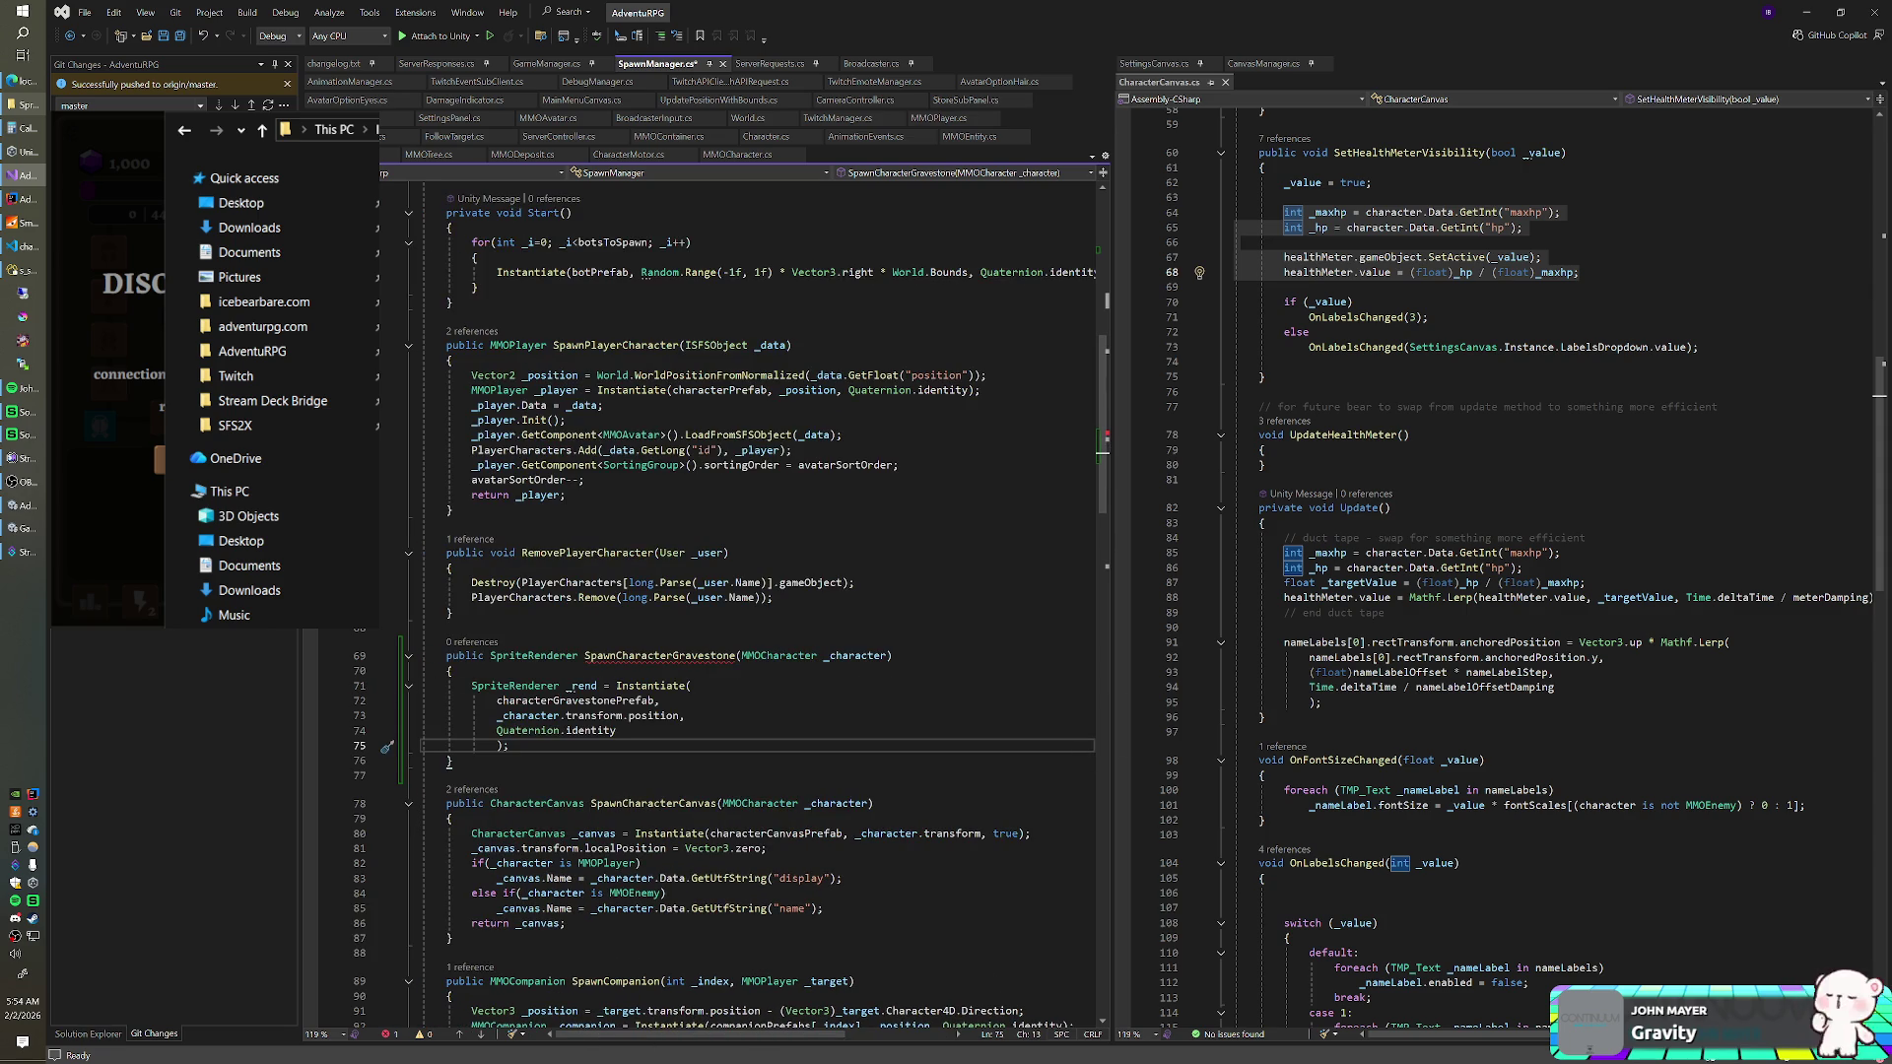
- Add 'return _rend;' and save SpawnManager.cs
{"action": "key", "text": "Return"}
{"action": "type", "text": "return _rend;"}
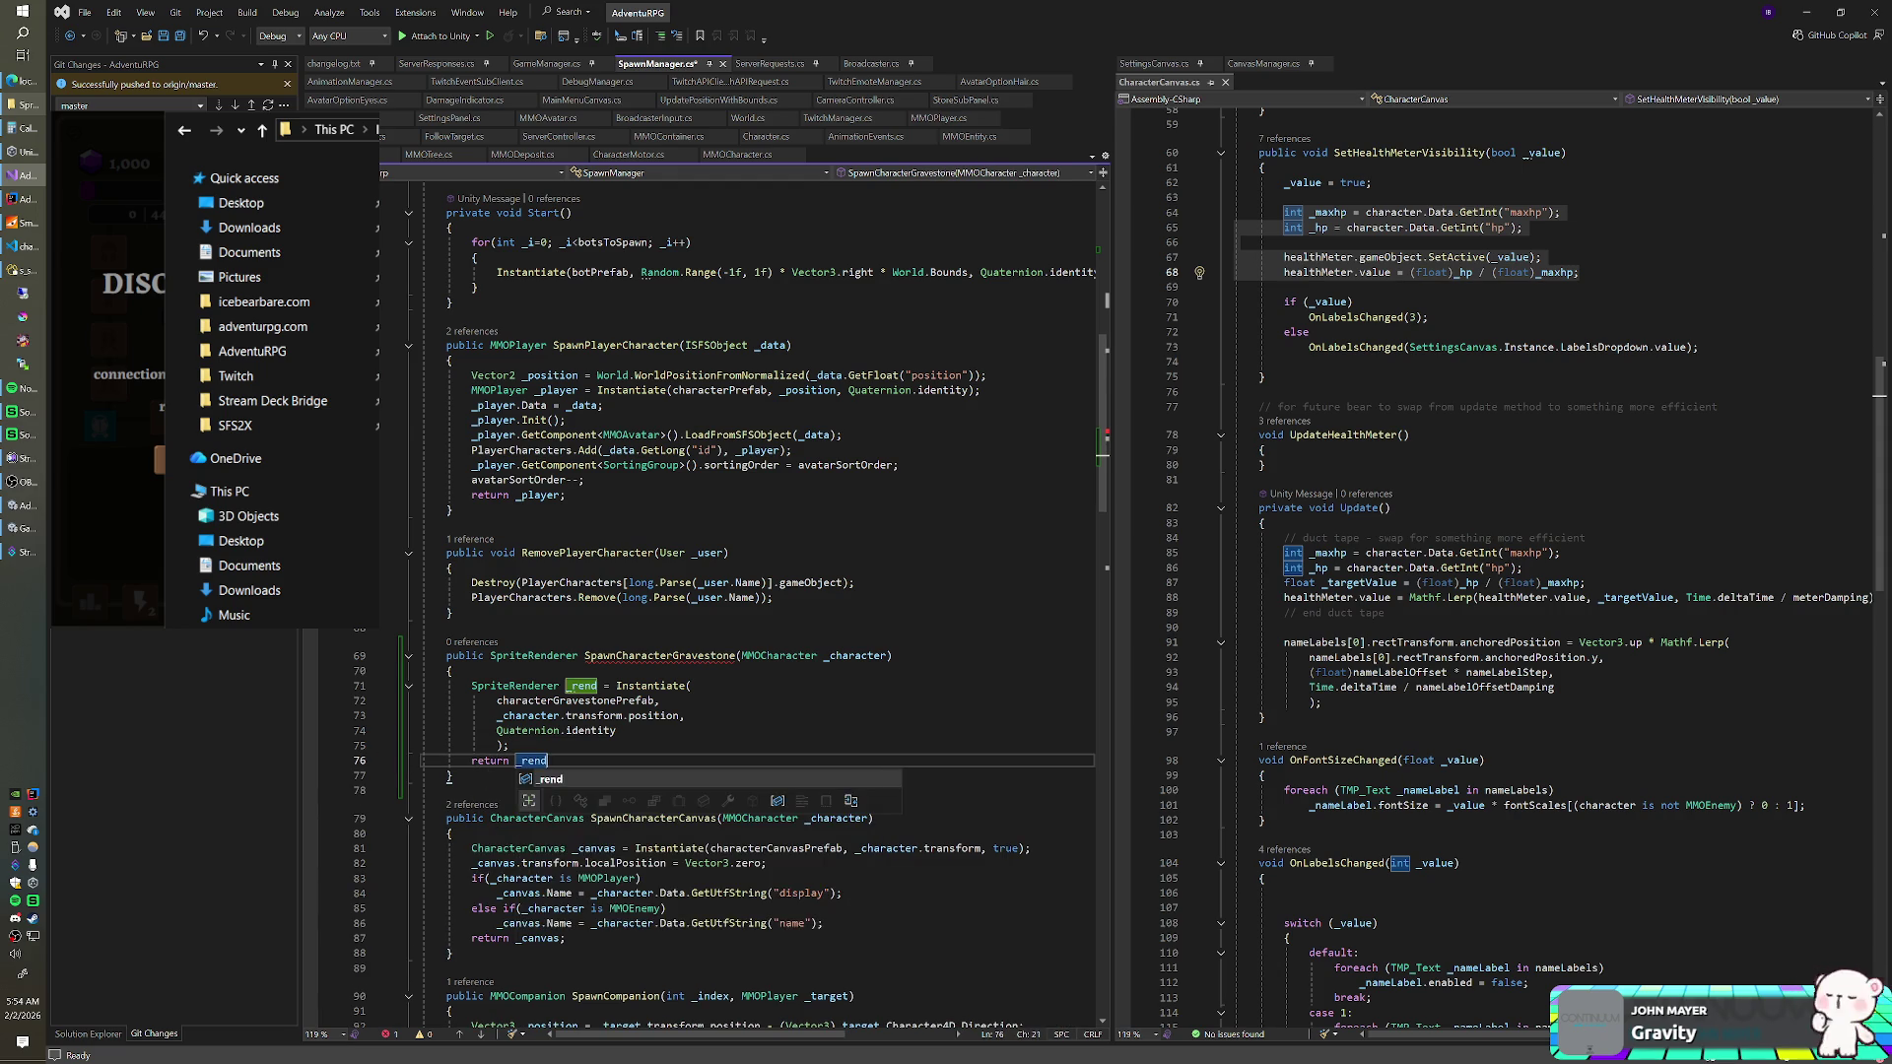
{"action": "key", "text": "ctrl+s"}
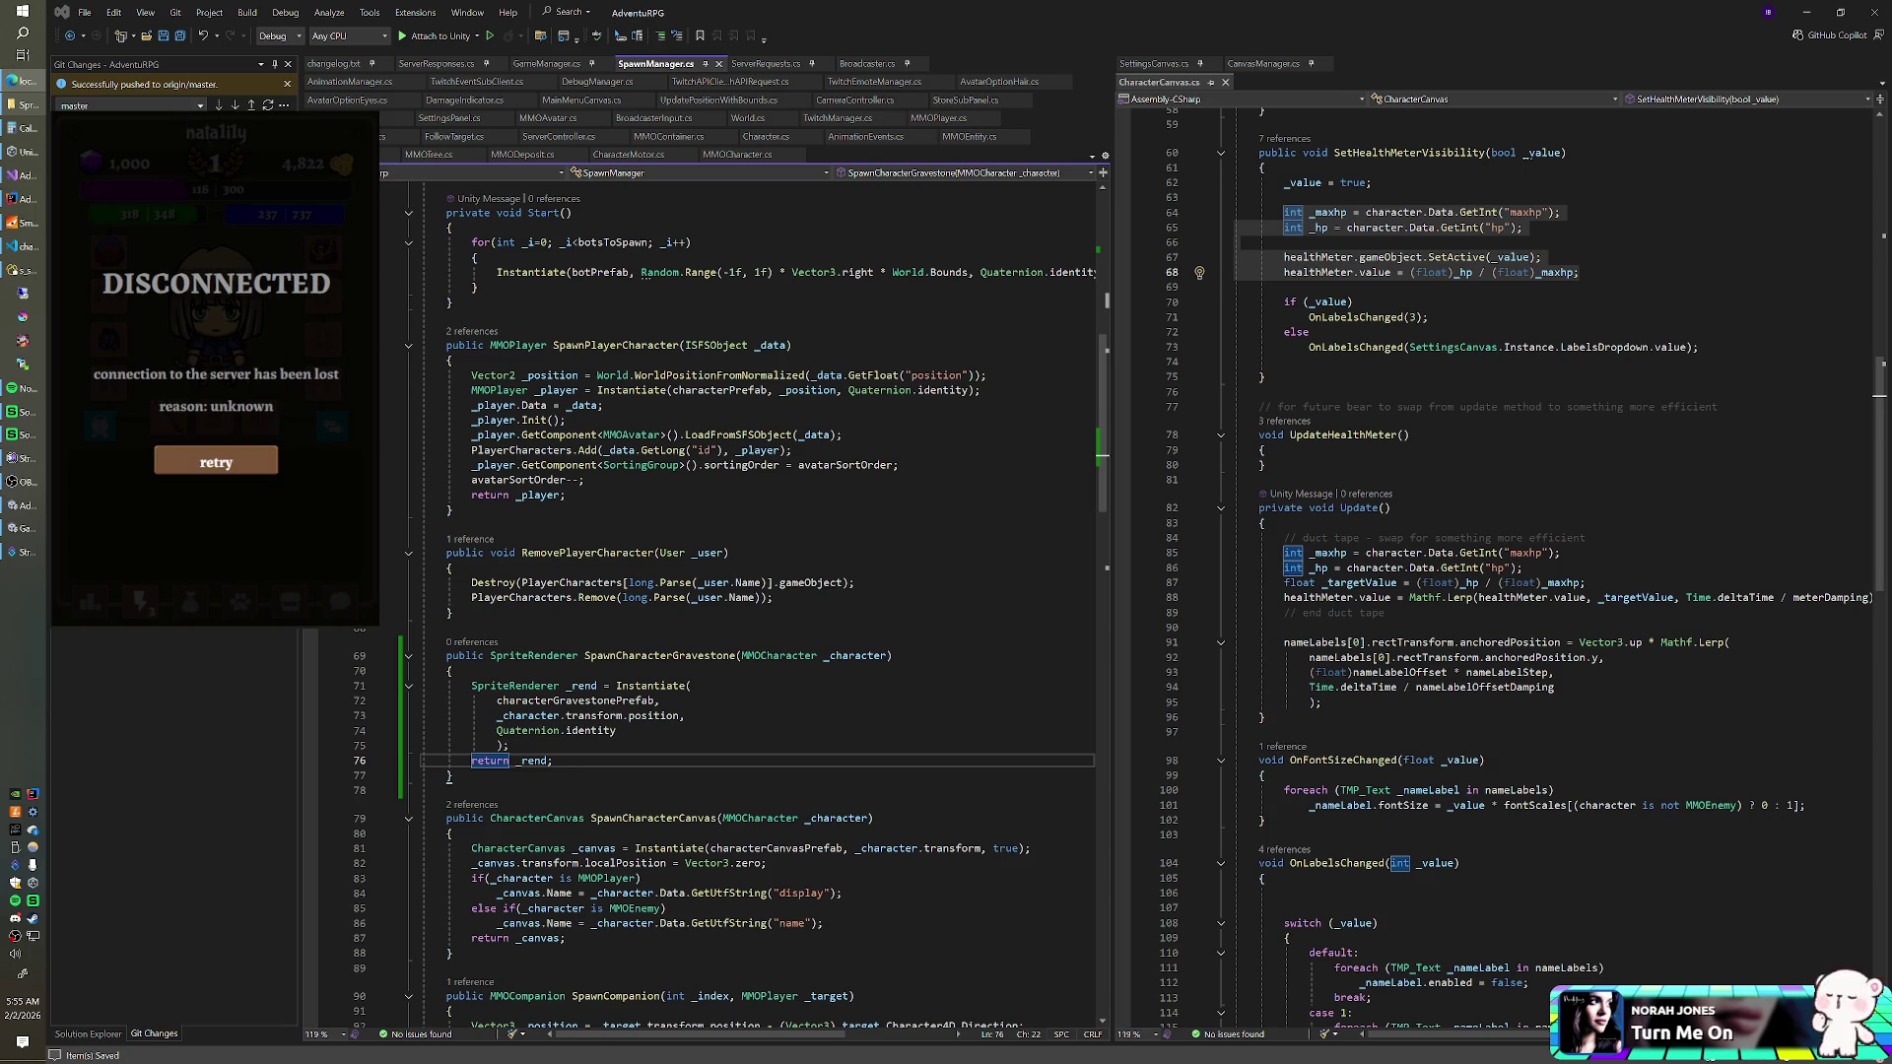
{"action": "key", "text": "alt+Tab"}
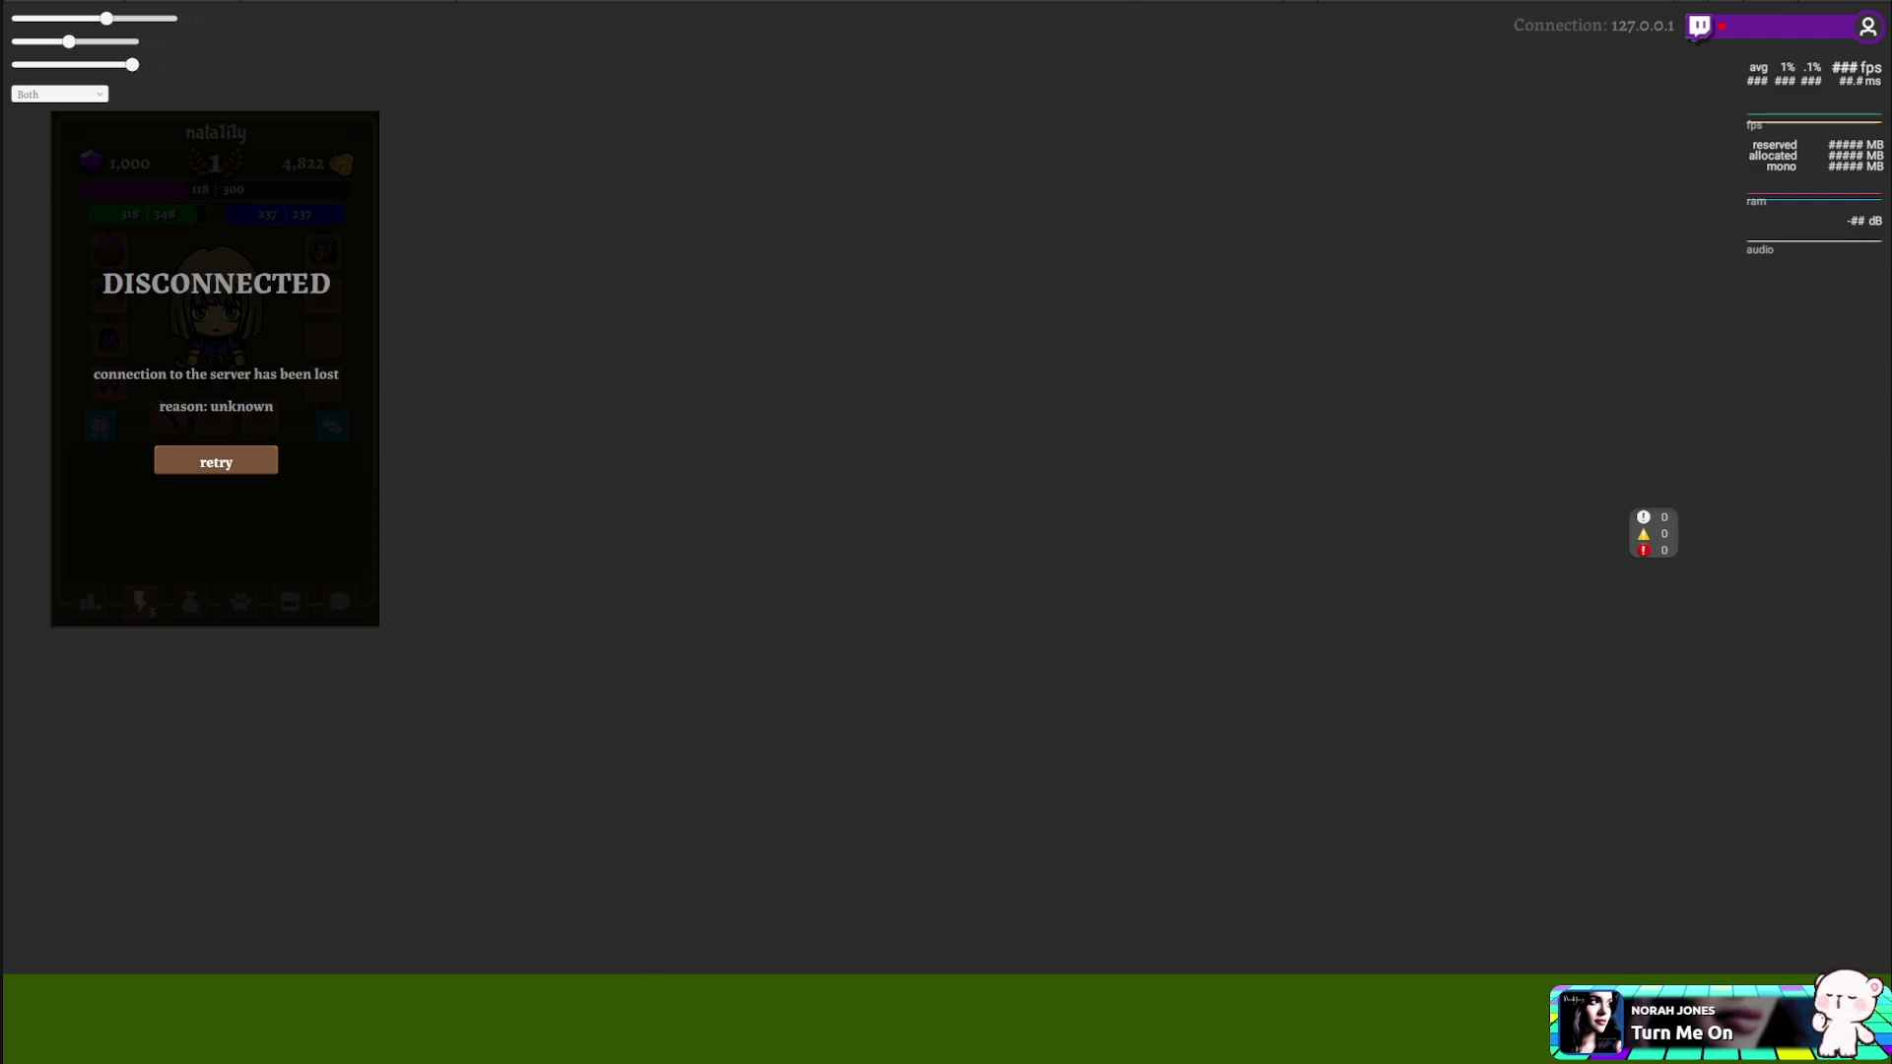
- Leave the fullscreen game view and bring the Unity Editor back up
{"action": "key", "text": "alt+Tab"}
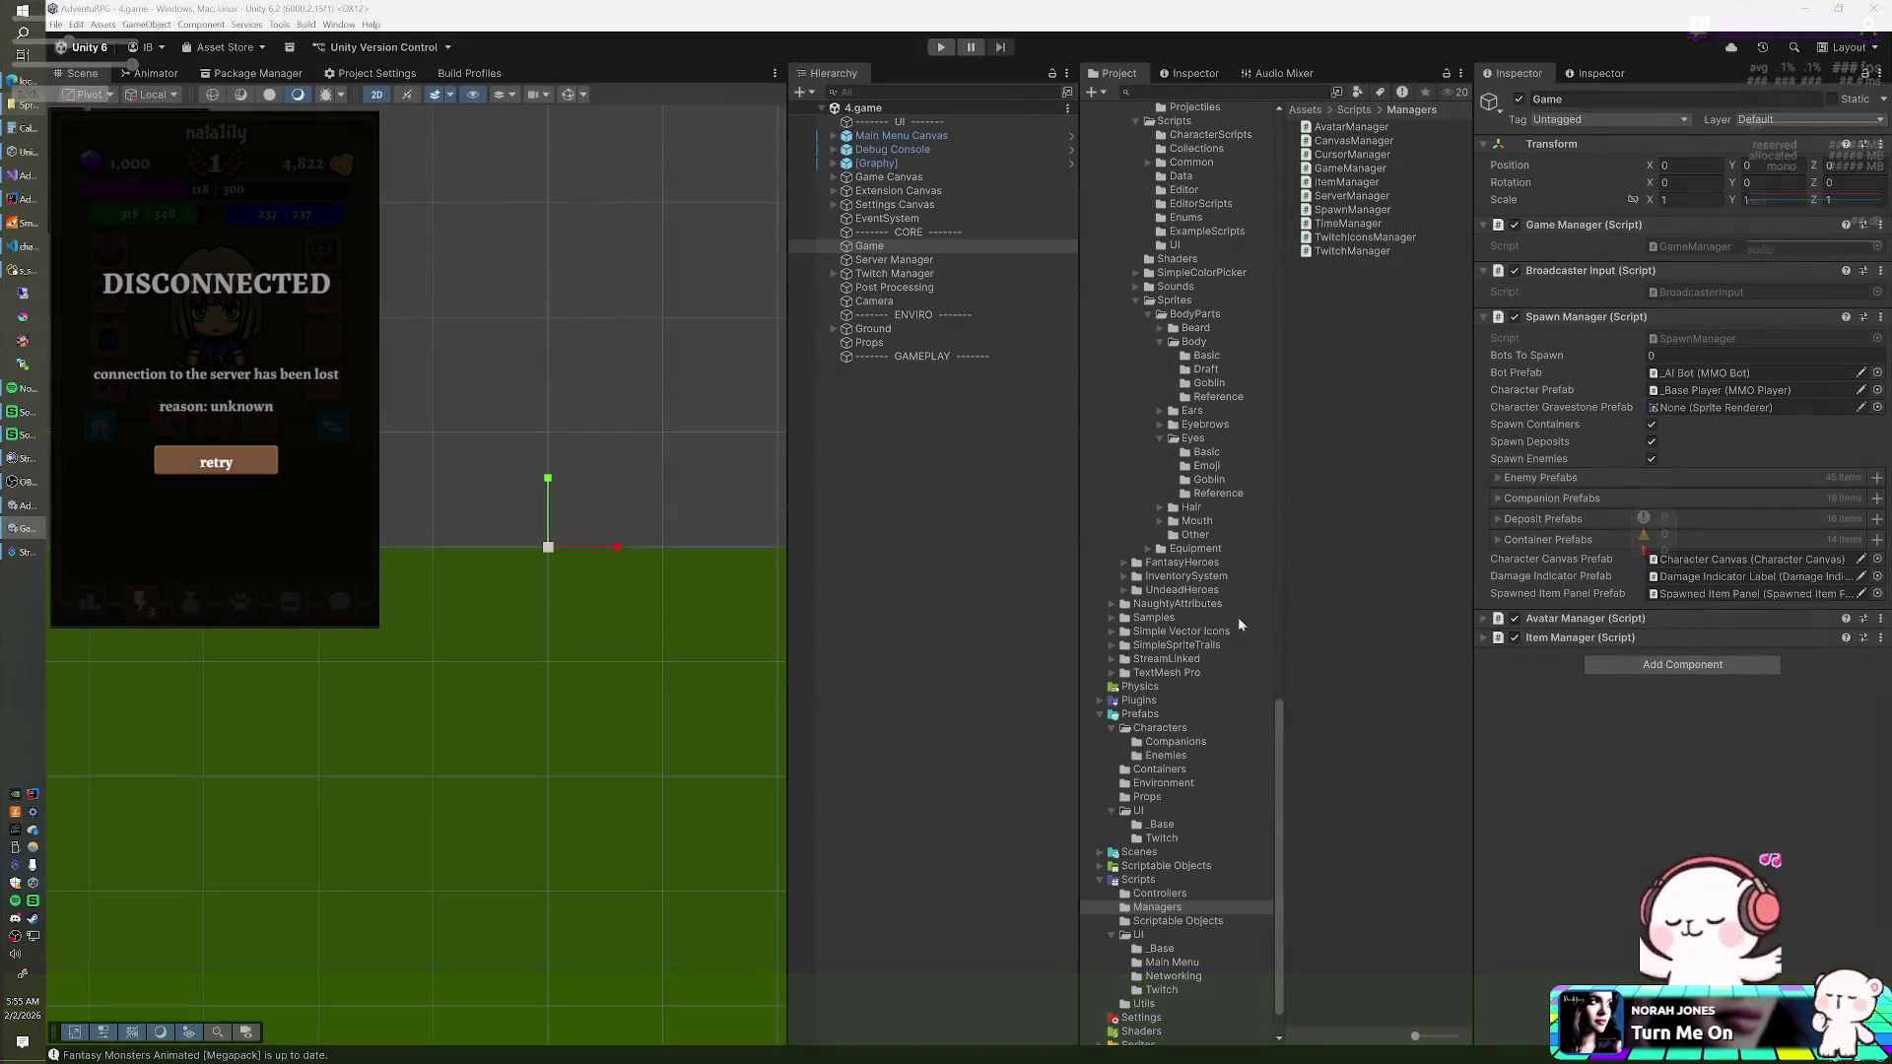
- Rename the Player Gravestone prefab in Prefabs/Props to Character Gravestone
{"action": "scroll", "coordinate": [1207, 670], "scroll_direction": "down", "scroll_amount": 1}
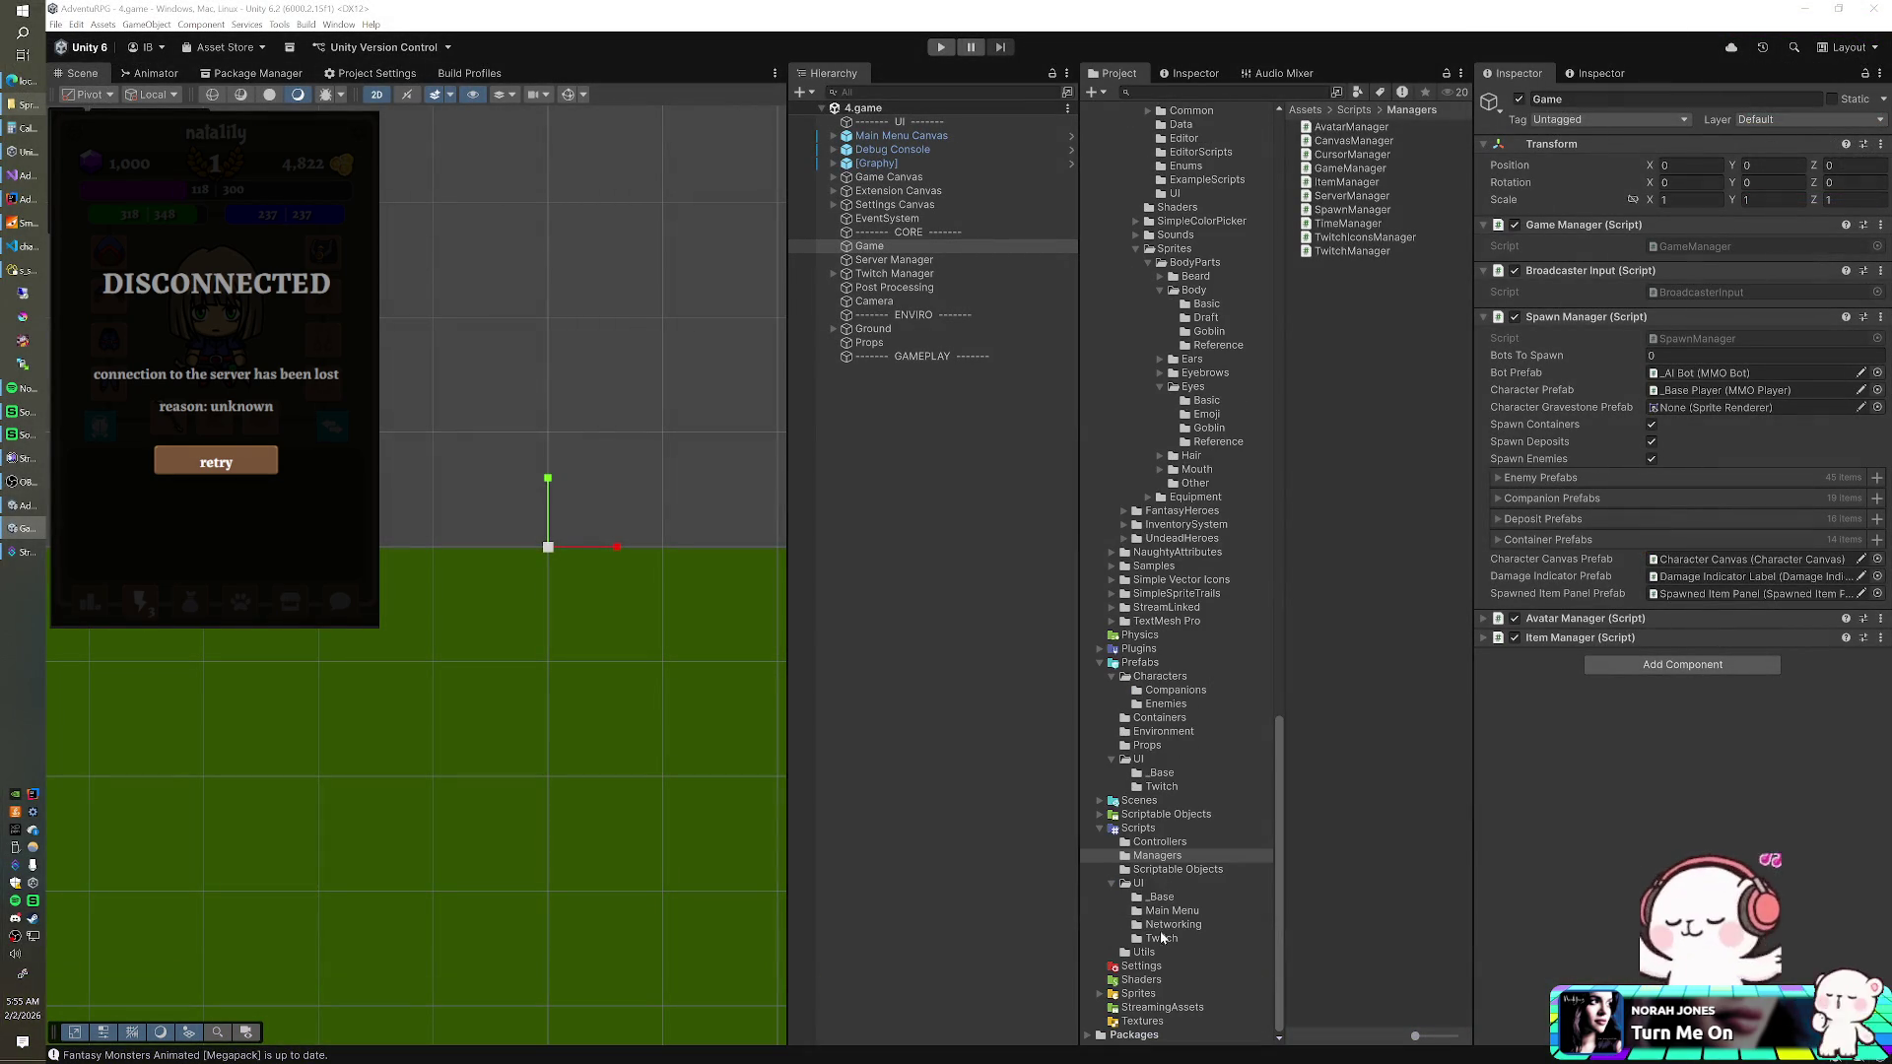
{"action": "left_click", "coordinate": [1143, 994]}
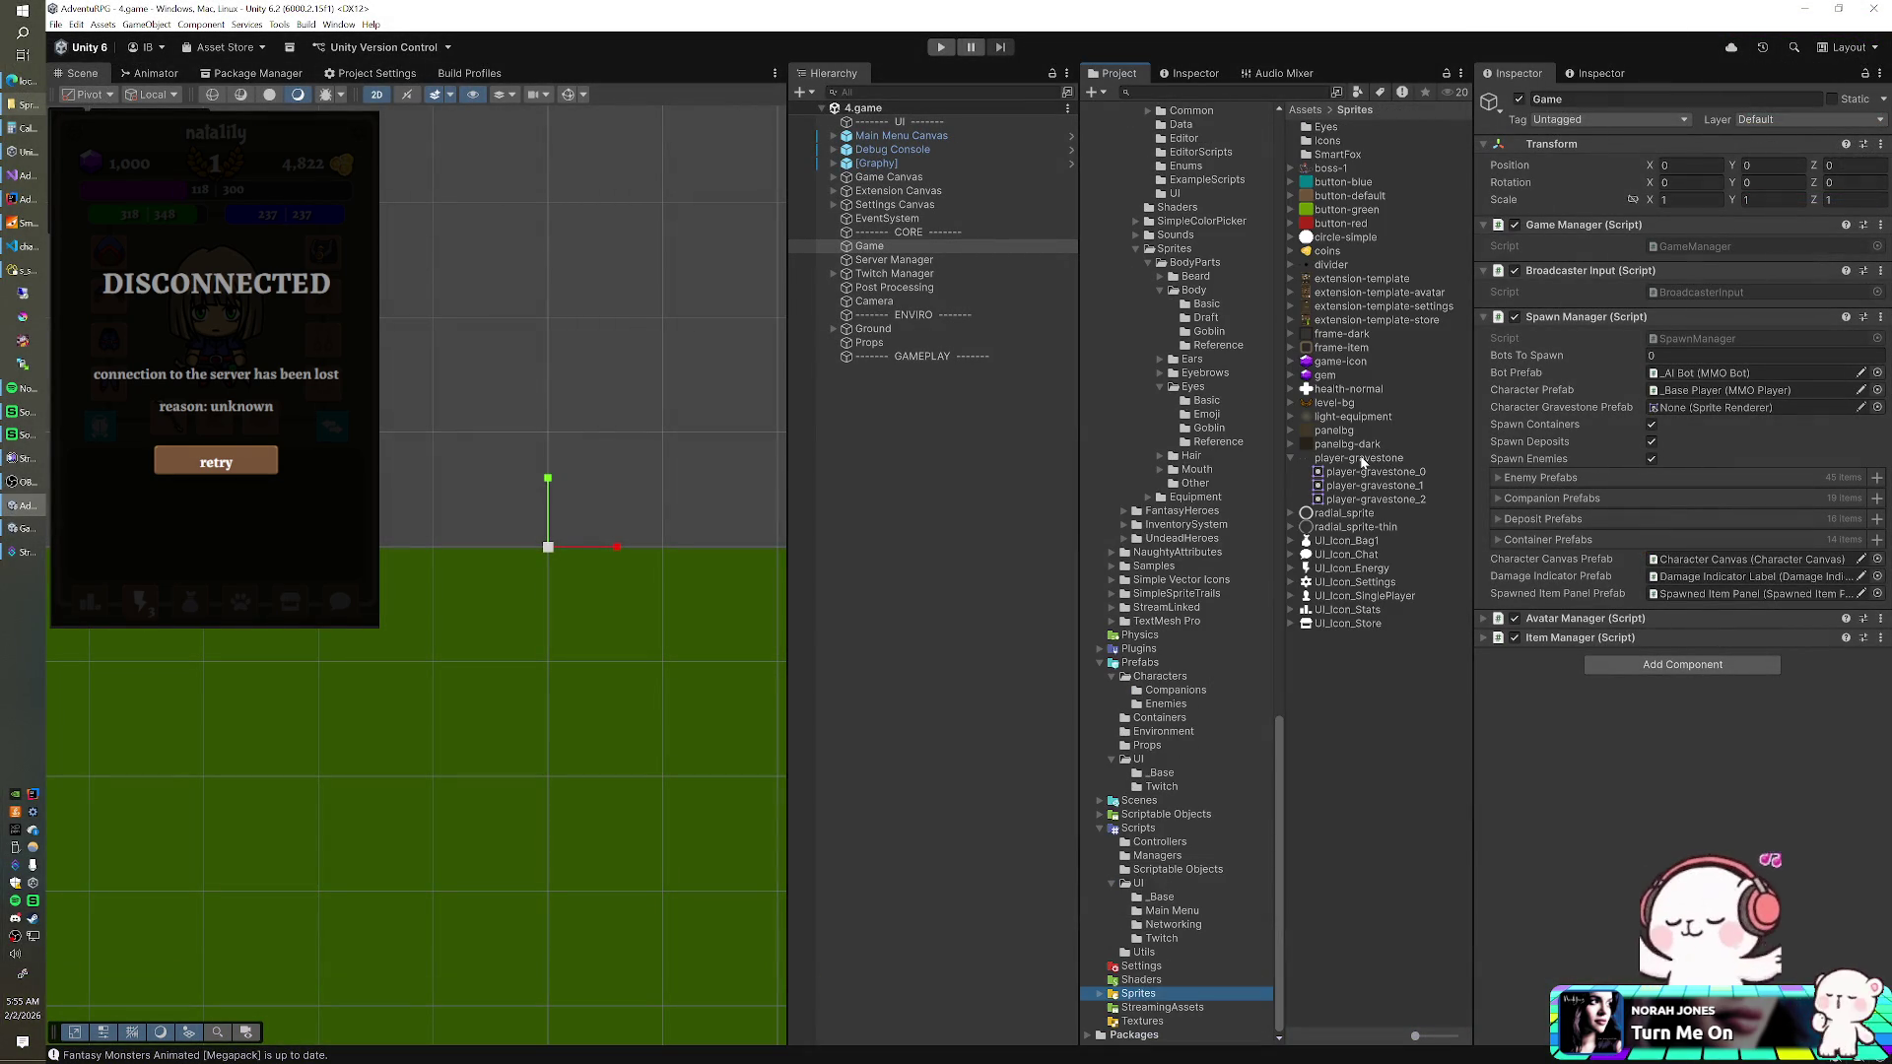
{"action": "left_click", "coordinate": [1165, 745]}
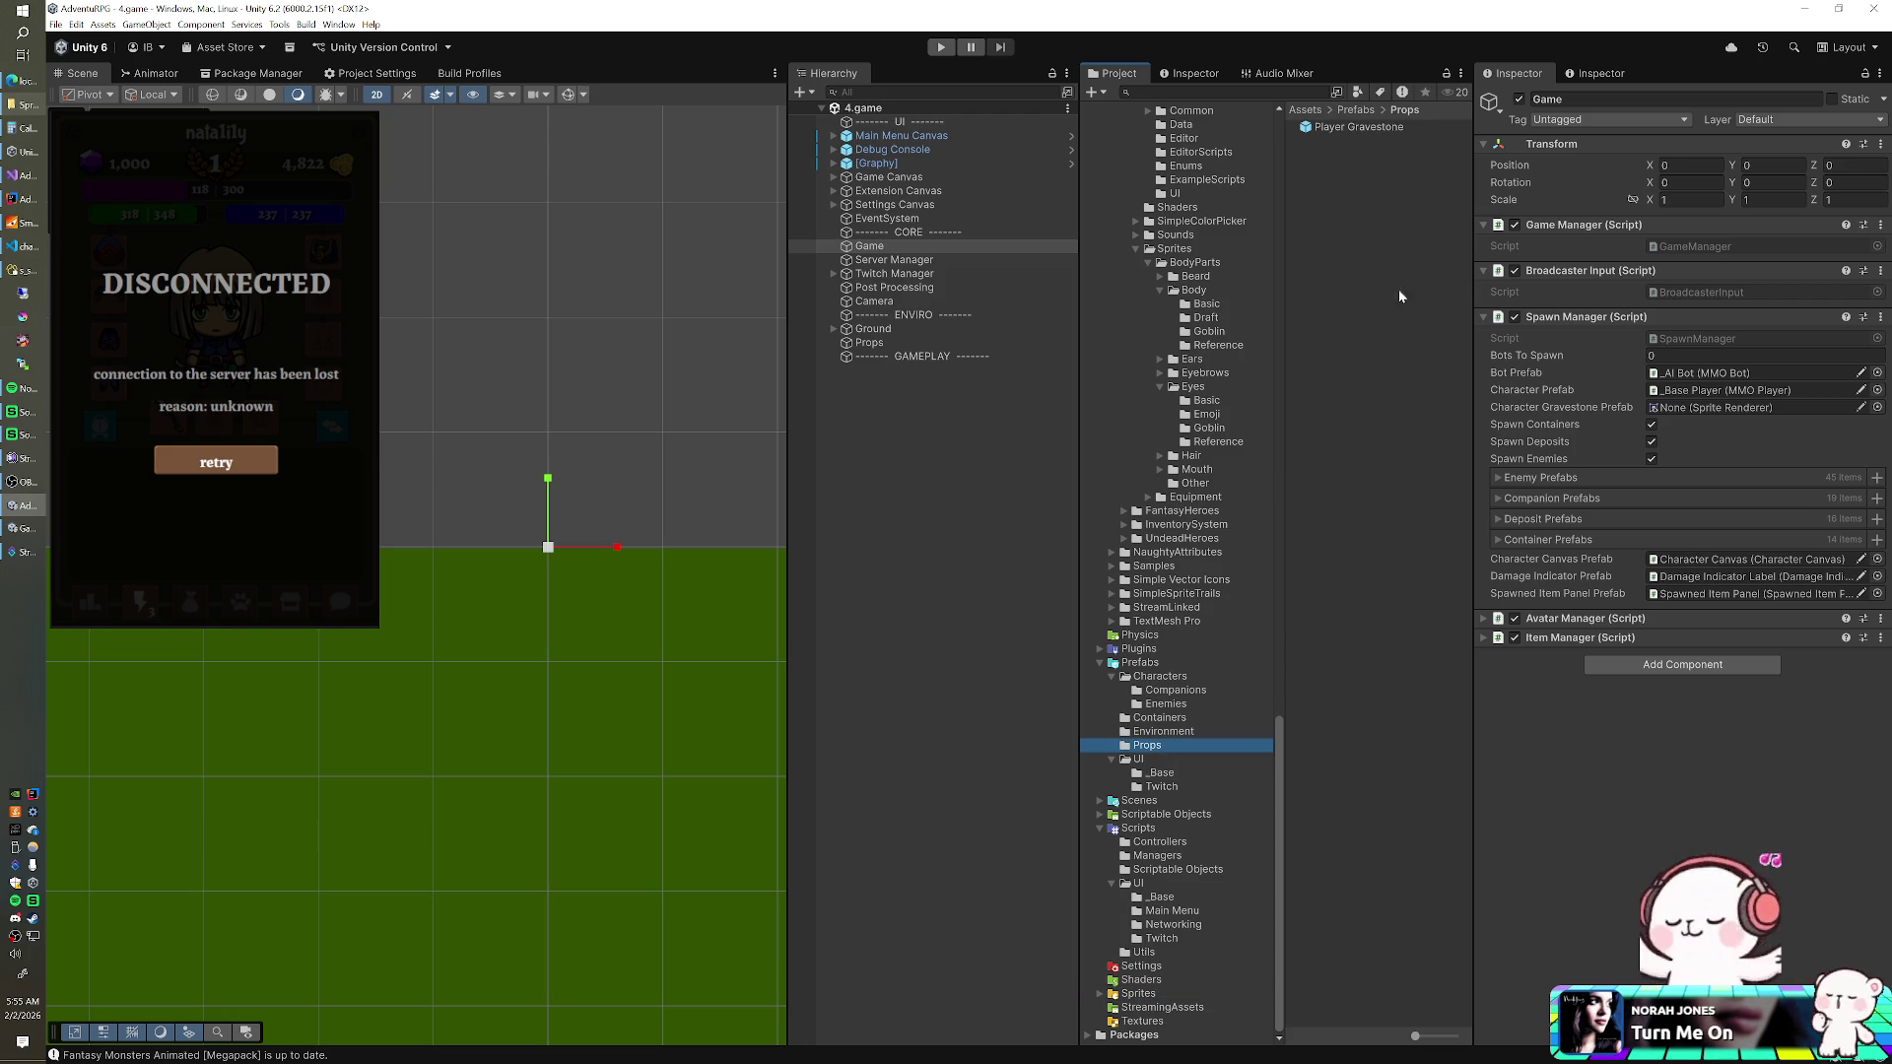
{"action": "left_click", "coordinate": [1360, 127]}
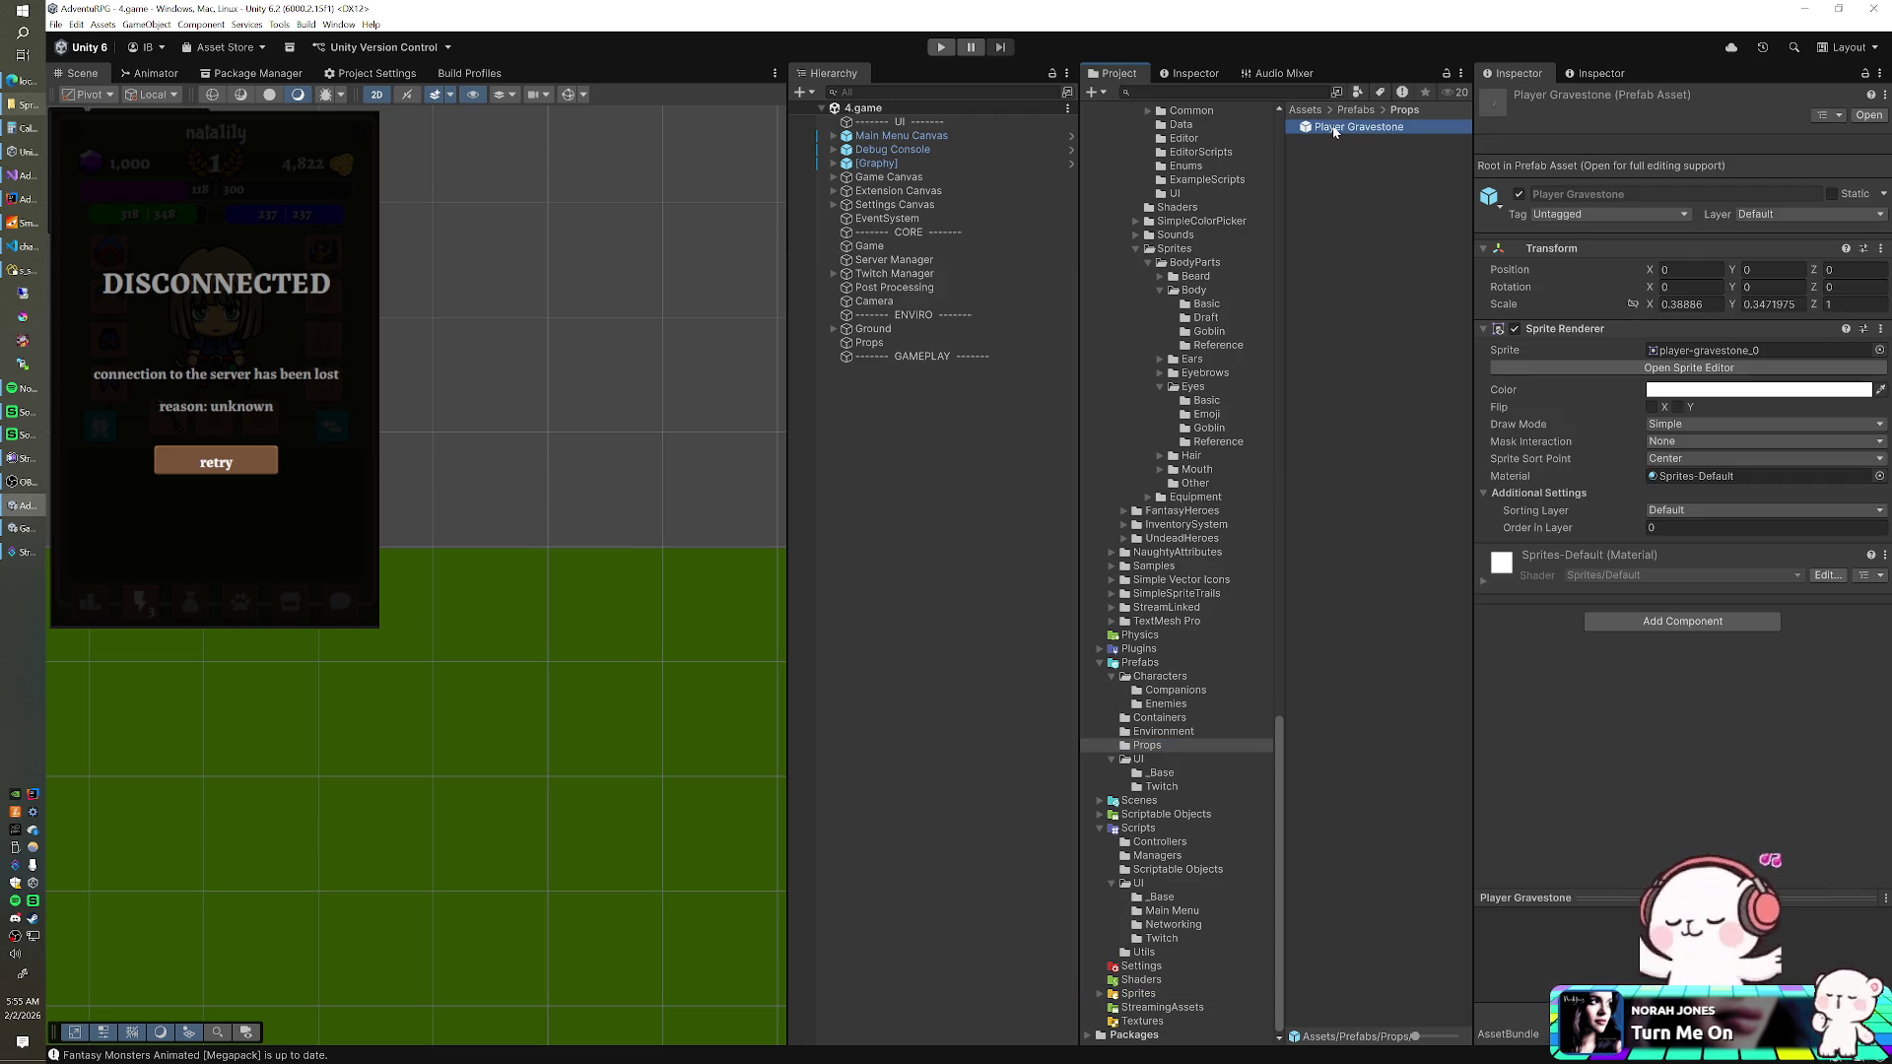
{"action": "left_click", "coordinate": [1333, 127]}
{"action": "key", "text": "BackSpace"}
{"action": "key", "text": "BackSpace"}
{"action": "key", "text": "BackSpace"}
{"action": "type", "text": "Character"}
{"action": "key", "text": "Return"}
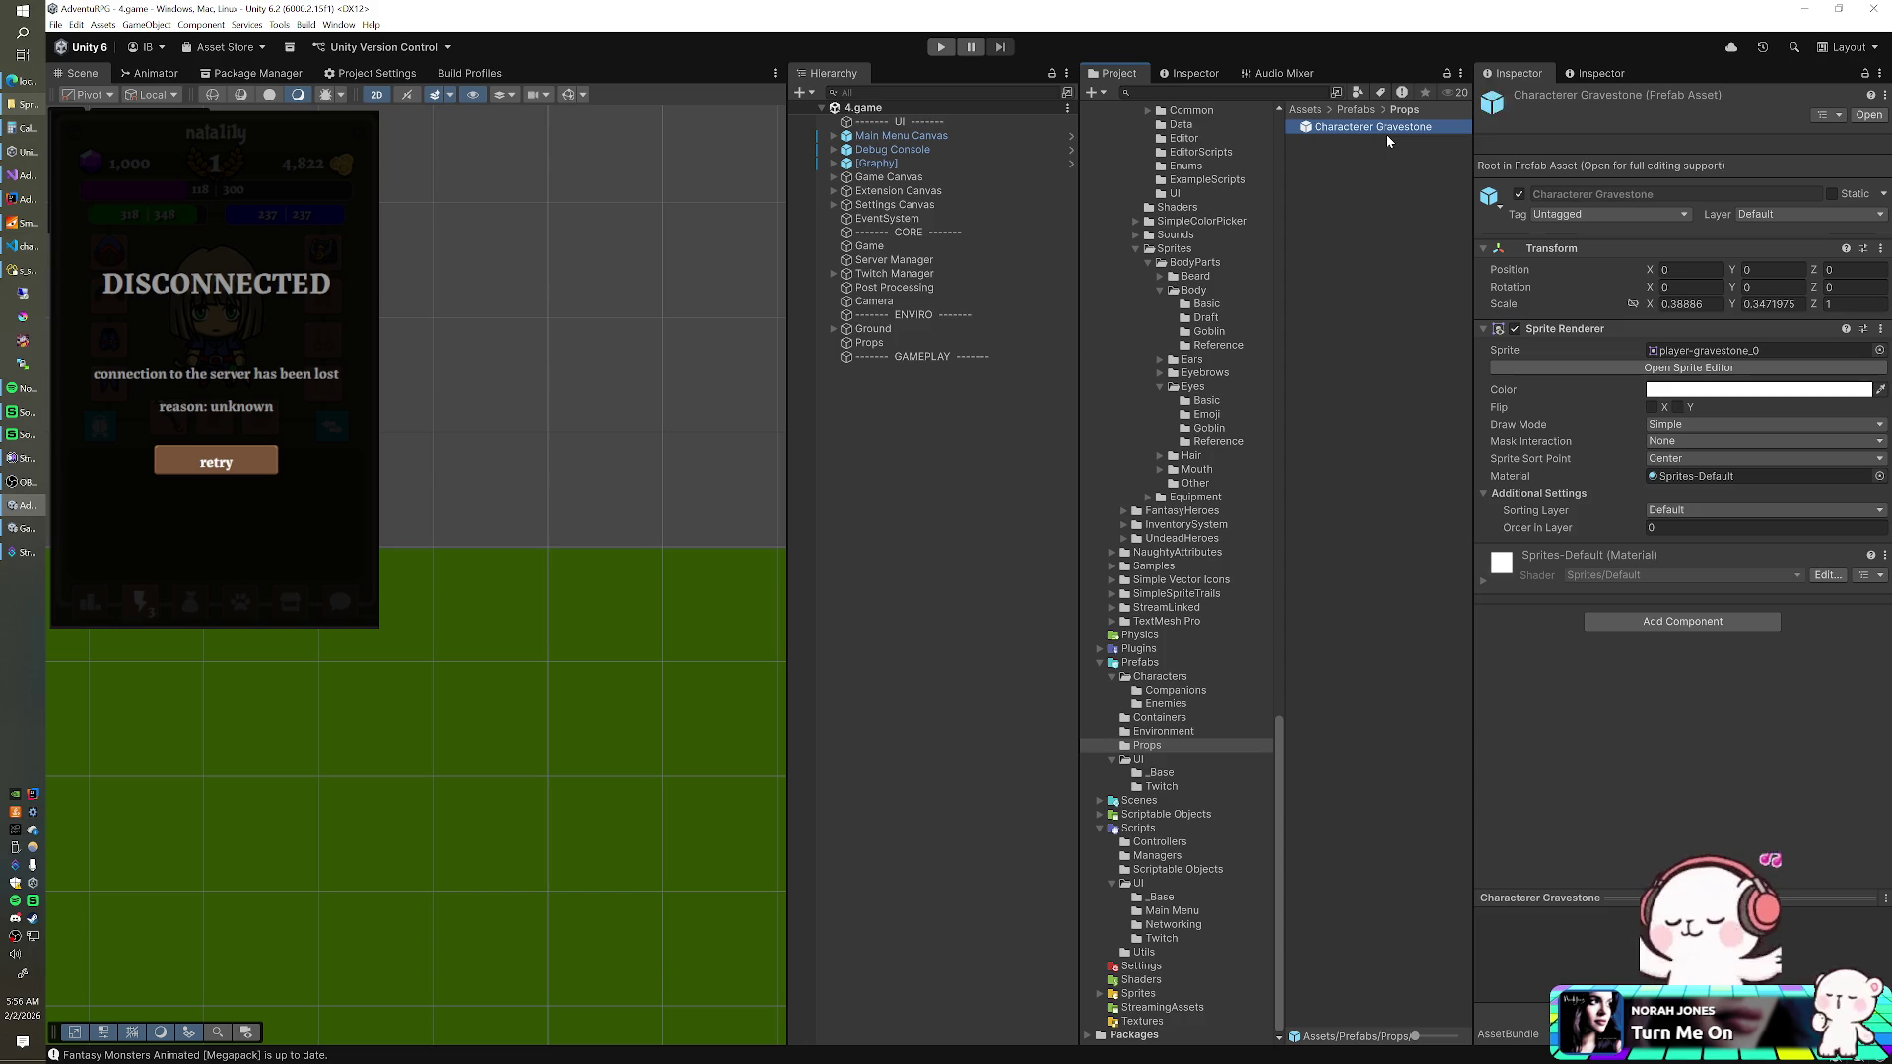
{"action": "left_click", "coordinate": [1366, 127]}
{"action": "left_click", "coordinate": [1364, 126]}
{"action": "key", "text": "Delete"}
{"action": "key", "text": "Delete"}
{"action": "key", "text": "Return"}
- Rename the player-gravestone sprite sheet to character-gravestone
{"action": "left_click", "coordinate": [1717, 352]}
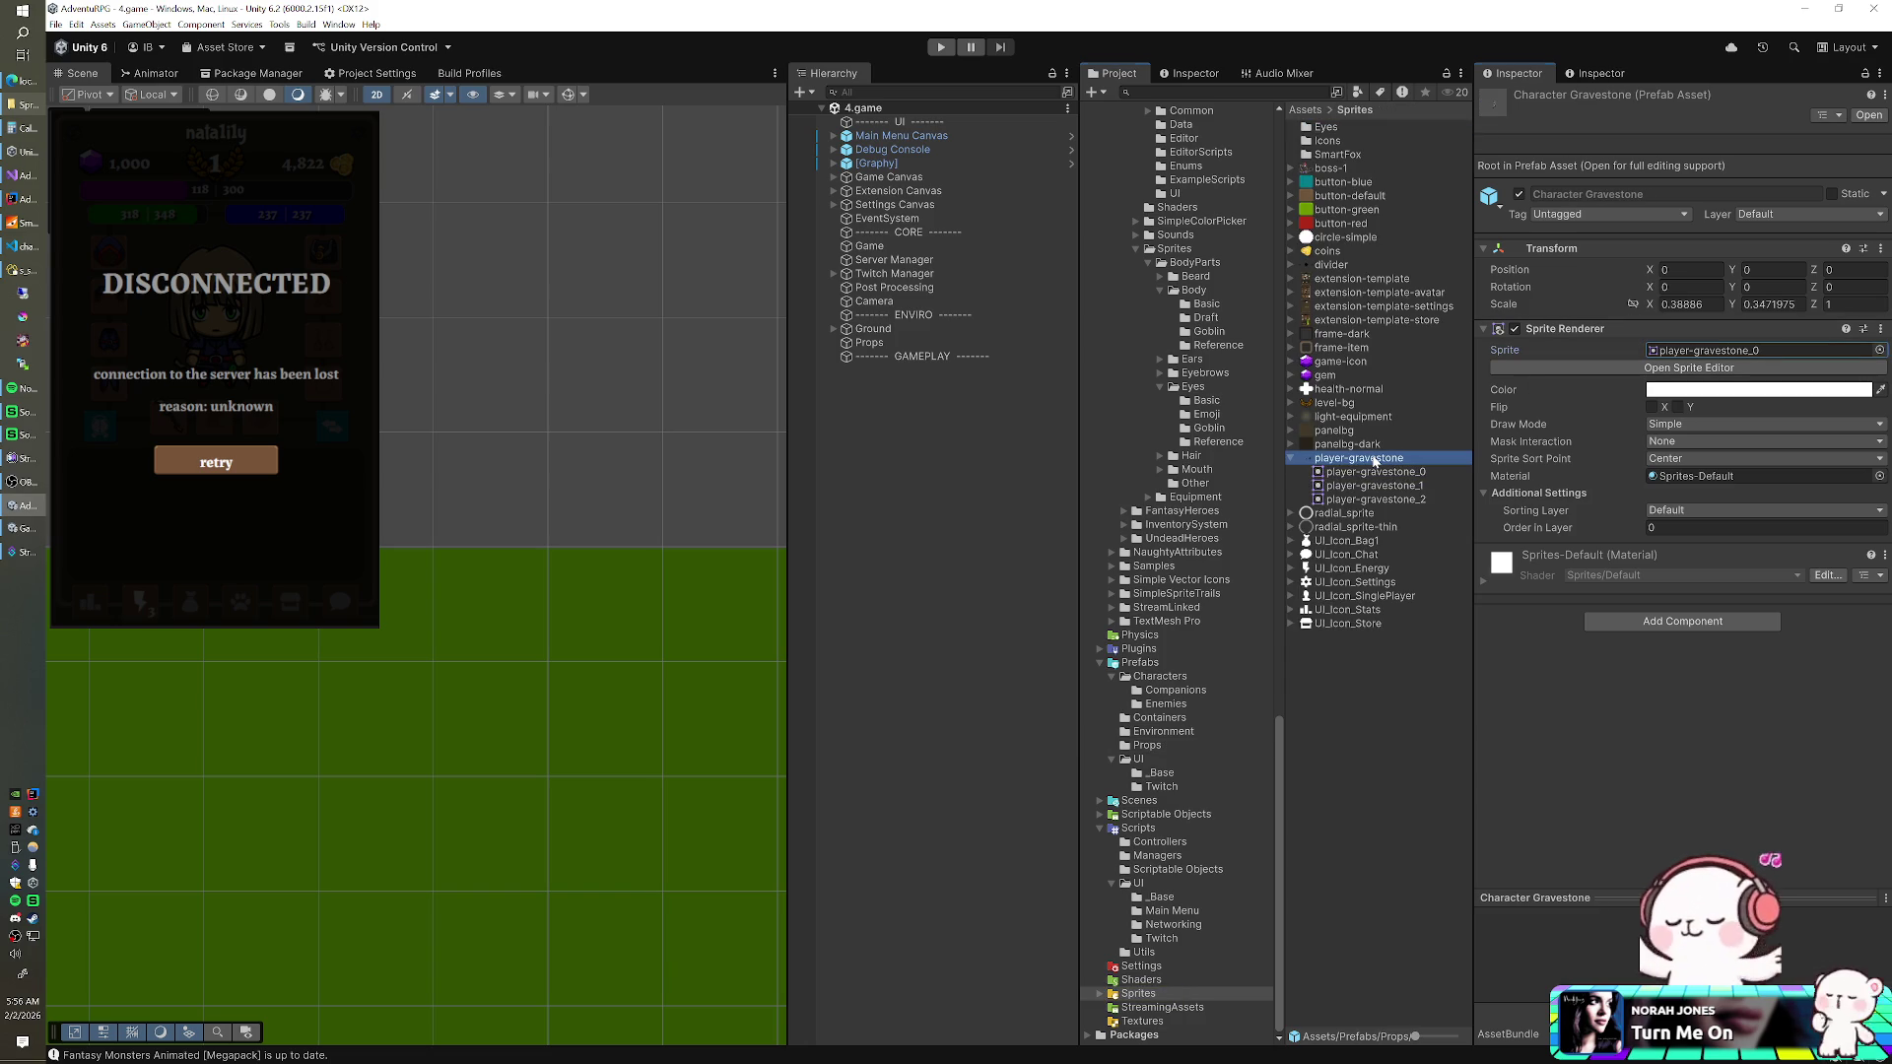
{"action": "left_click", "coordinate": [1380, 458]}
{"action": "key", "text": "F2"}
{"action": "type", "text": "charac"}
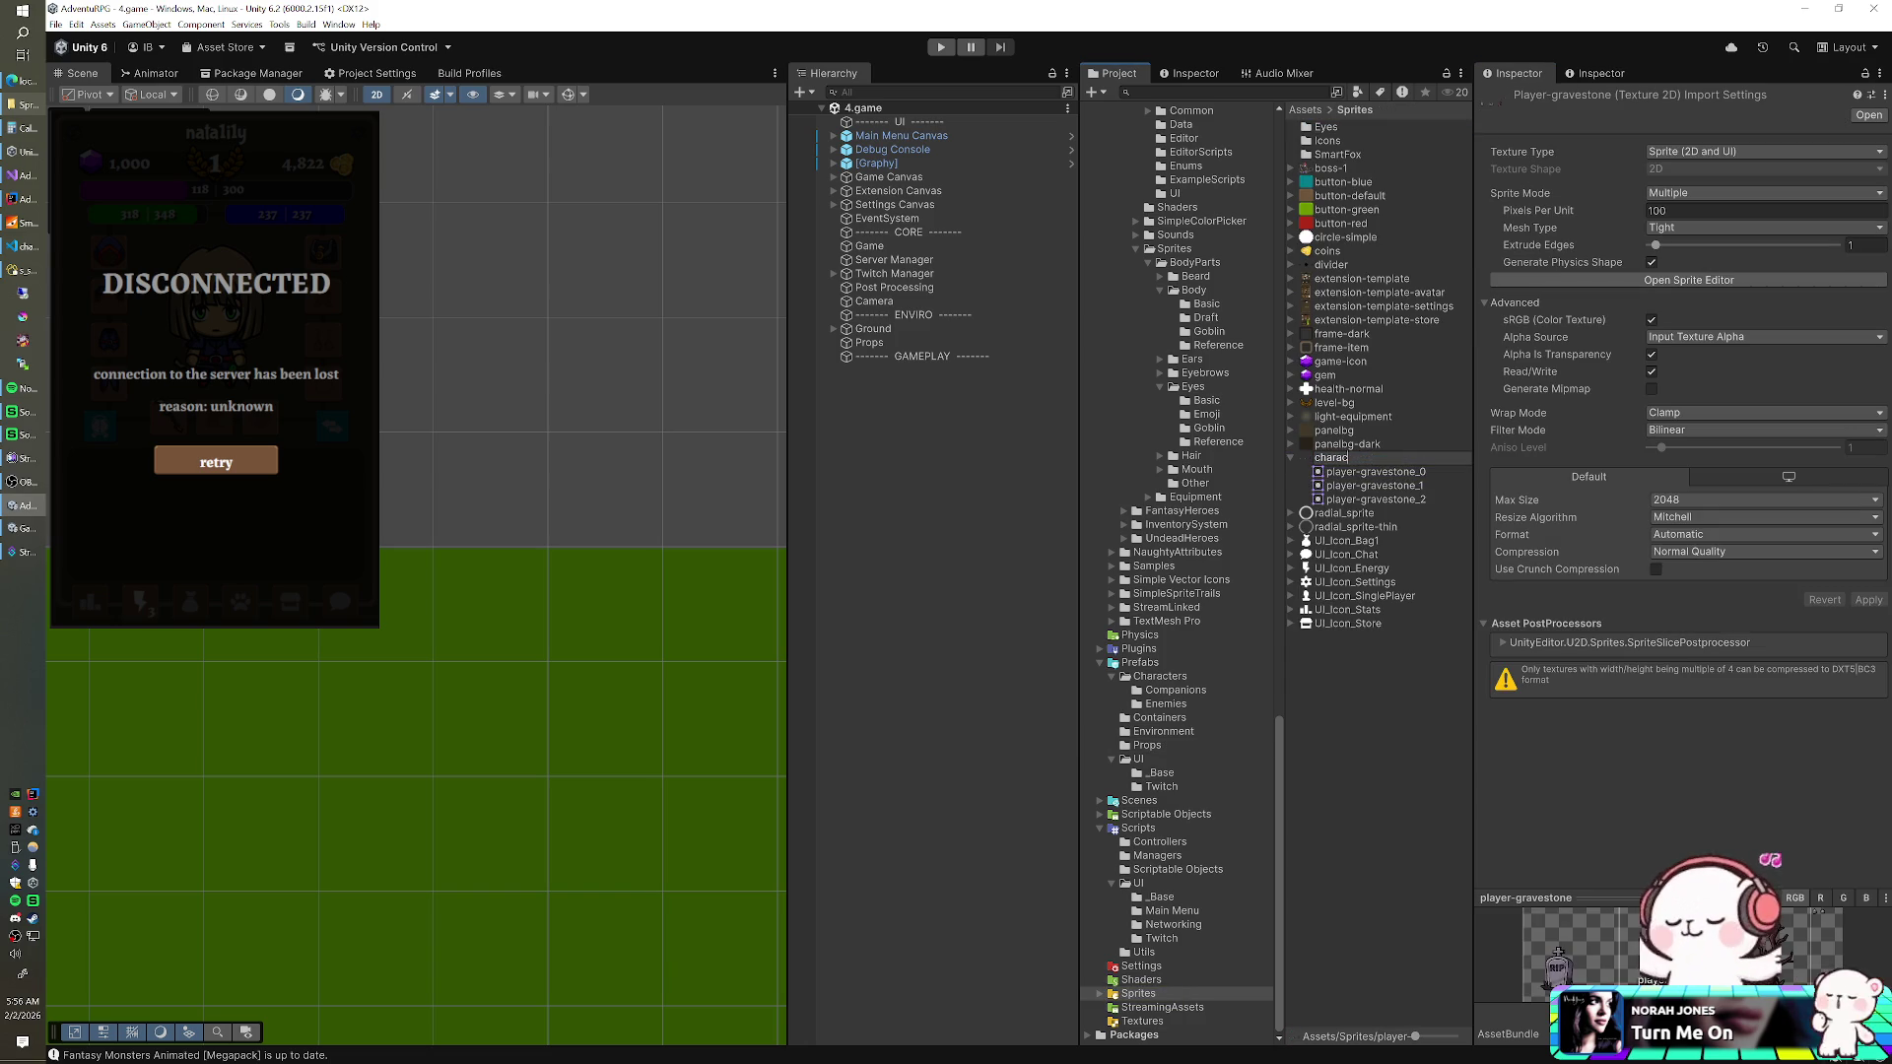
{"action": "type", "text": "ter-gravestone"}
{"action": "key", "text": "Return"}
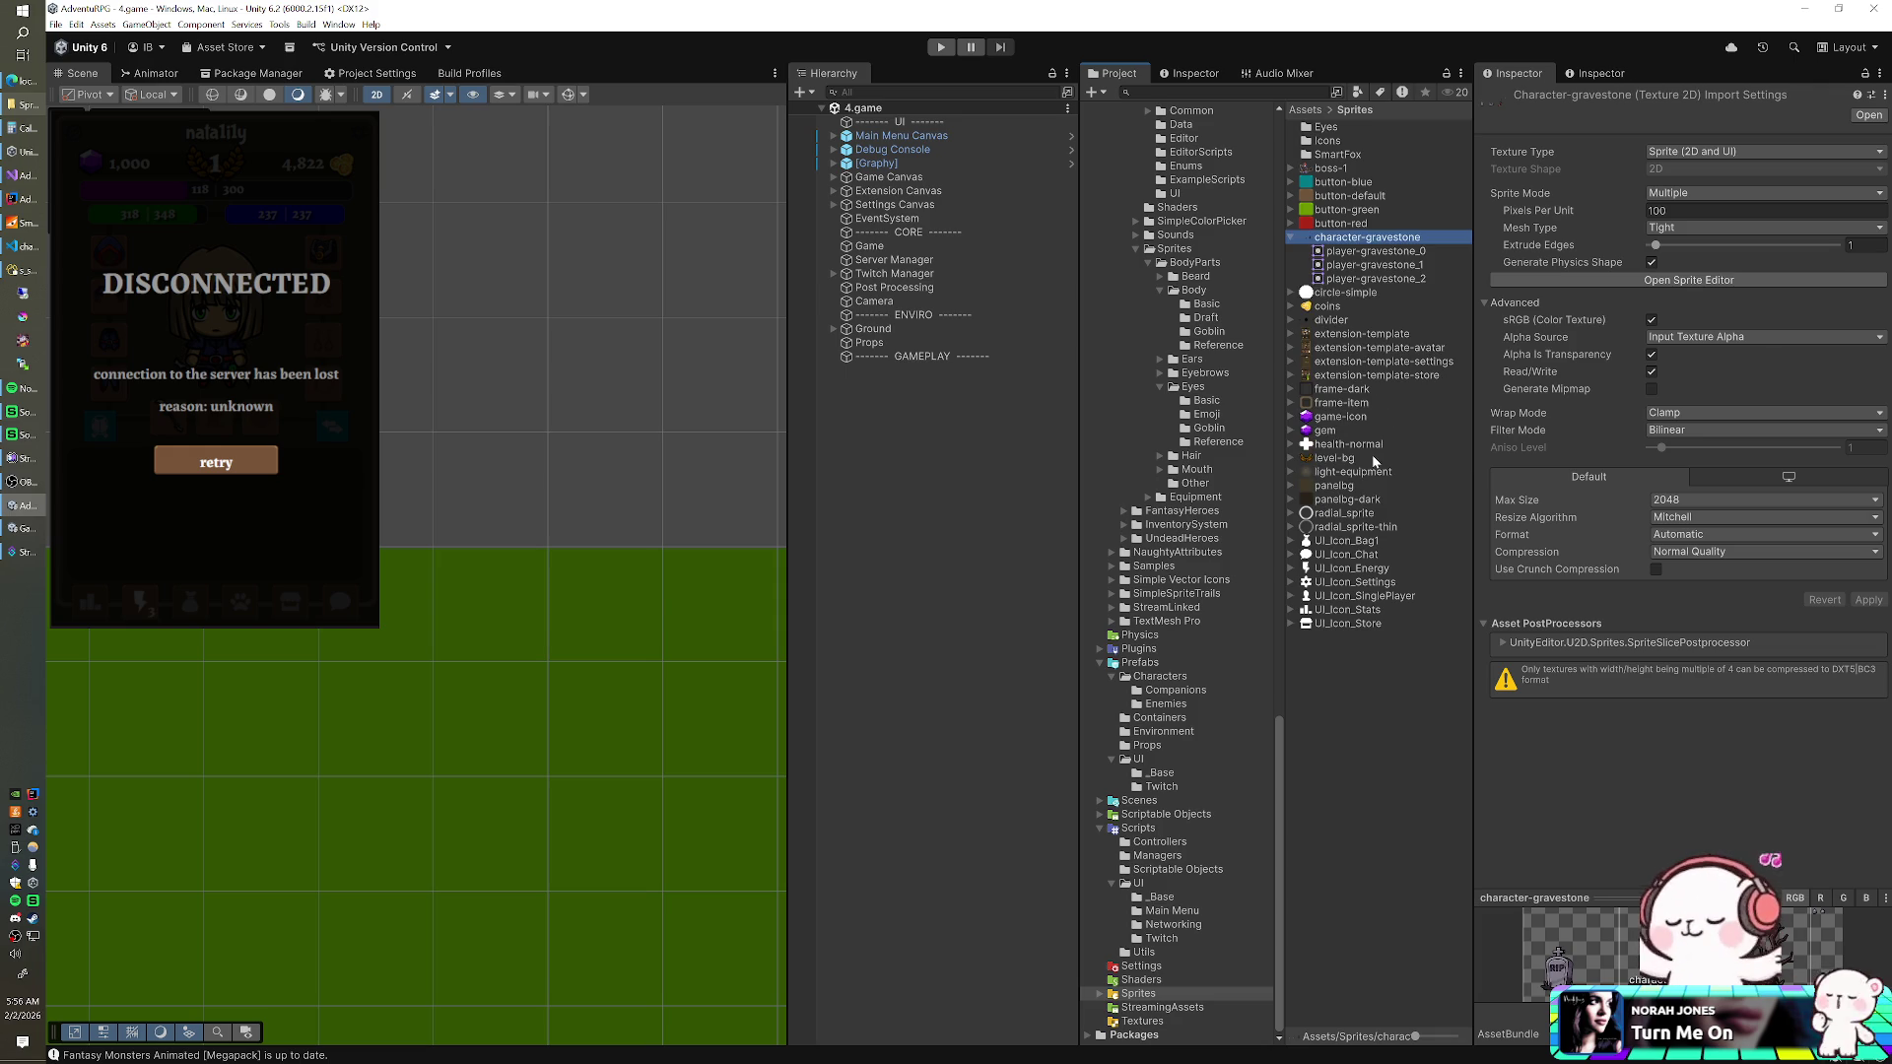
- In the Sprite Editor, try Grid By Cell Size slicing at 768 width, then close it without slicing
{"action": "left_click", "coordinate": [1700, 281]}
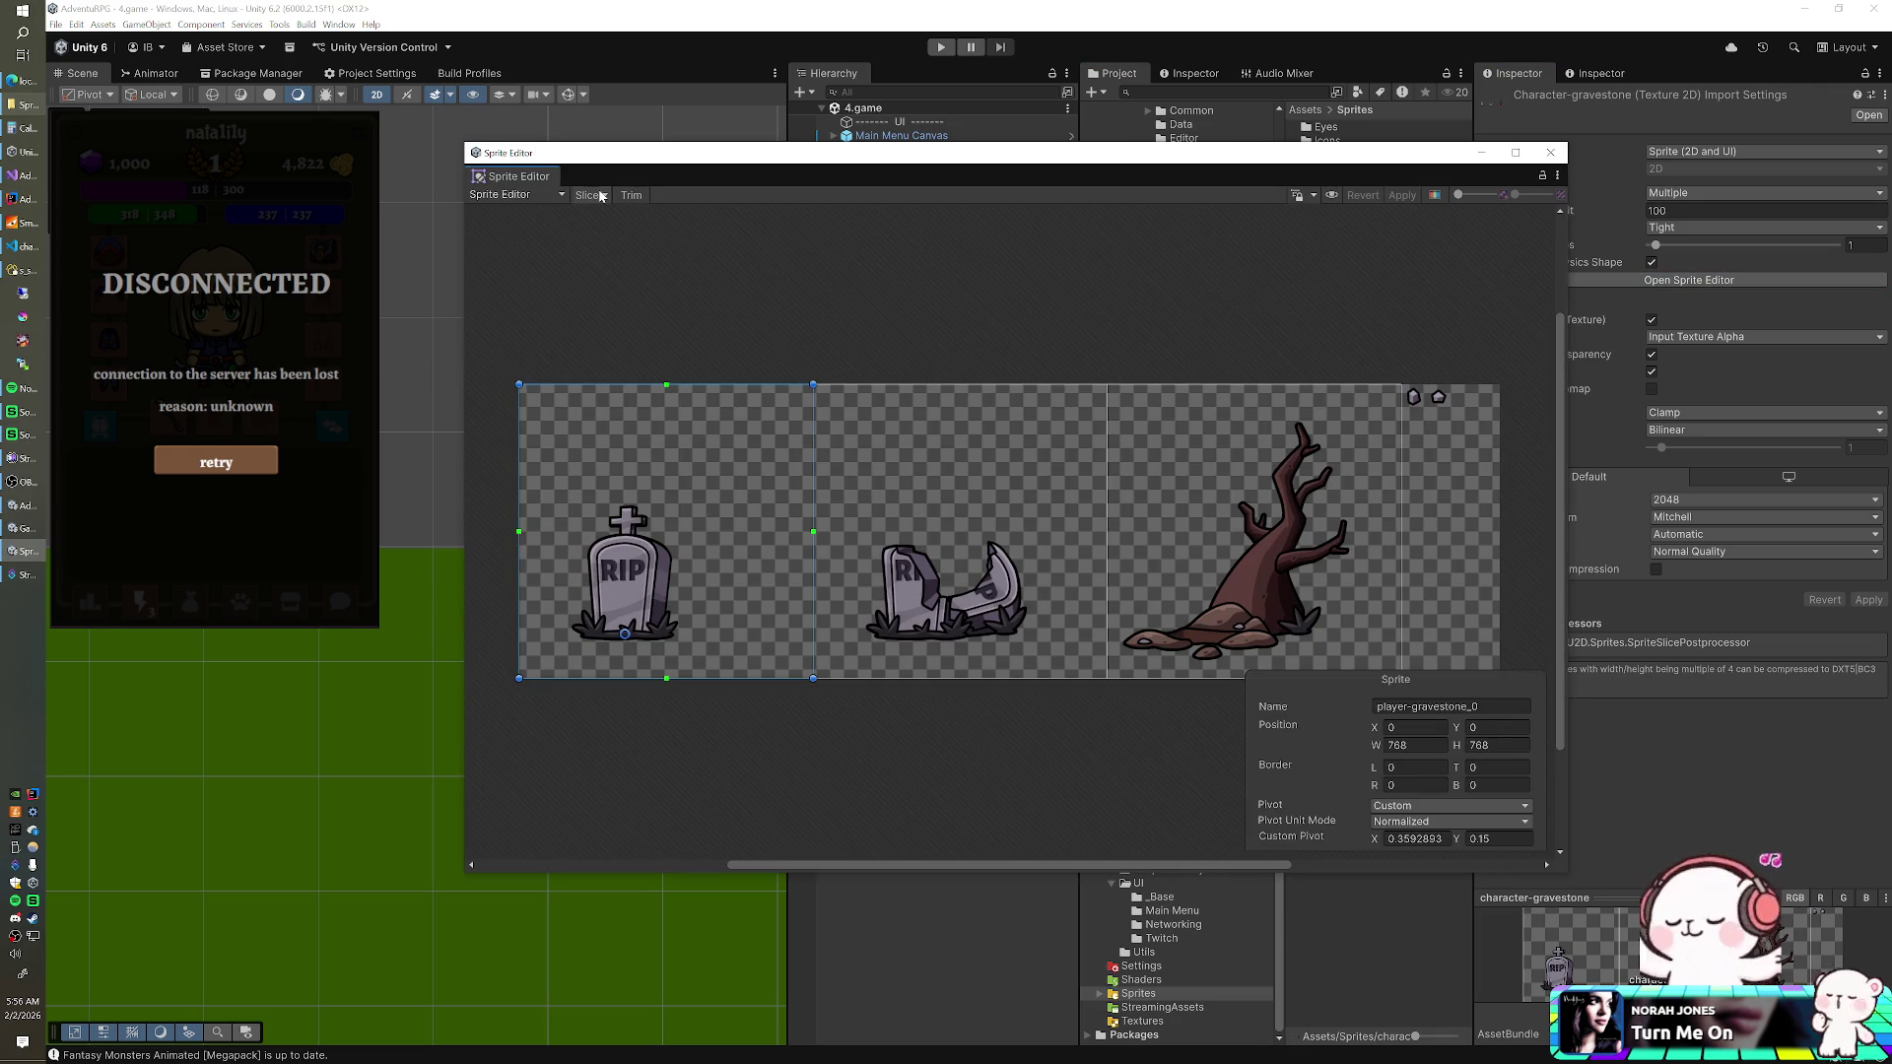
{"action": "left_click", "coordinate": [590, 194]}
{"action": "left_click", "coordinate": [693, 236]}
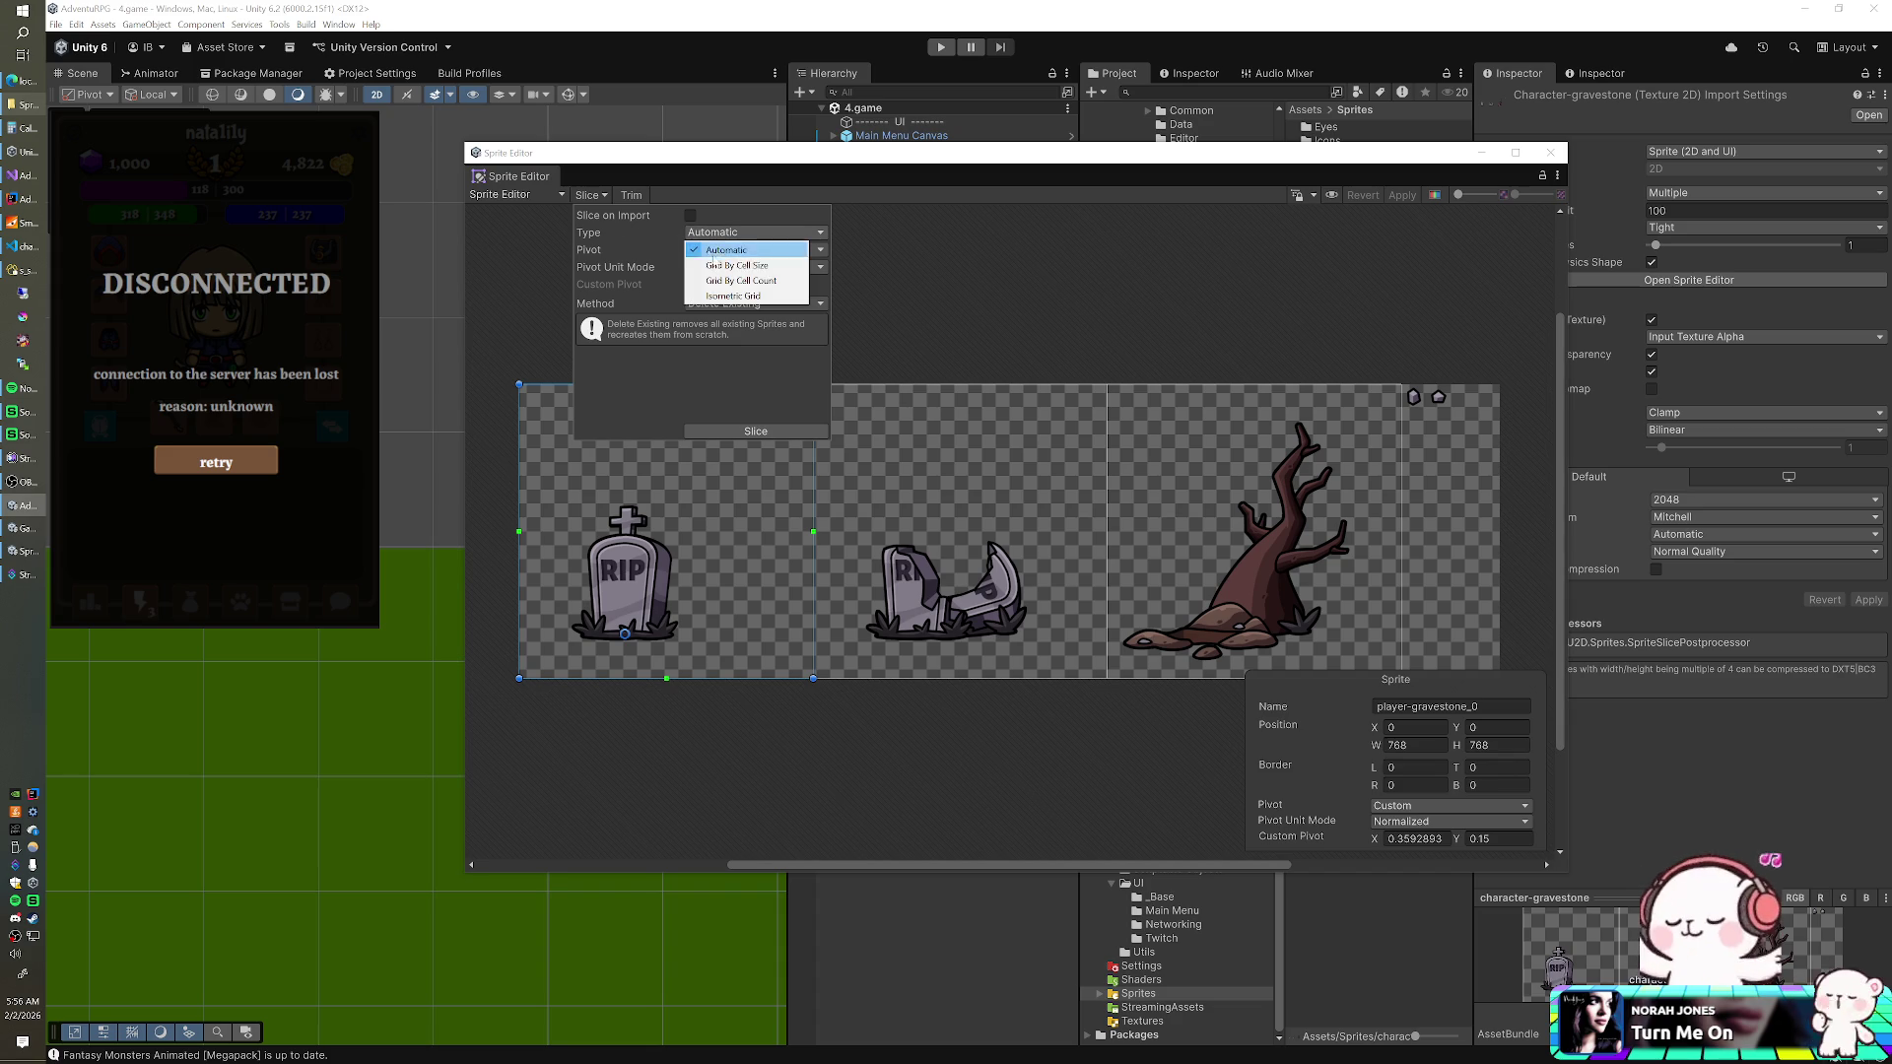
{"action": "left_click", "coordinate": [737, 265]}
{"action": "left_click", "coordinate": [722, 249]}
{"action": "type", "text": "768"}
{"action": "key", "text": "Tab"}
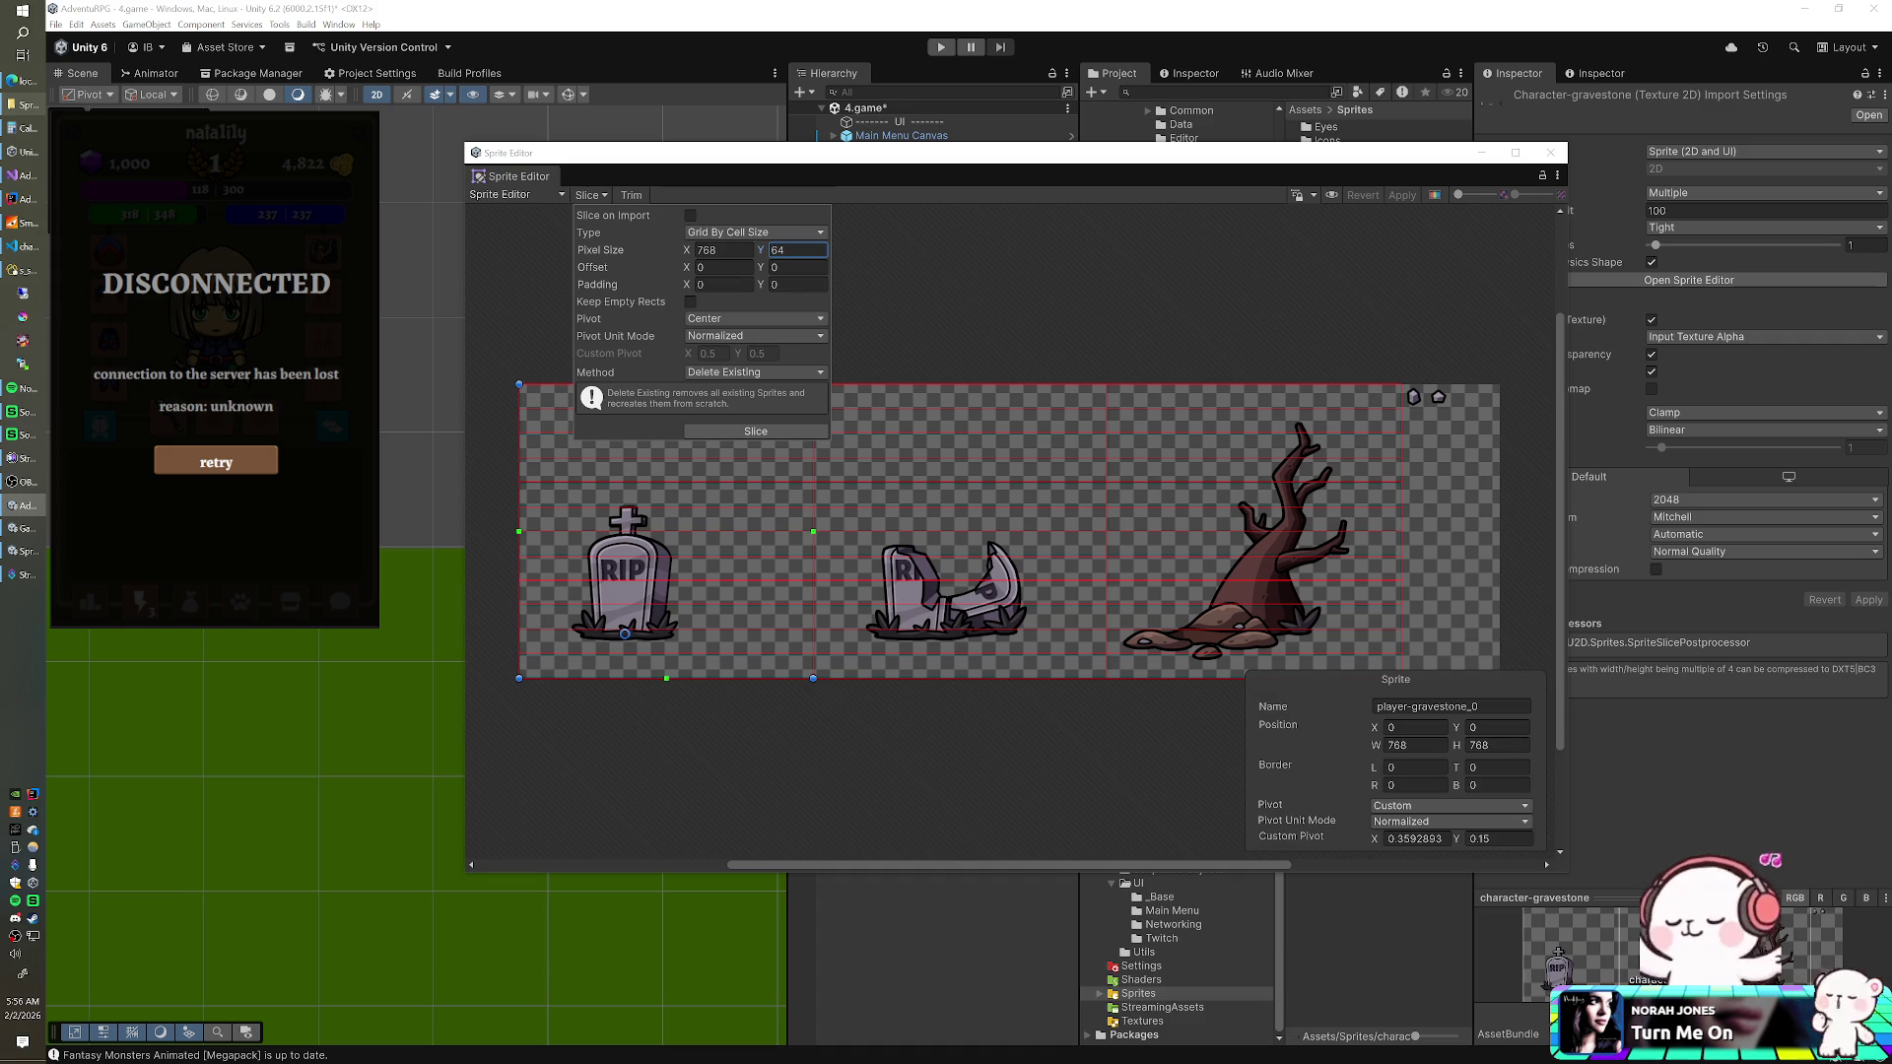
{"action": "left_click", "coordinate": [724, 187]}
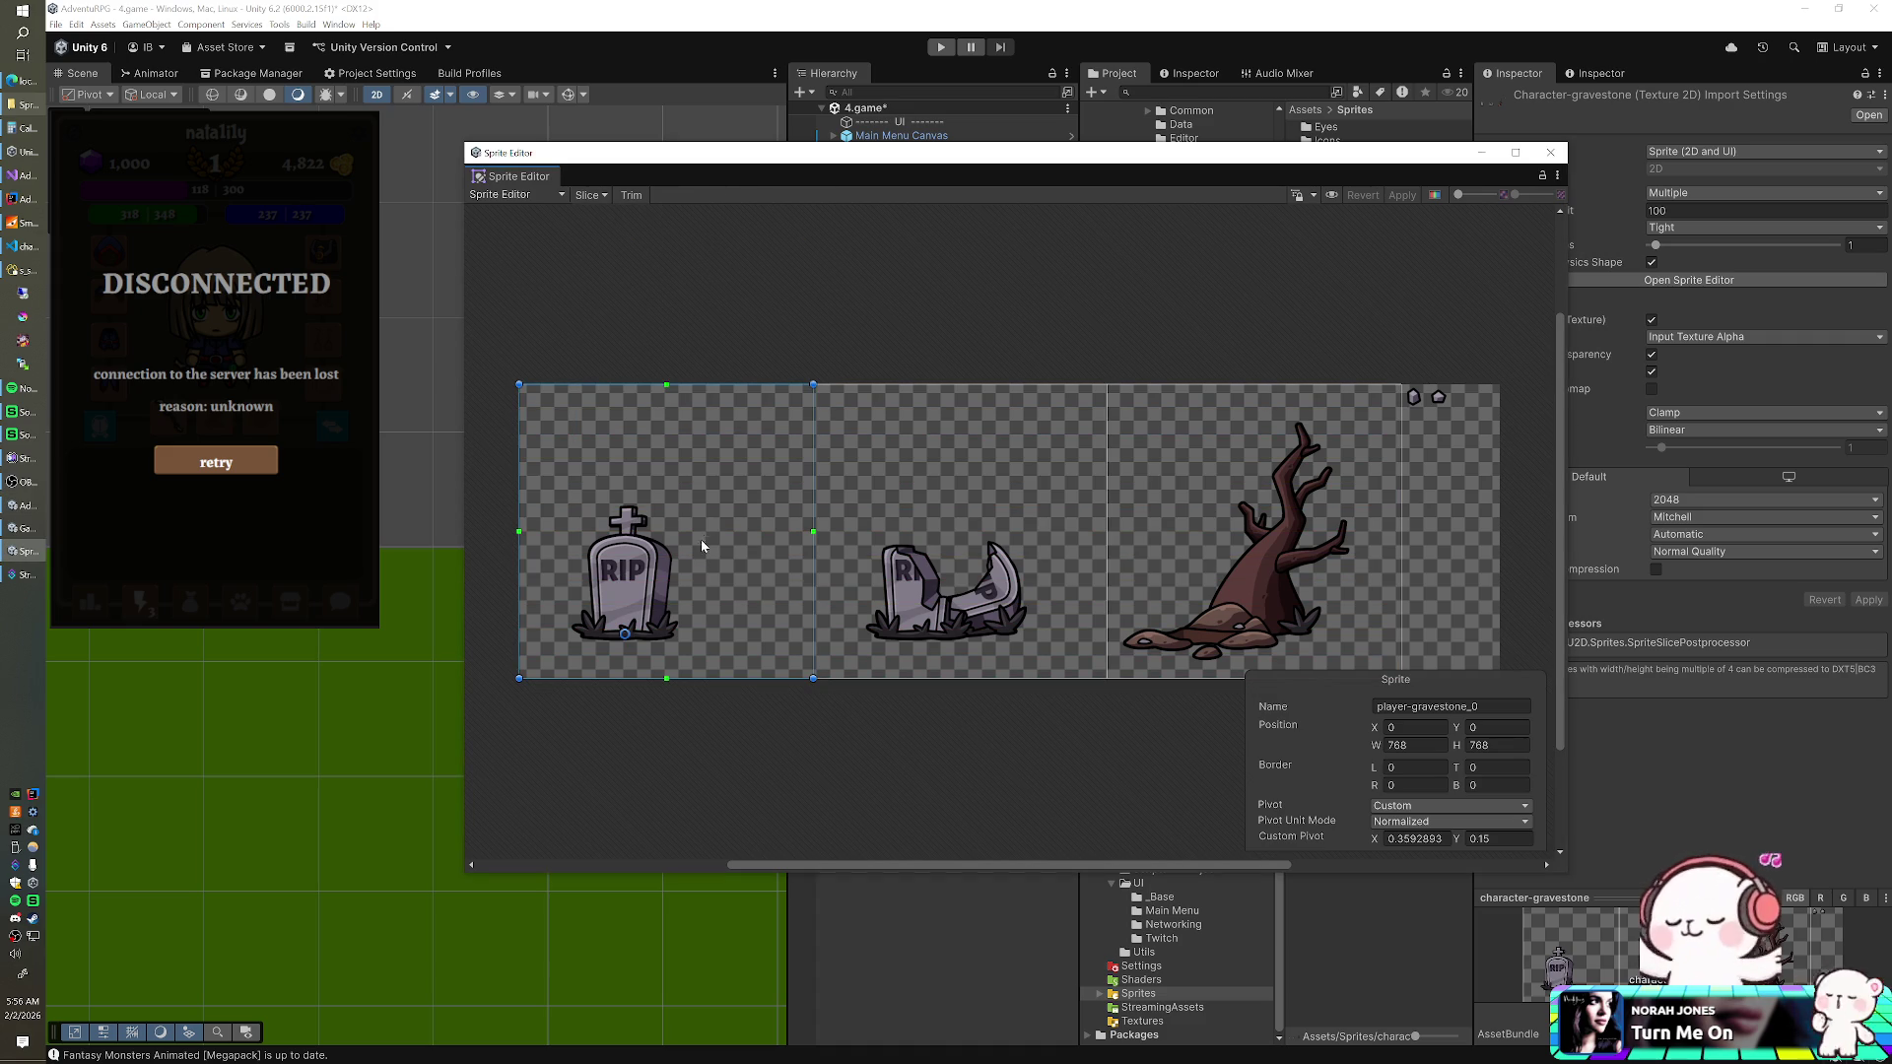
- Rename the first sprite slice to character-gravestone_0 and select the other slices
{"action": "double_click", "coordinate": [1392, 707]}
{"action": "type", "text": "character"}
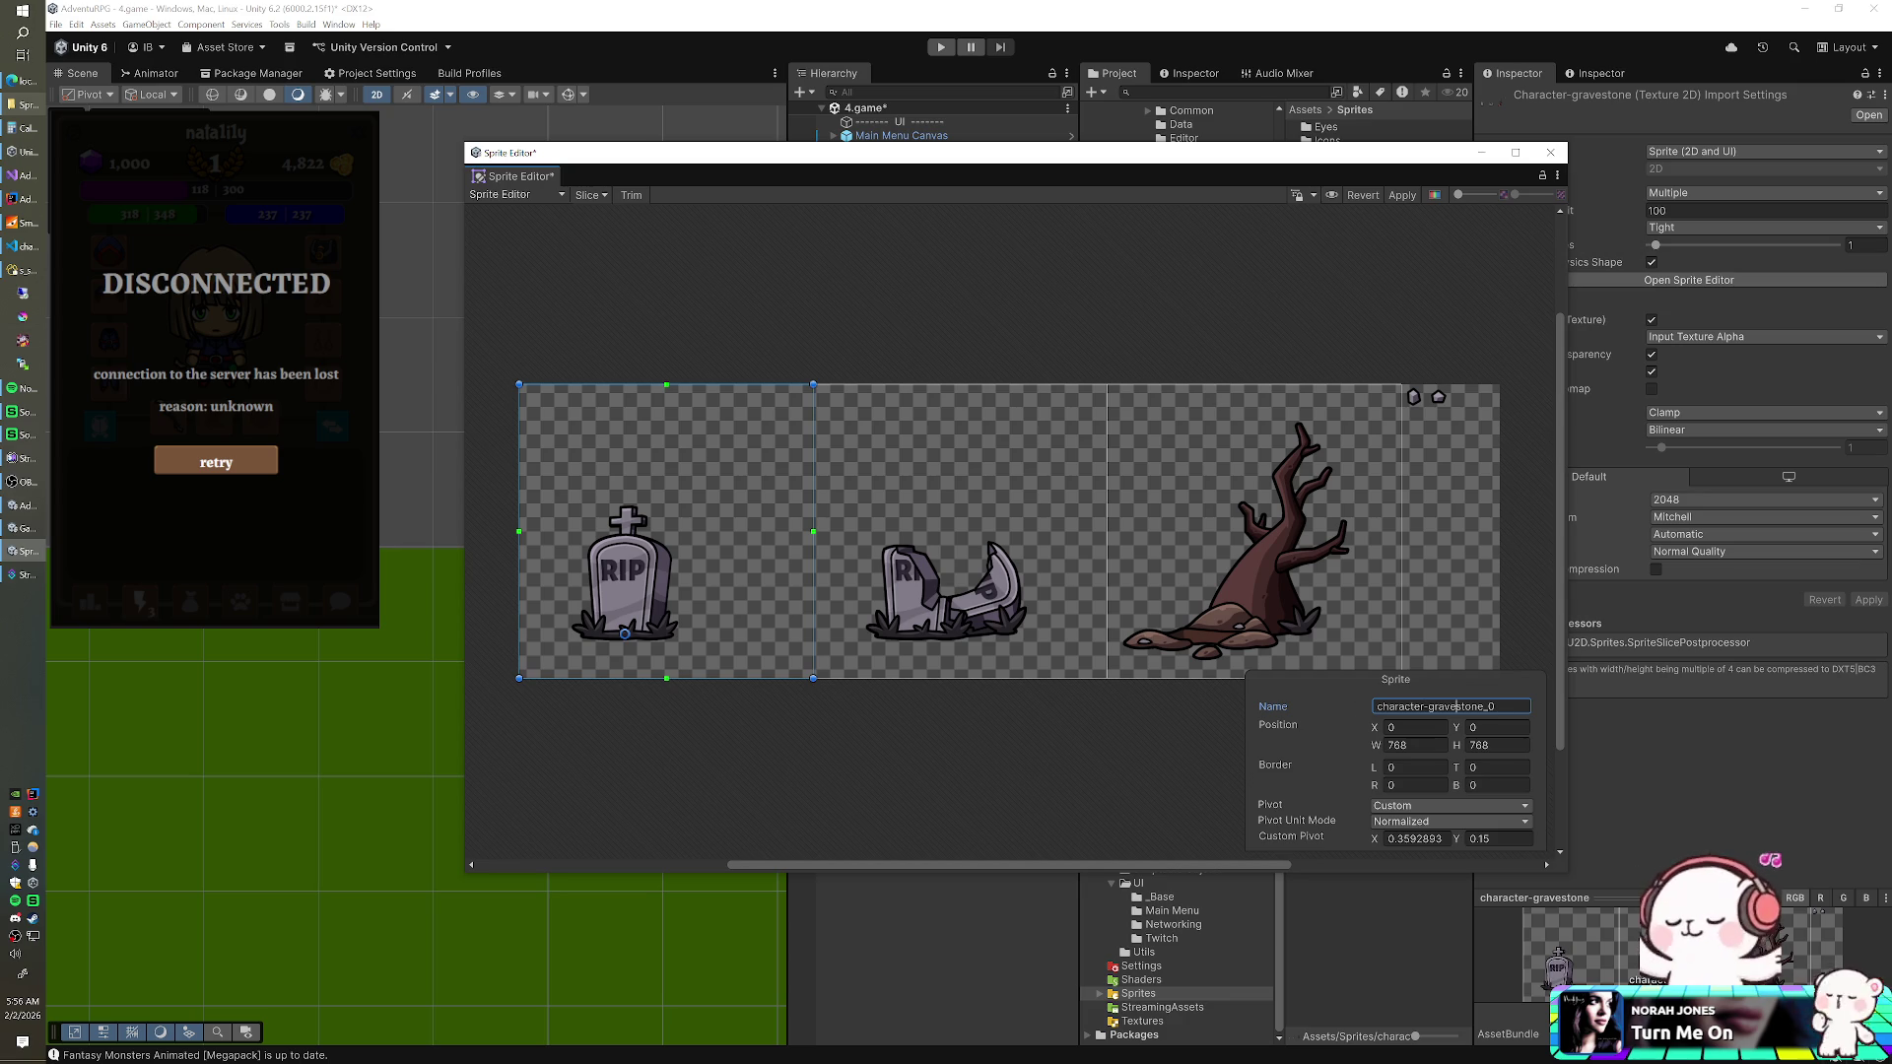
{"action": "key", "text": "Return"}
{"action": "left_click", "coordinate": [1094, 663]}
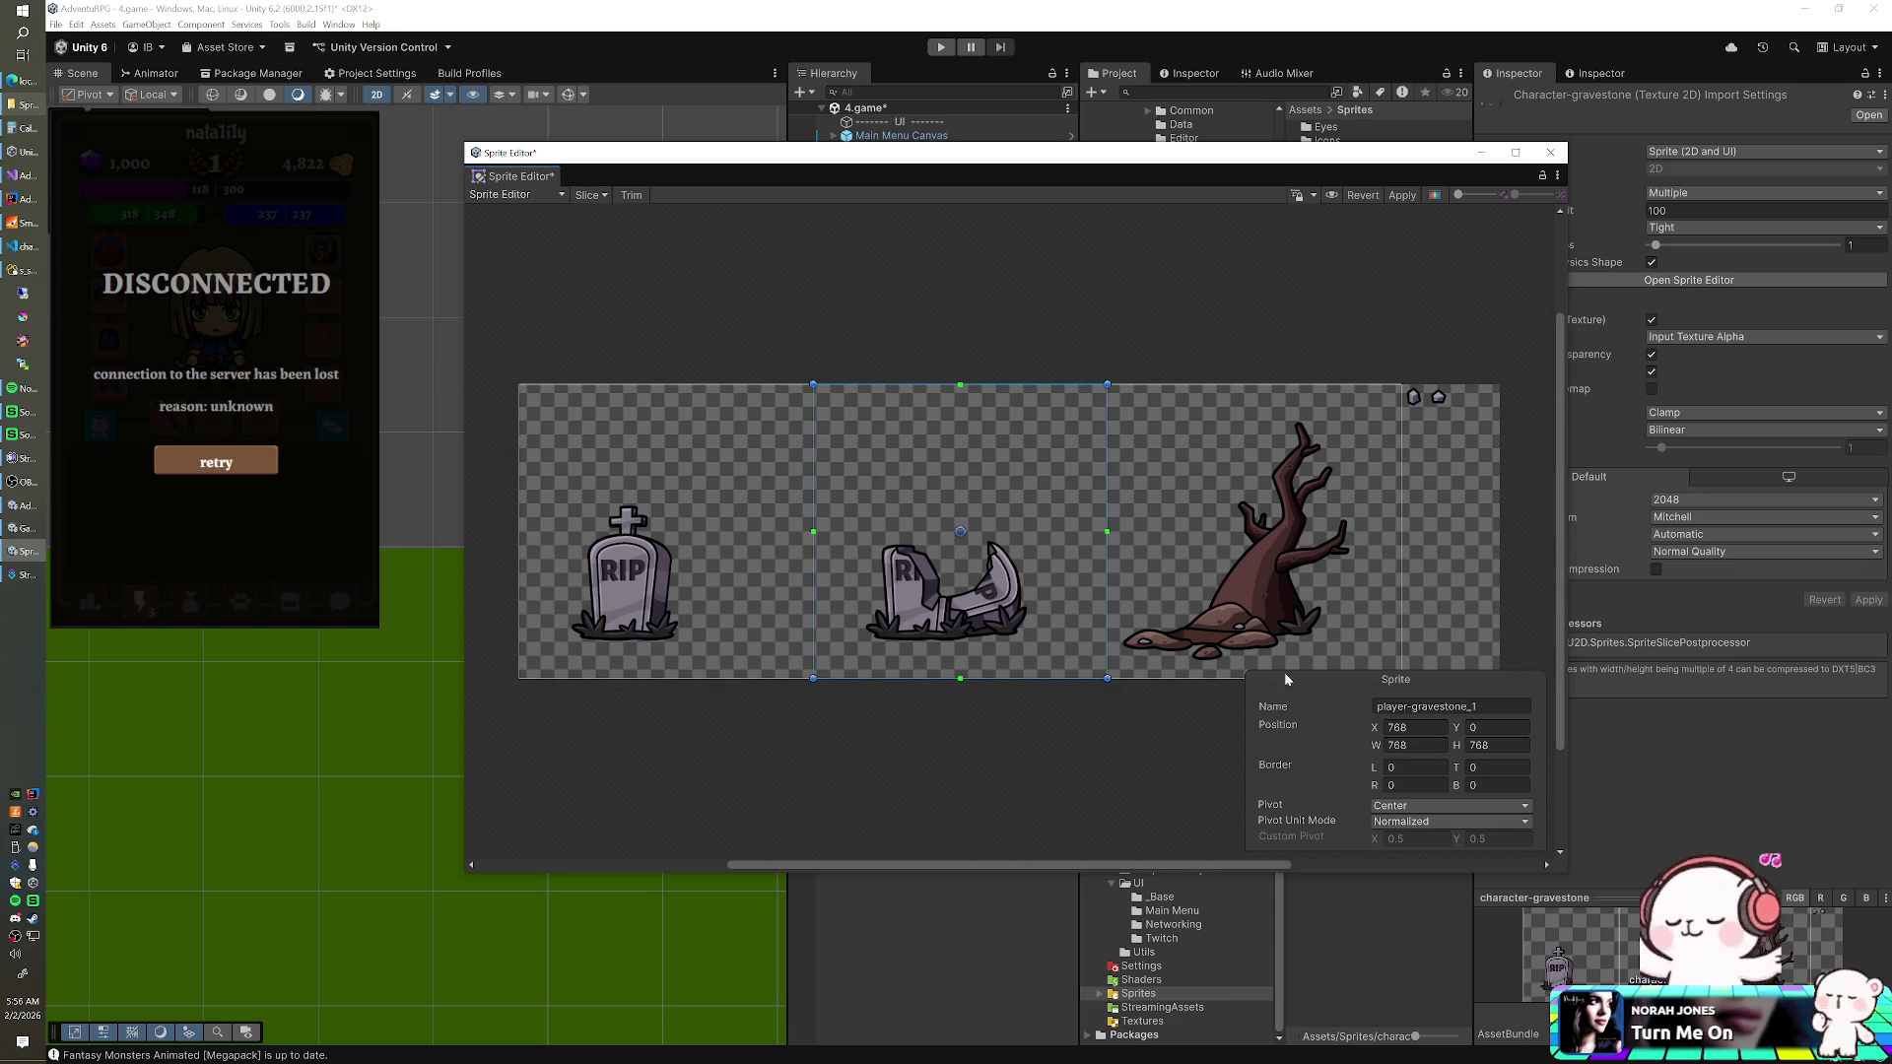
{"action": "left_click", "coordinate": [793, 601]}
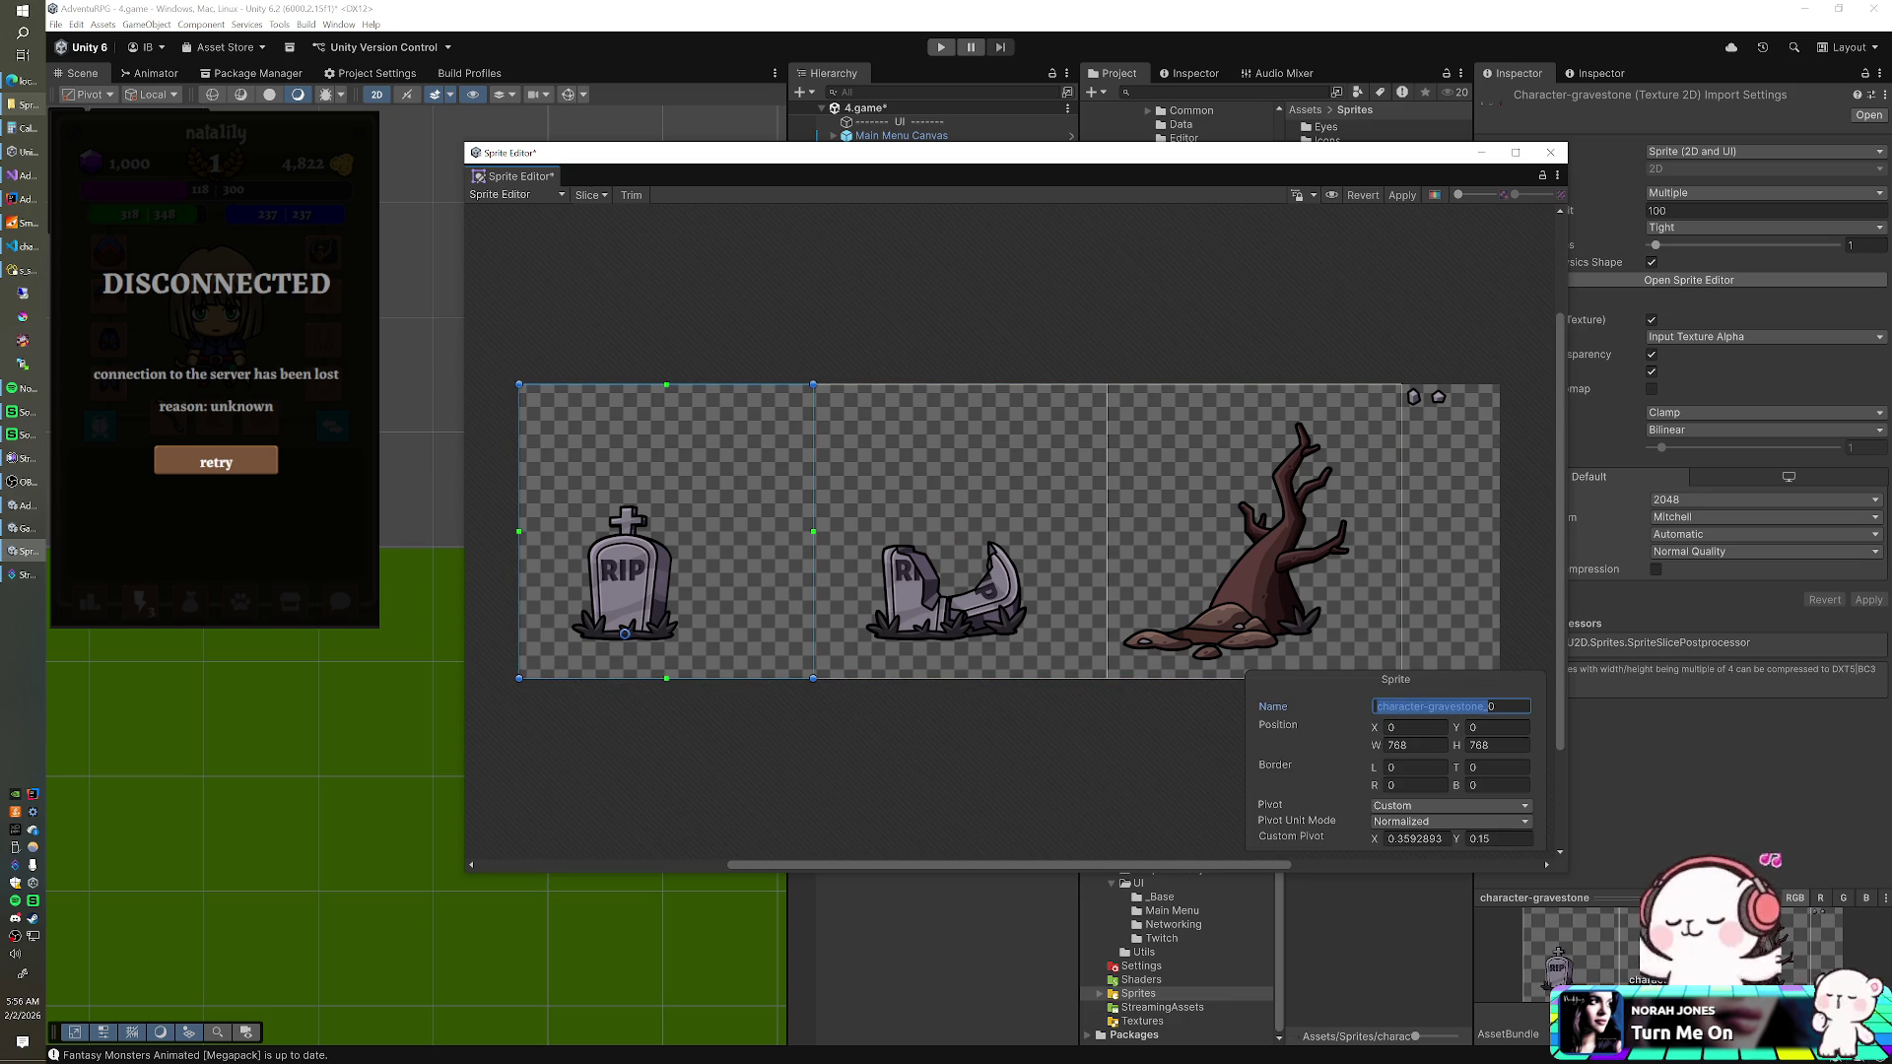
{"action": "left_click", "coordinate": [1076, 607]}
{"action": "left_click", "coordinate": [778, 605]}
{"action": "left_click", "coordinate": [944, 597]}
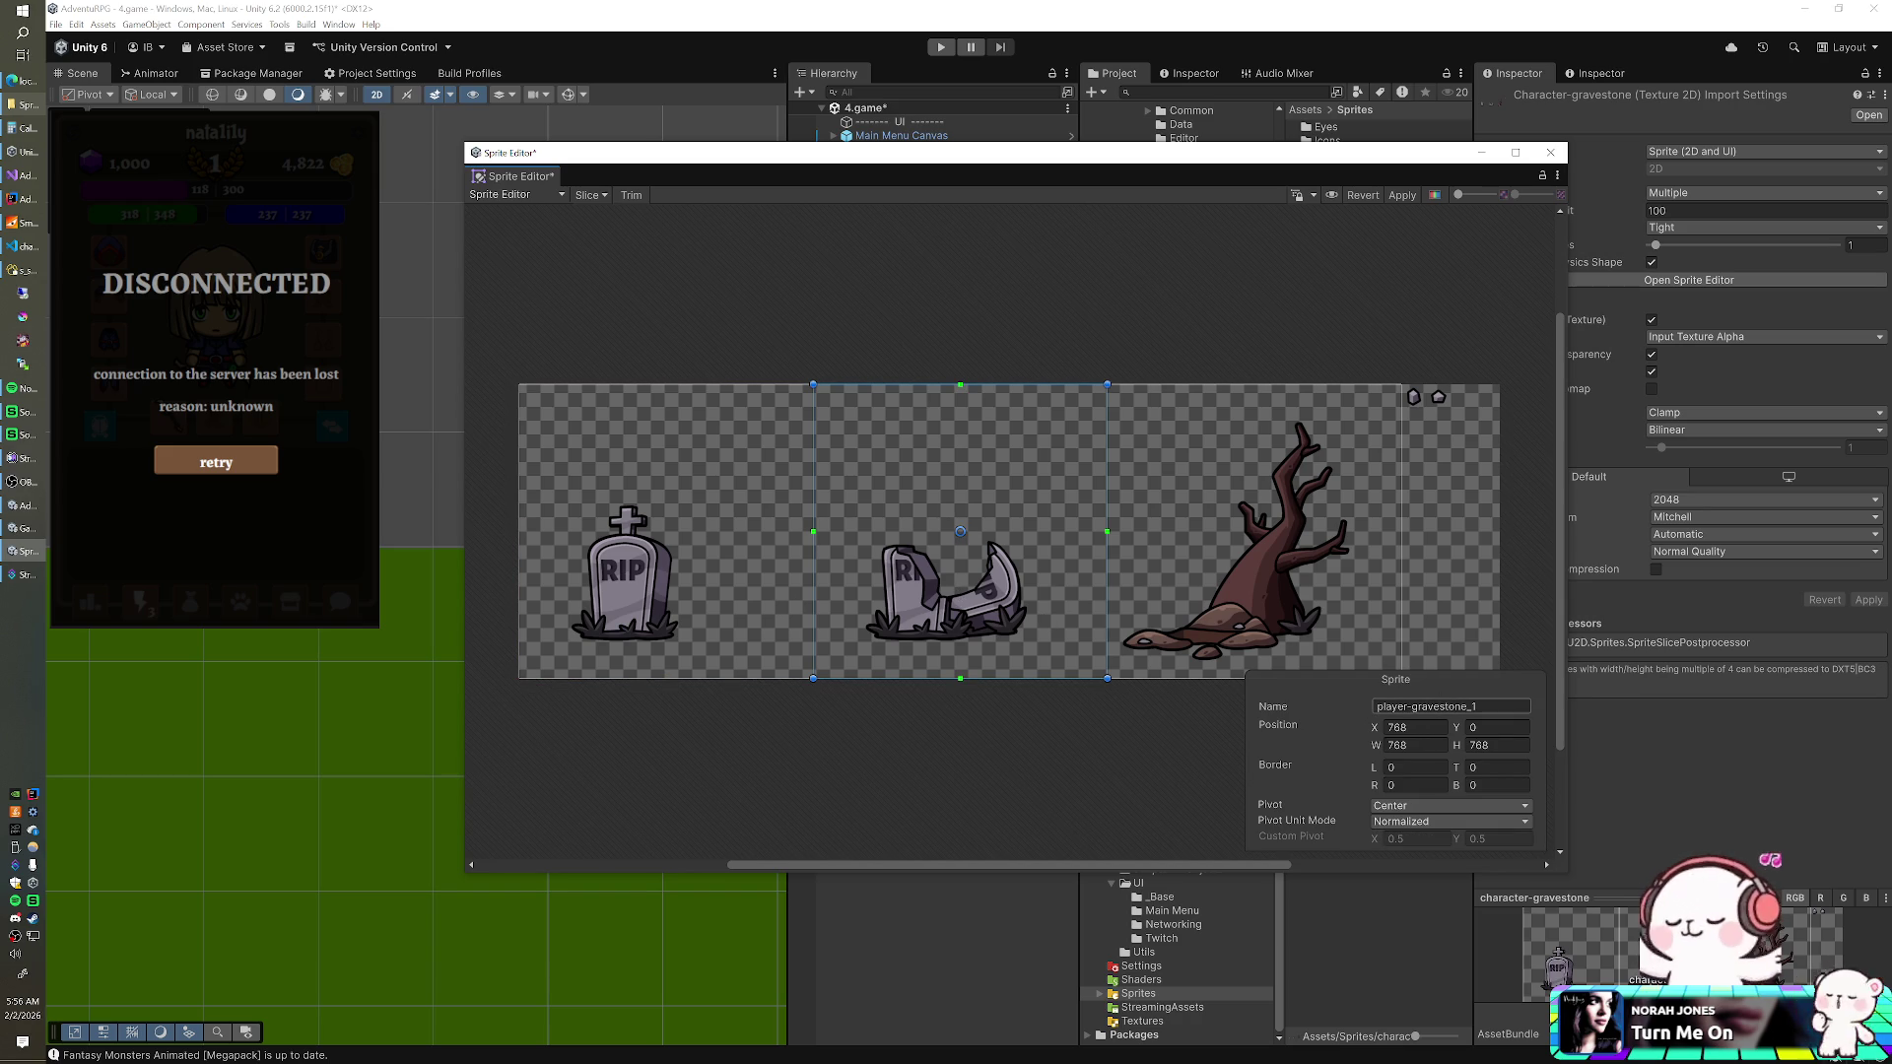
- Give the dead tree sprite the character prefix, apply the changes, and close the Sprite Editor
{"action": "left_click", "coordinate": [1316, 630]}
{"action": "left_click_drag", "start_coordinate": [1472, 707], "coordinate": [1341, 706]}
{"action": "type", "text": "character-gravestone_"}
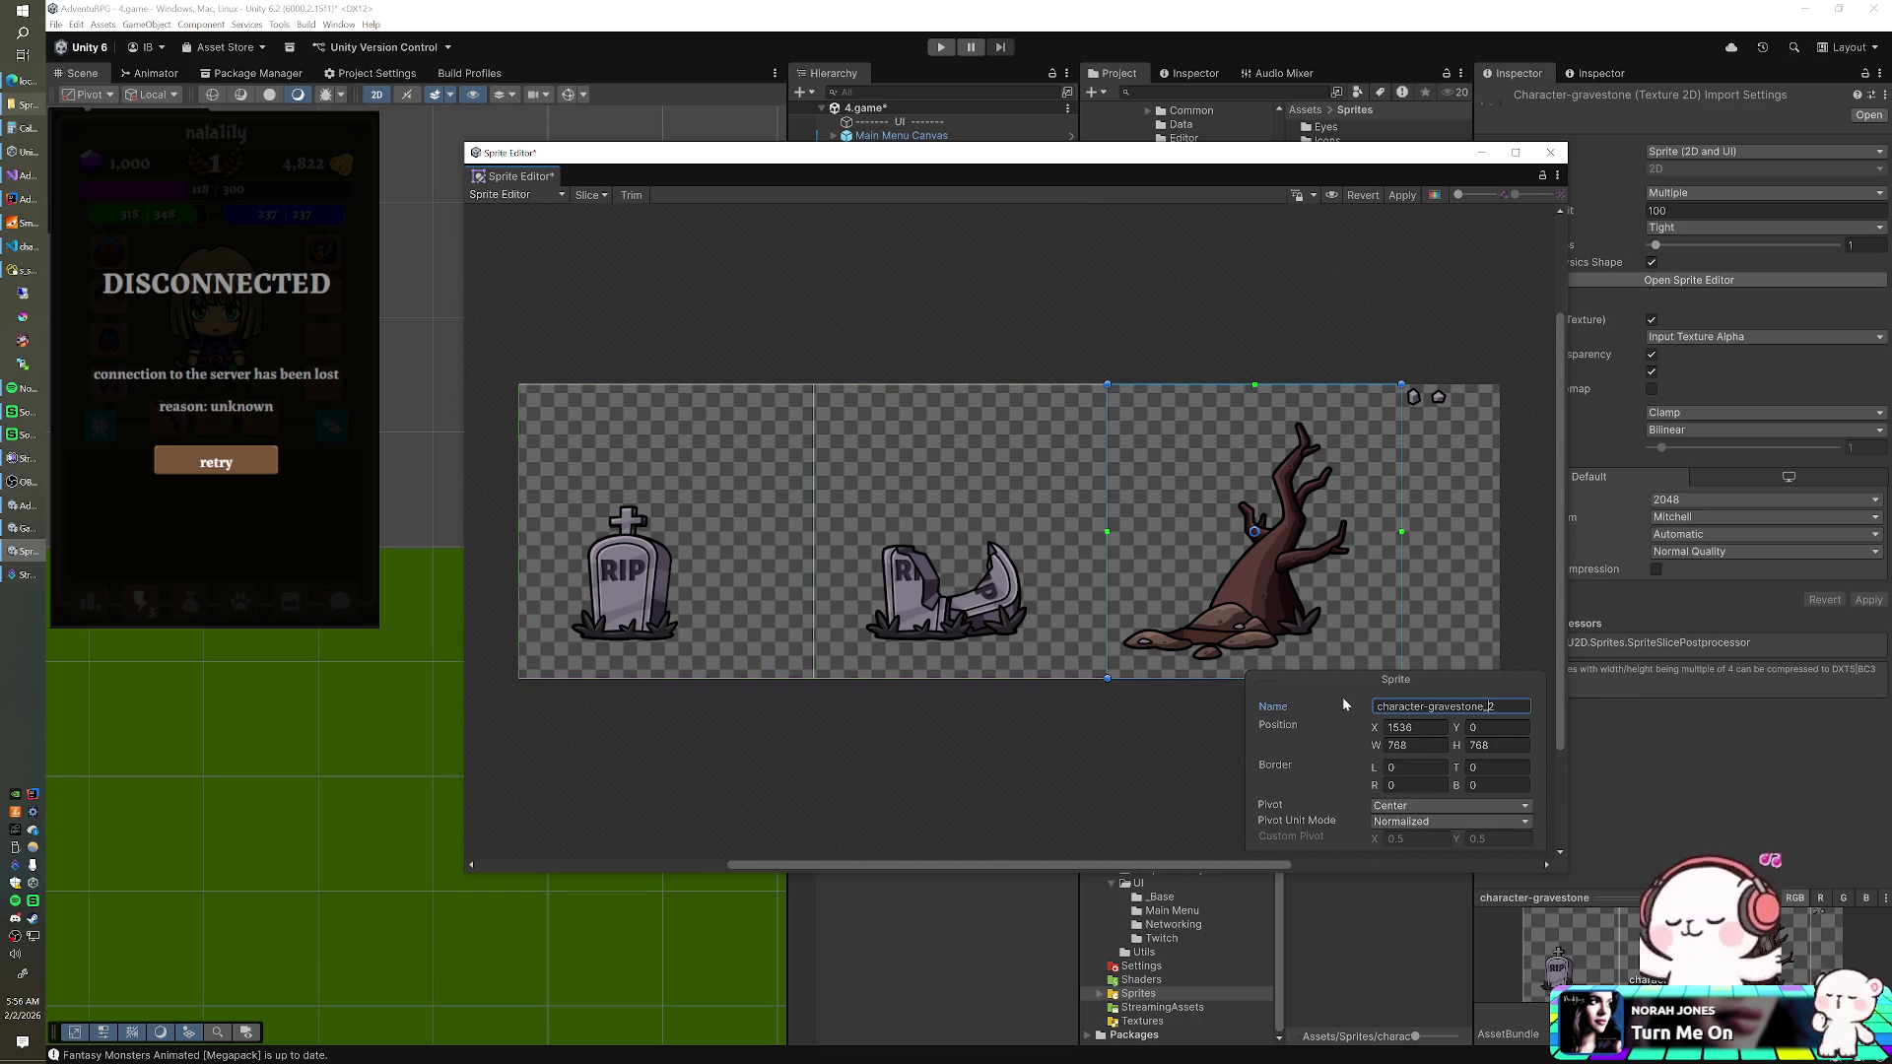
{"action": "left_click", "coordinate": [1401, 195]}
{"action": "left_click", "coordinate": [1551, 152]}
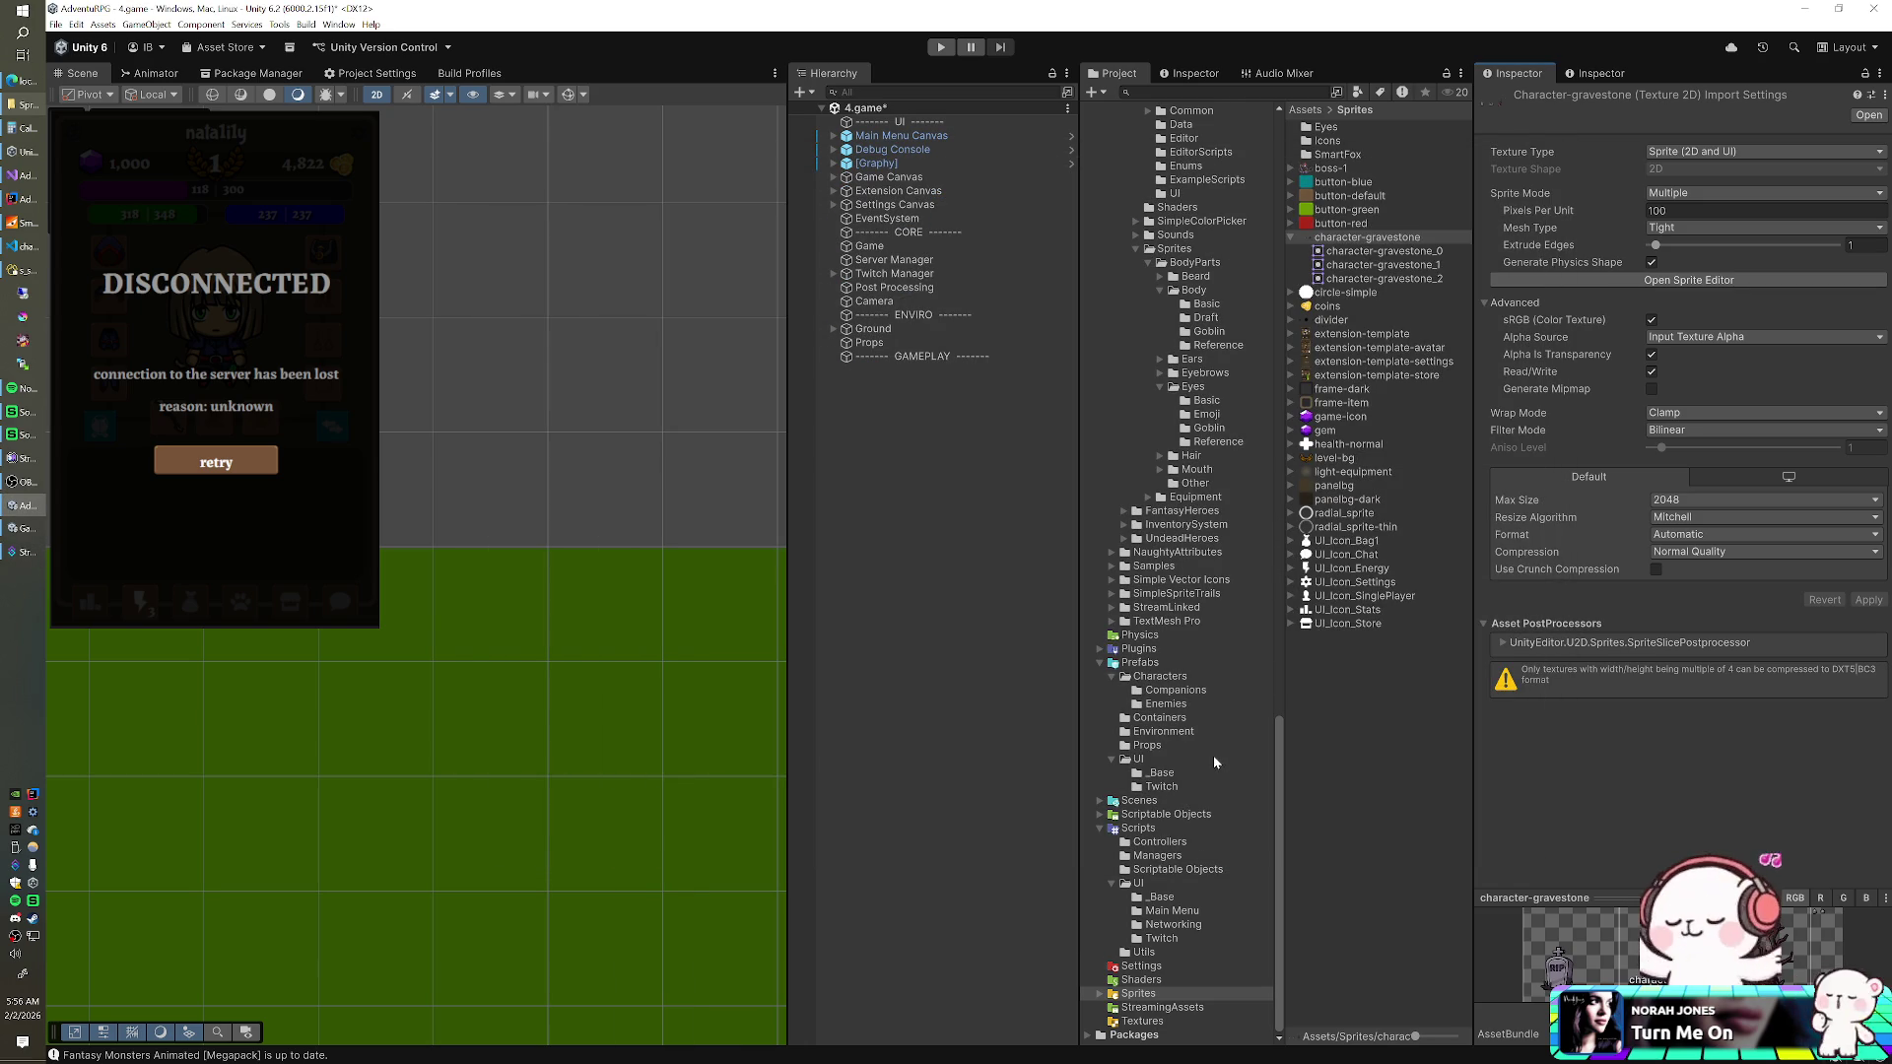
- Drag Character Gravestone into the Game object's Spawn Manager prefab field, save the scene, and return to Visual Studio
{"action": "left_click", "coordinate": [1169, 745]}
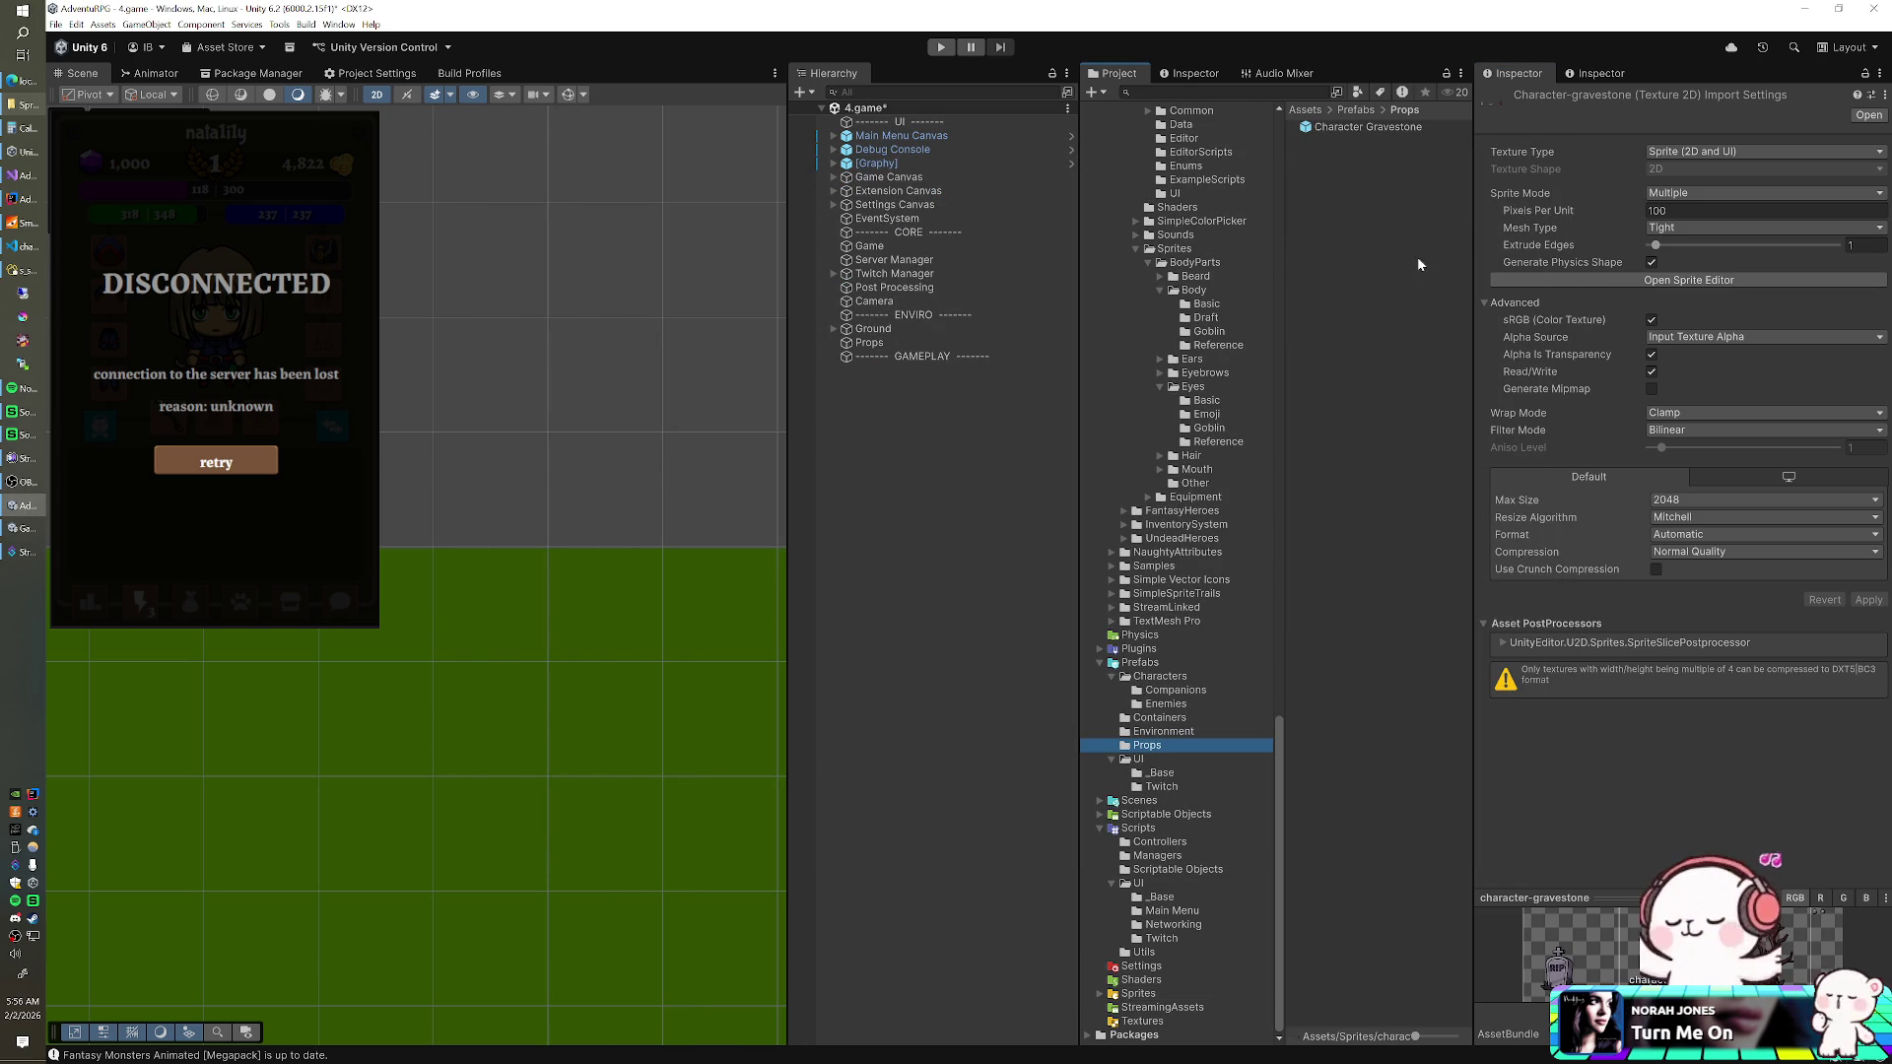
{"action": "left_click", "coordinate": [1379, 129]}
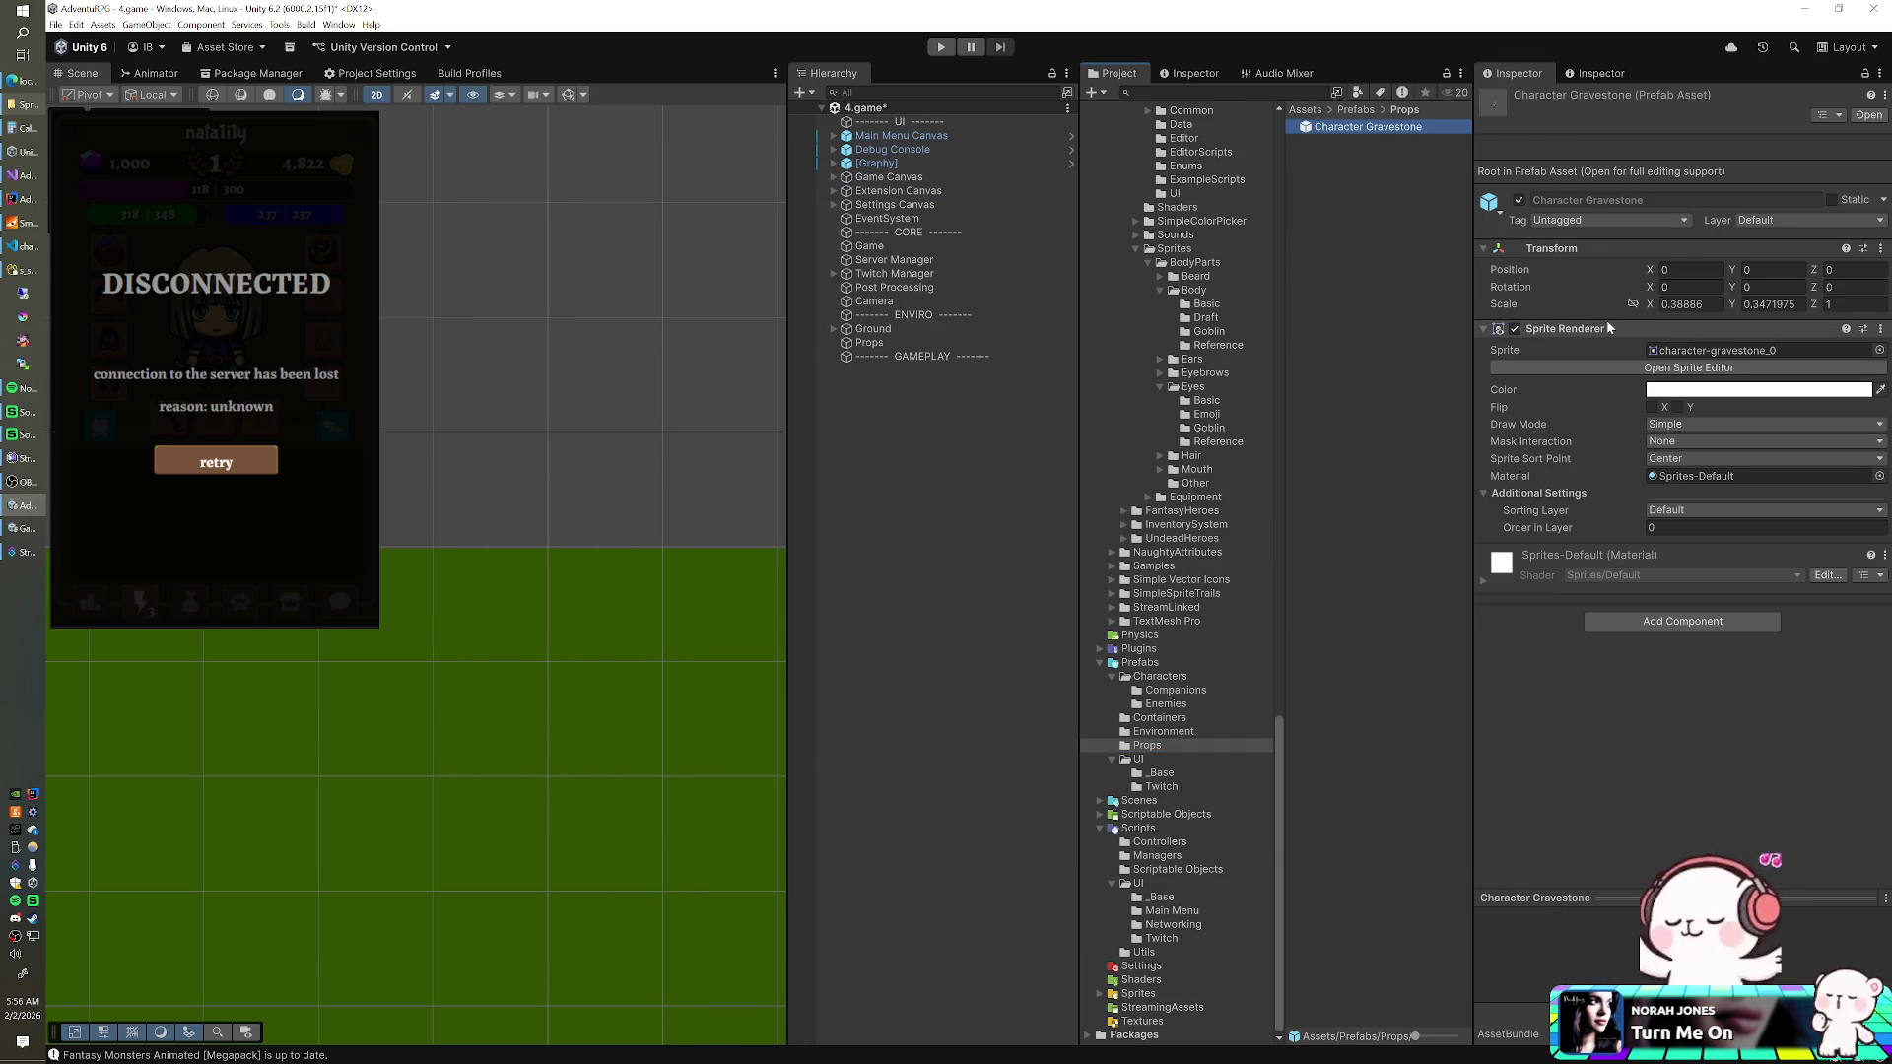
{"action": "left_click", "coordinate": [877, 246]}
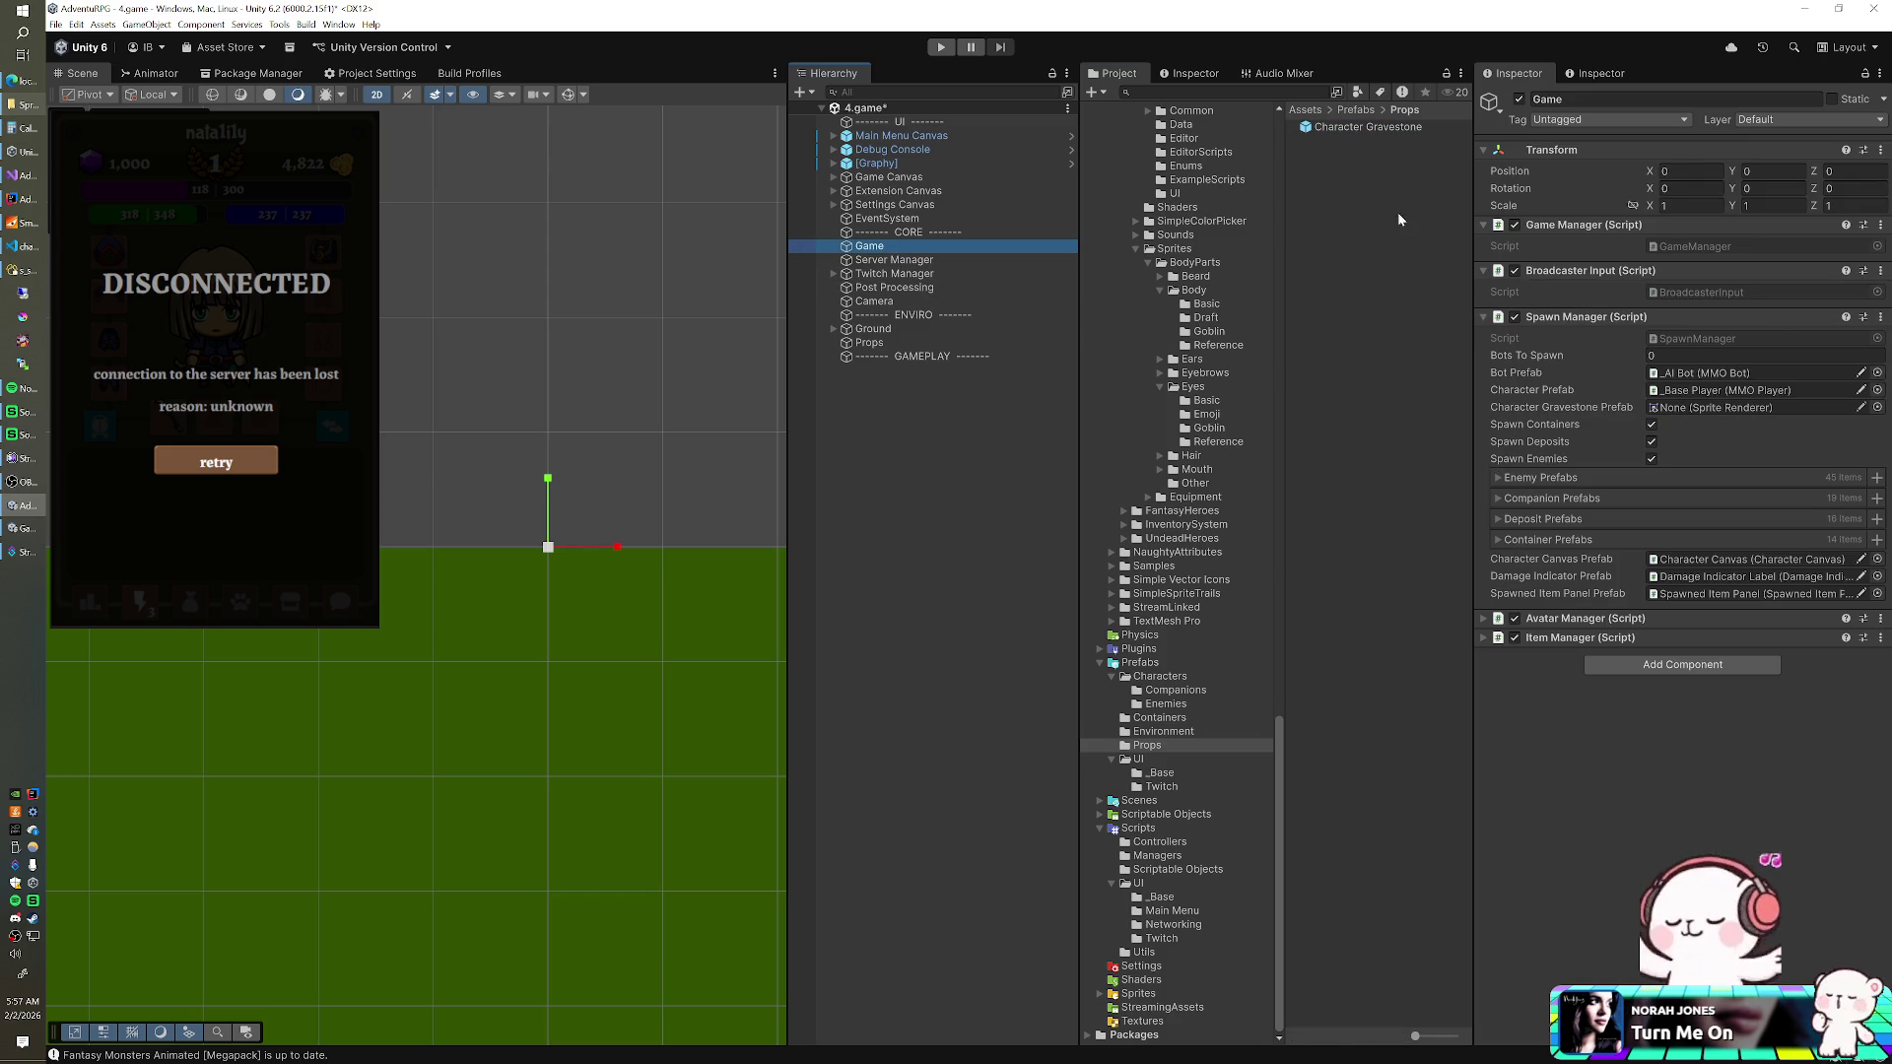
{"action": "left_click_drag", "start_coordinate": [1338, 129], "coordinate": [1699, 417]}
{"action": "key", "text": "ctrl+s"}
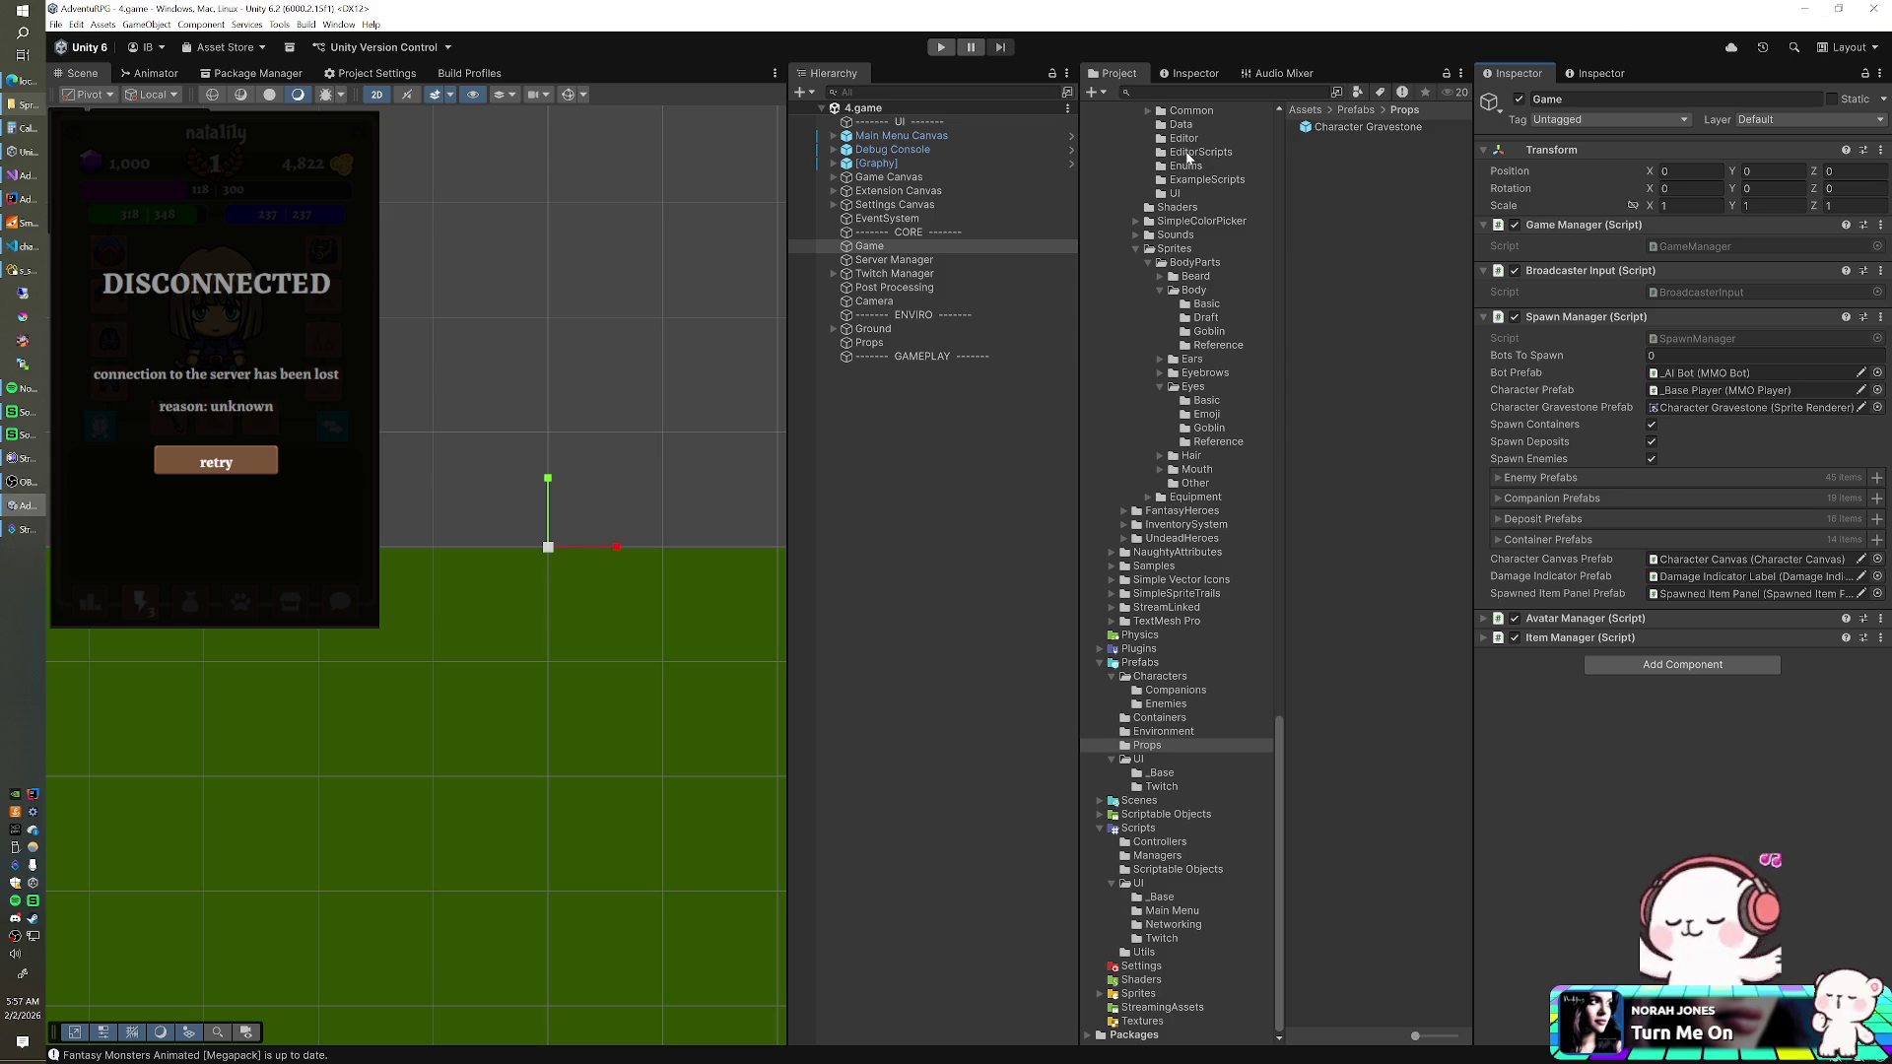
{"action": "key", "text": "alt+Tab"}
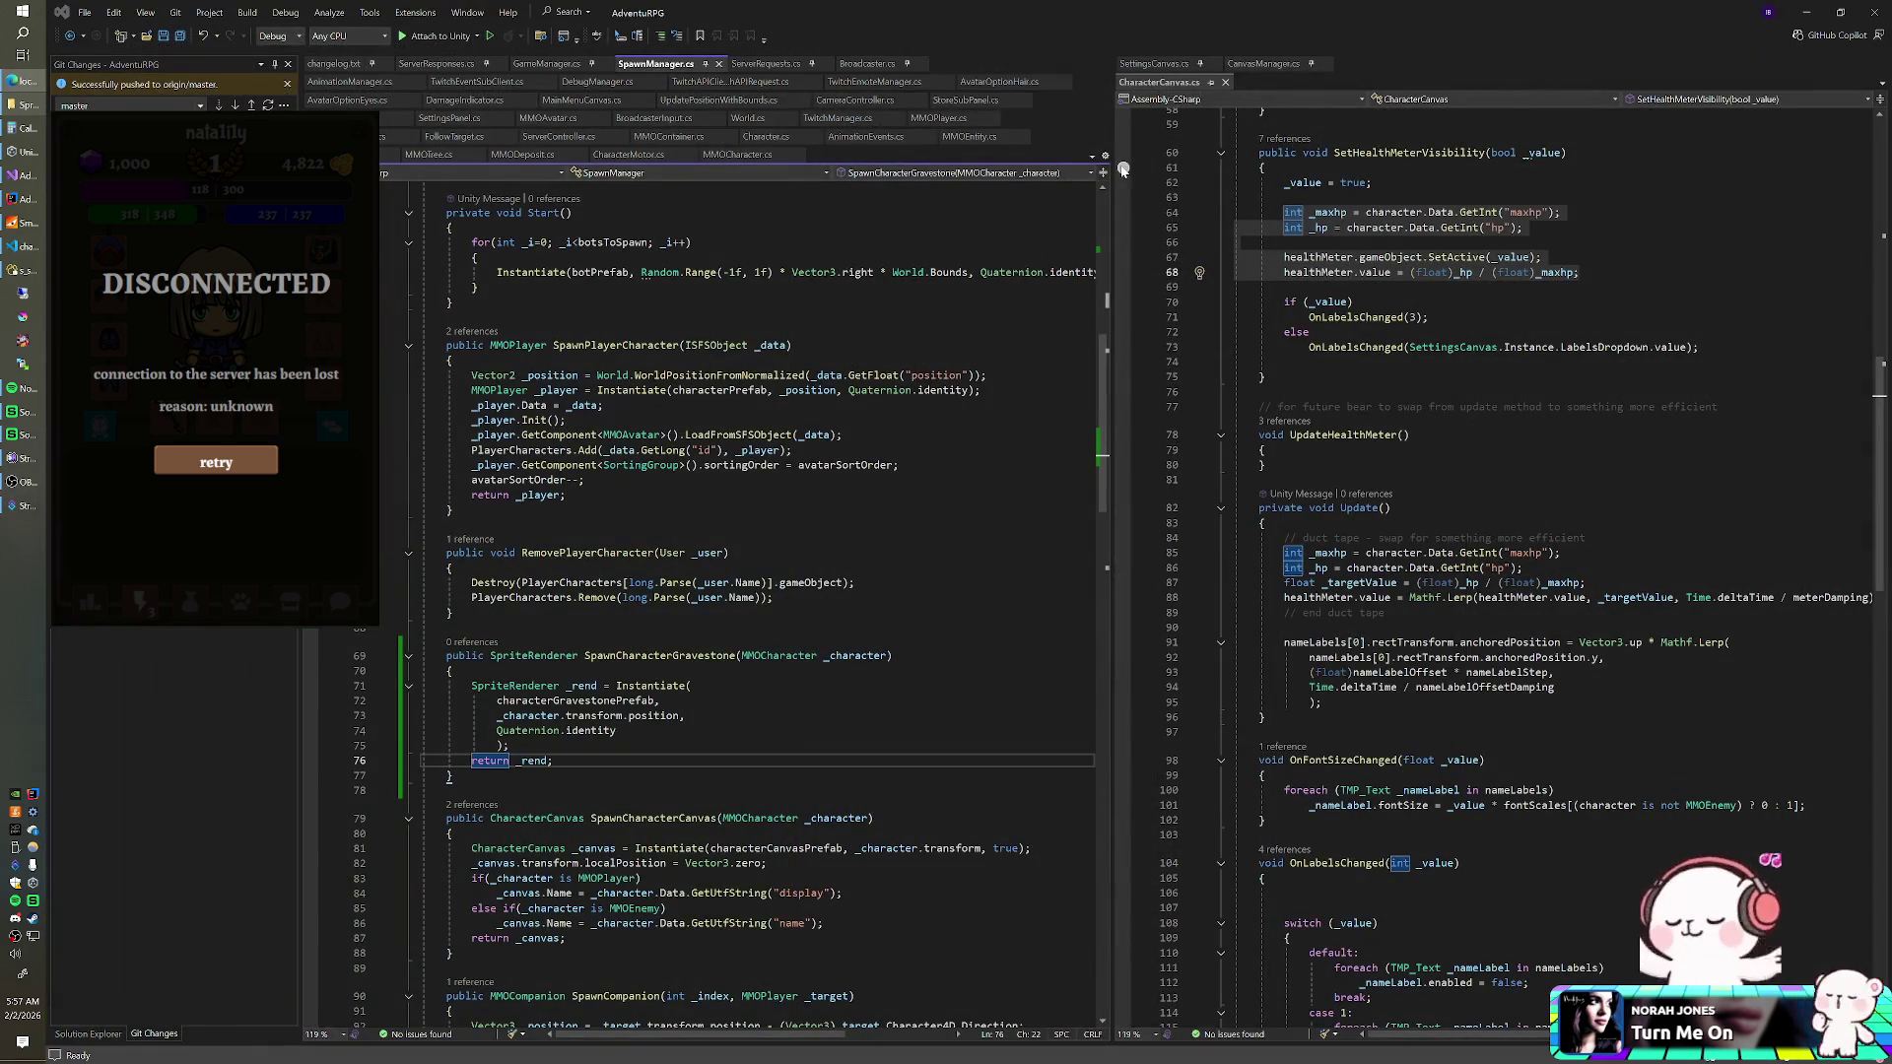
- Launch the AdventuRPG project from Unity Hub's Projects list
{"action": "left_click", "coordinate": [22, 153]}
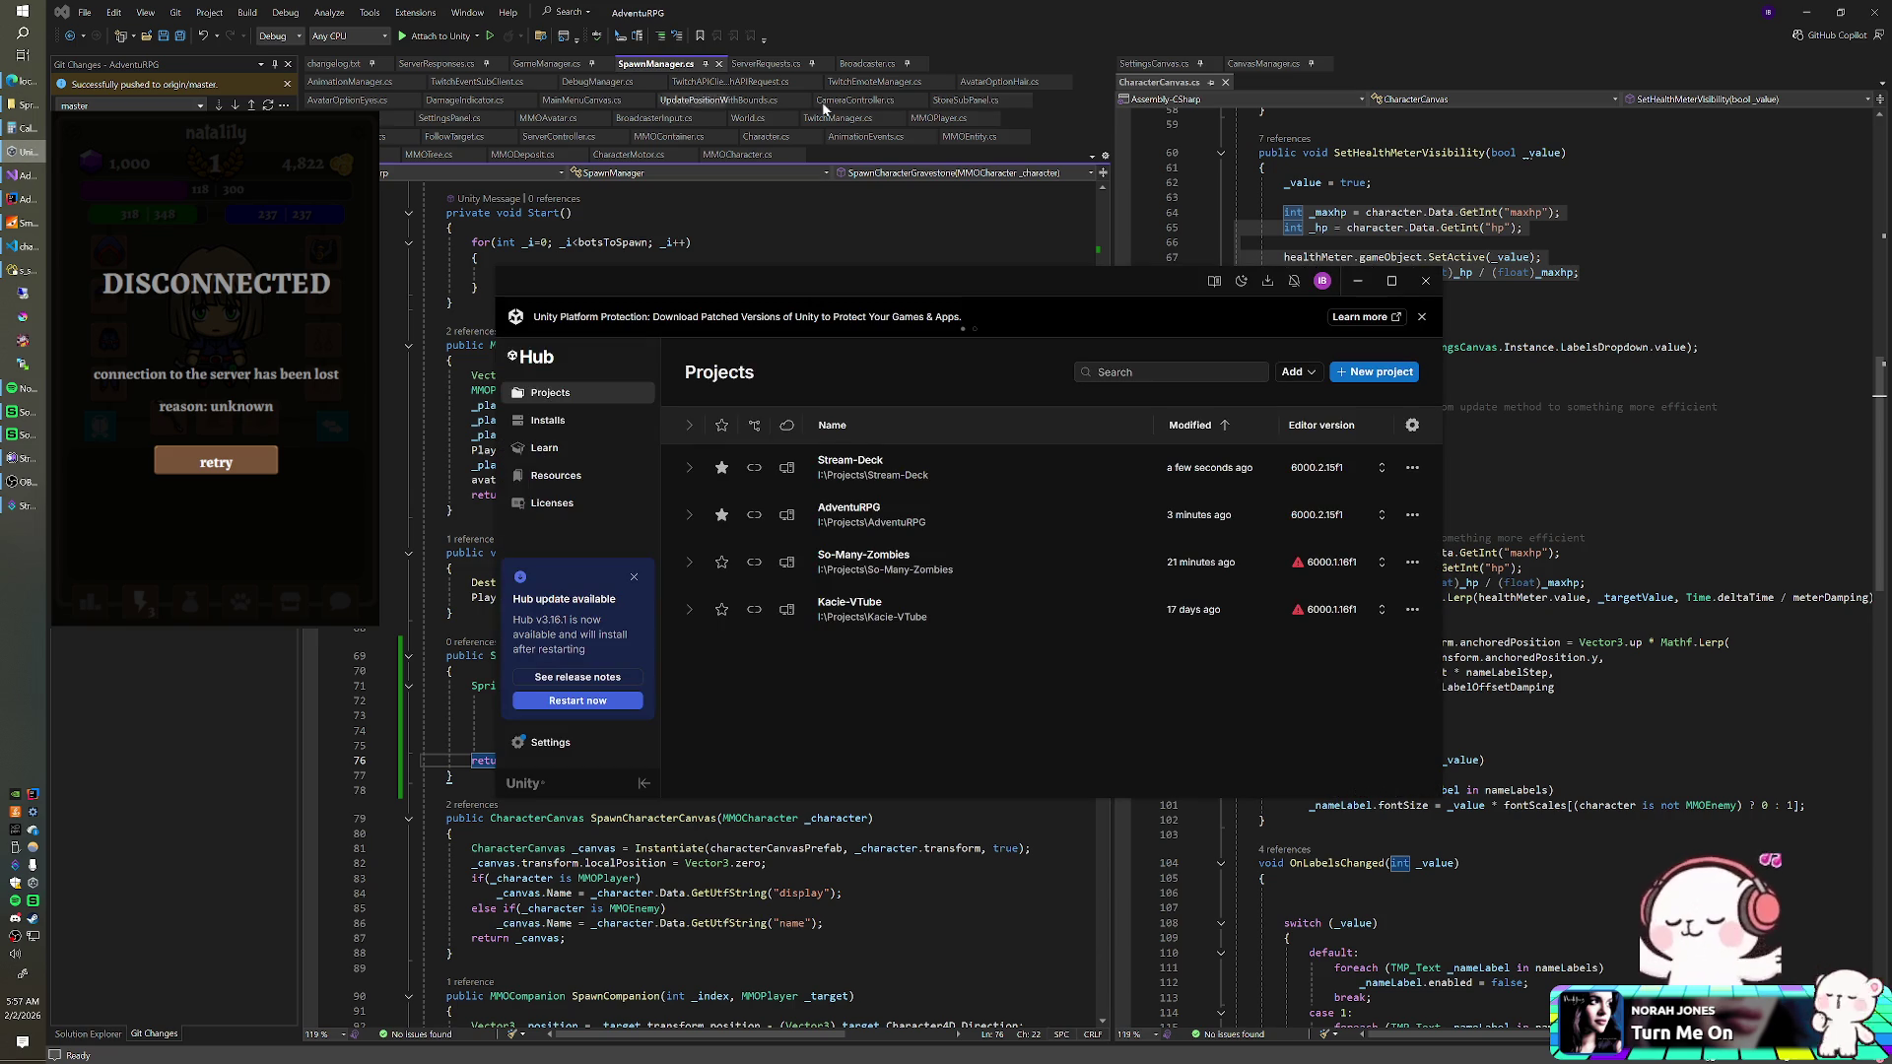
{"action": "left_click", "coordinate": [972, 20]}
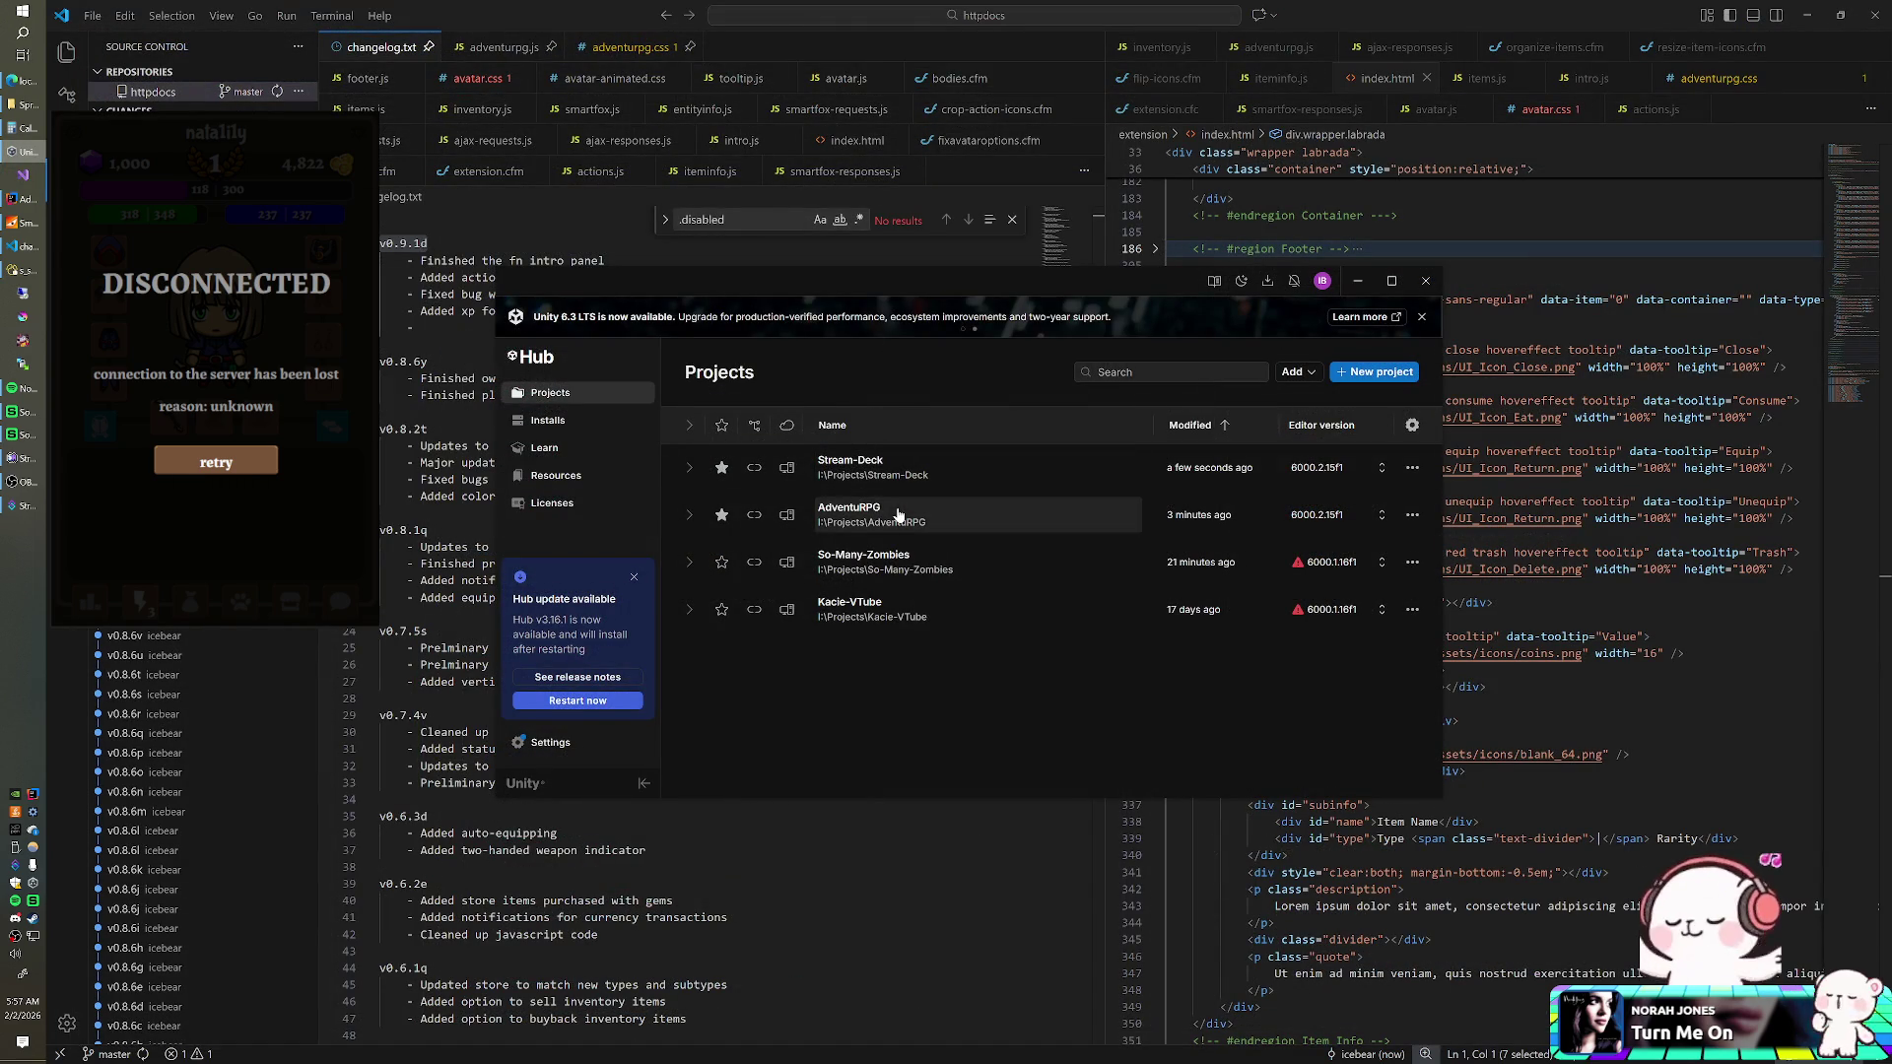
{"action": "left_click", "coordinate": [905, 513]}
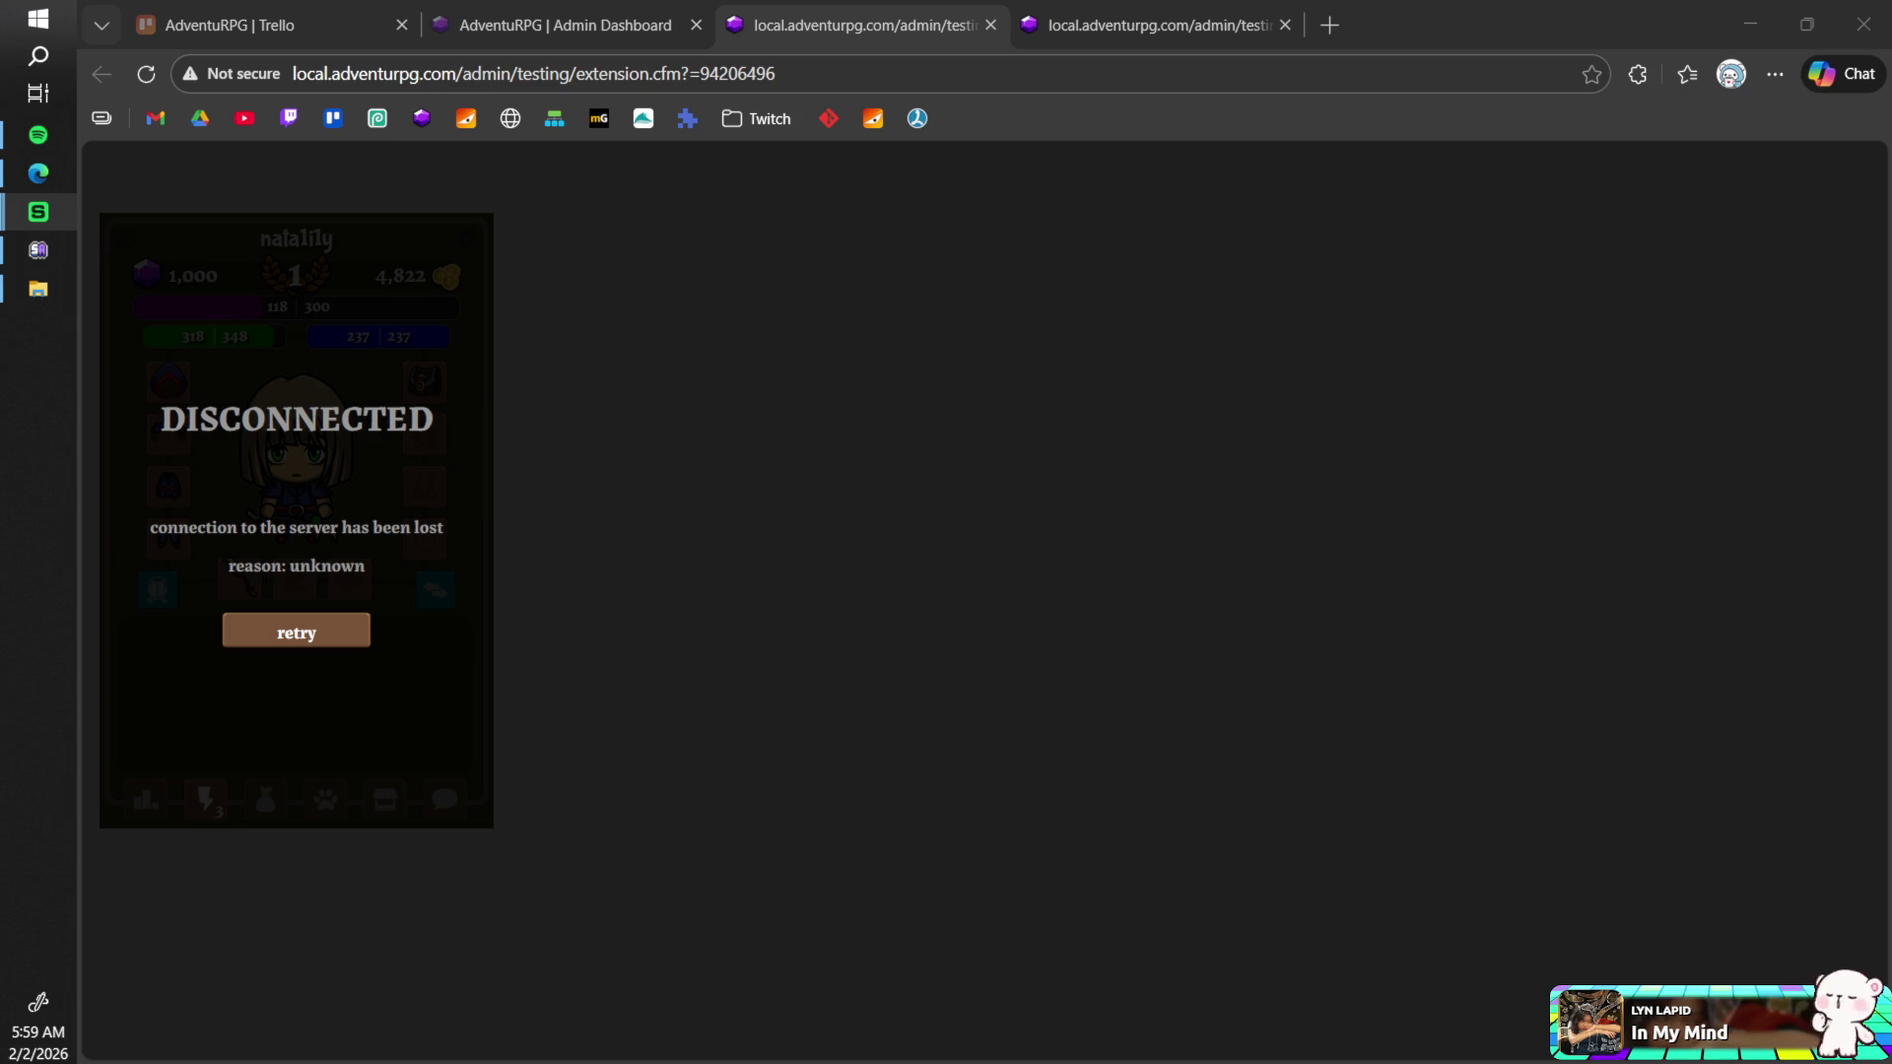
- Go to the fourth local.adventurpg.com tab with the second test character
{"action": "left_click", "coordinate": [1230, 20]}
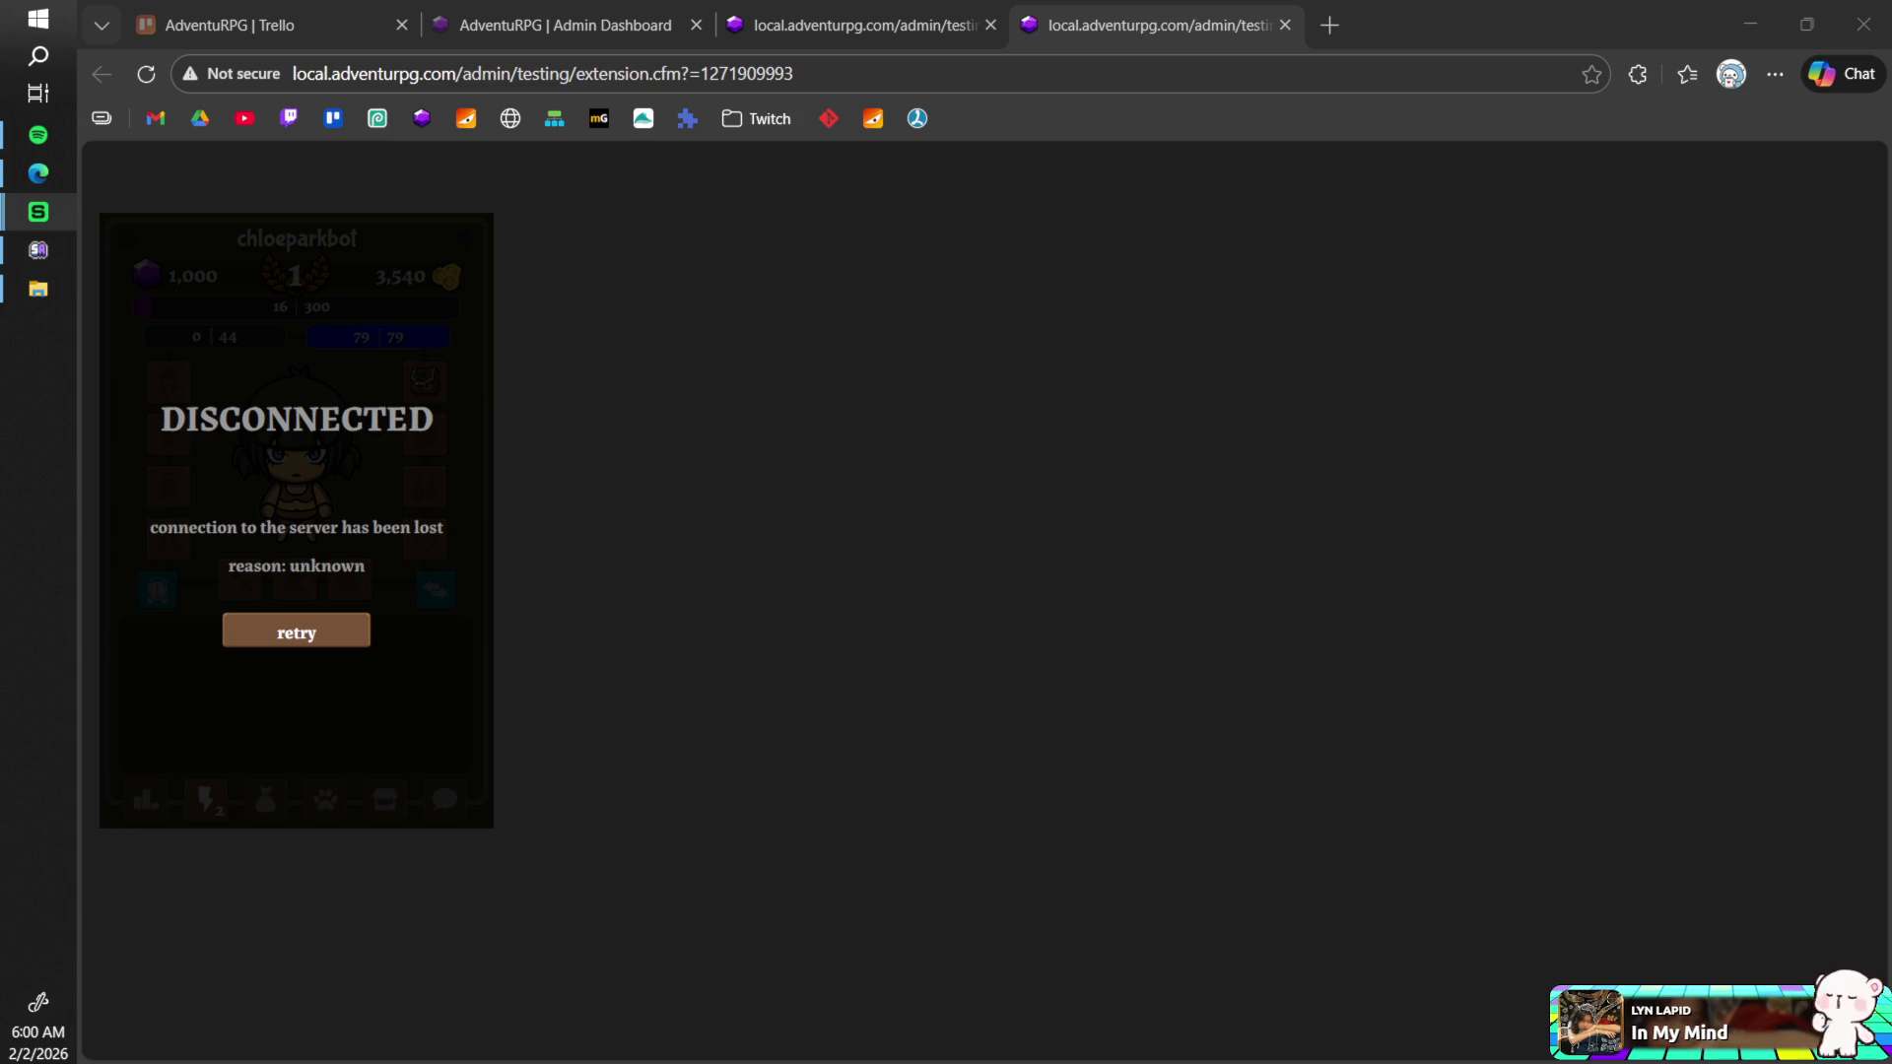
{"action": "left_click", "coordinate": [827, 562]}
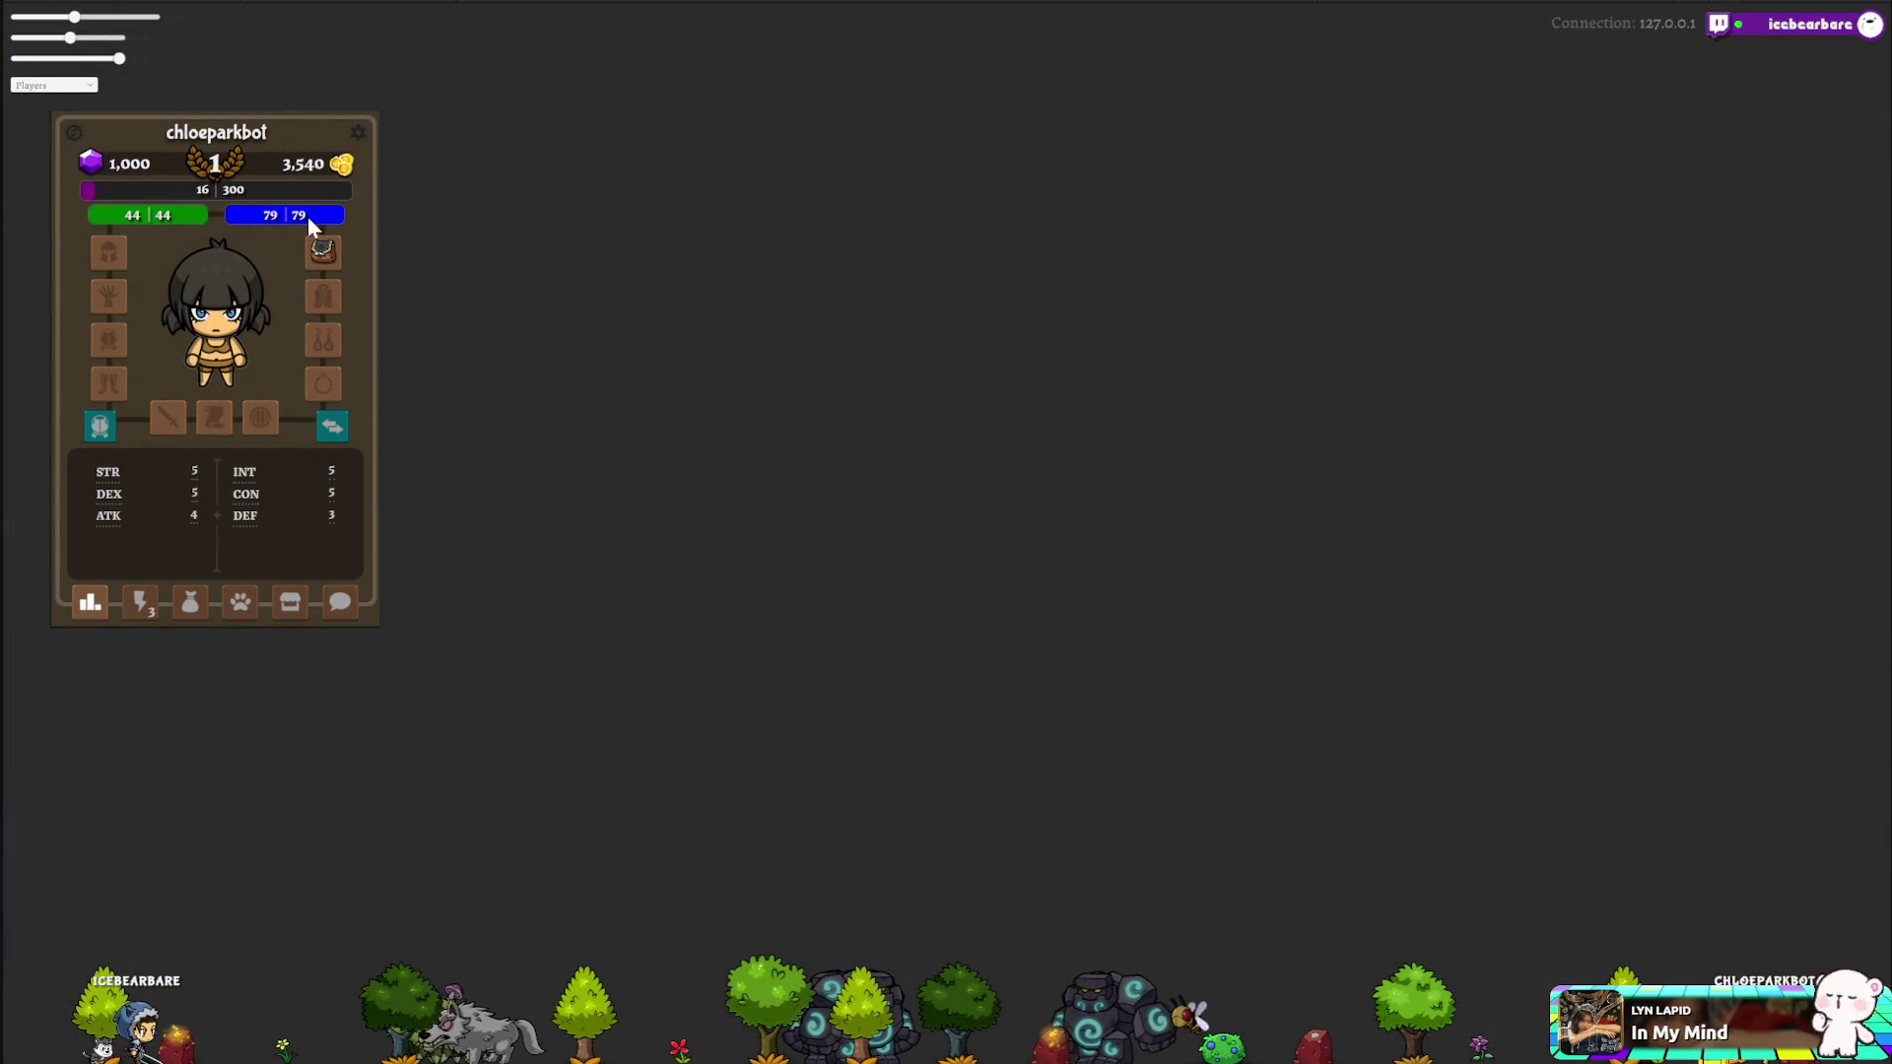
- Spawn a Mosquito Parasite from the creature summon grid
{"action": "left_click", "coordinate": [143, 603]}
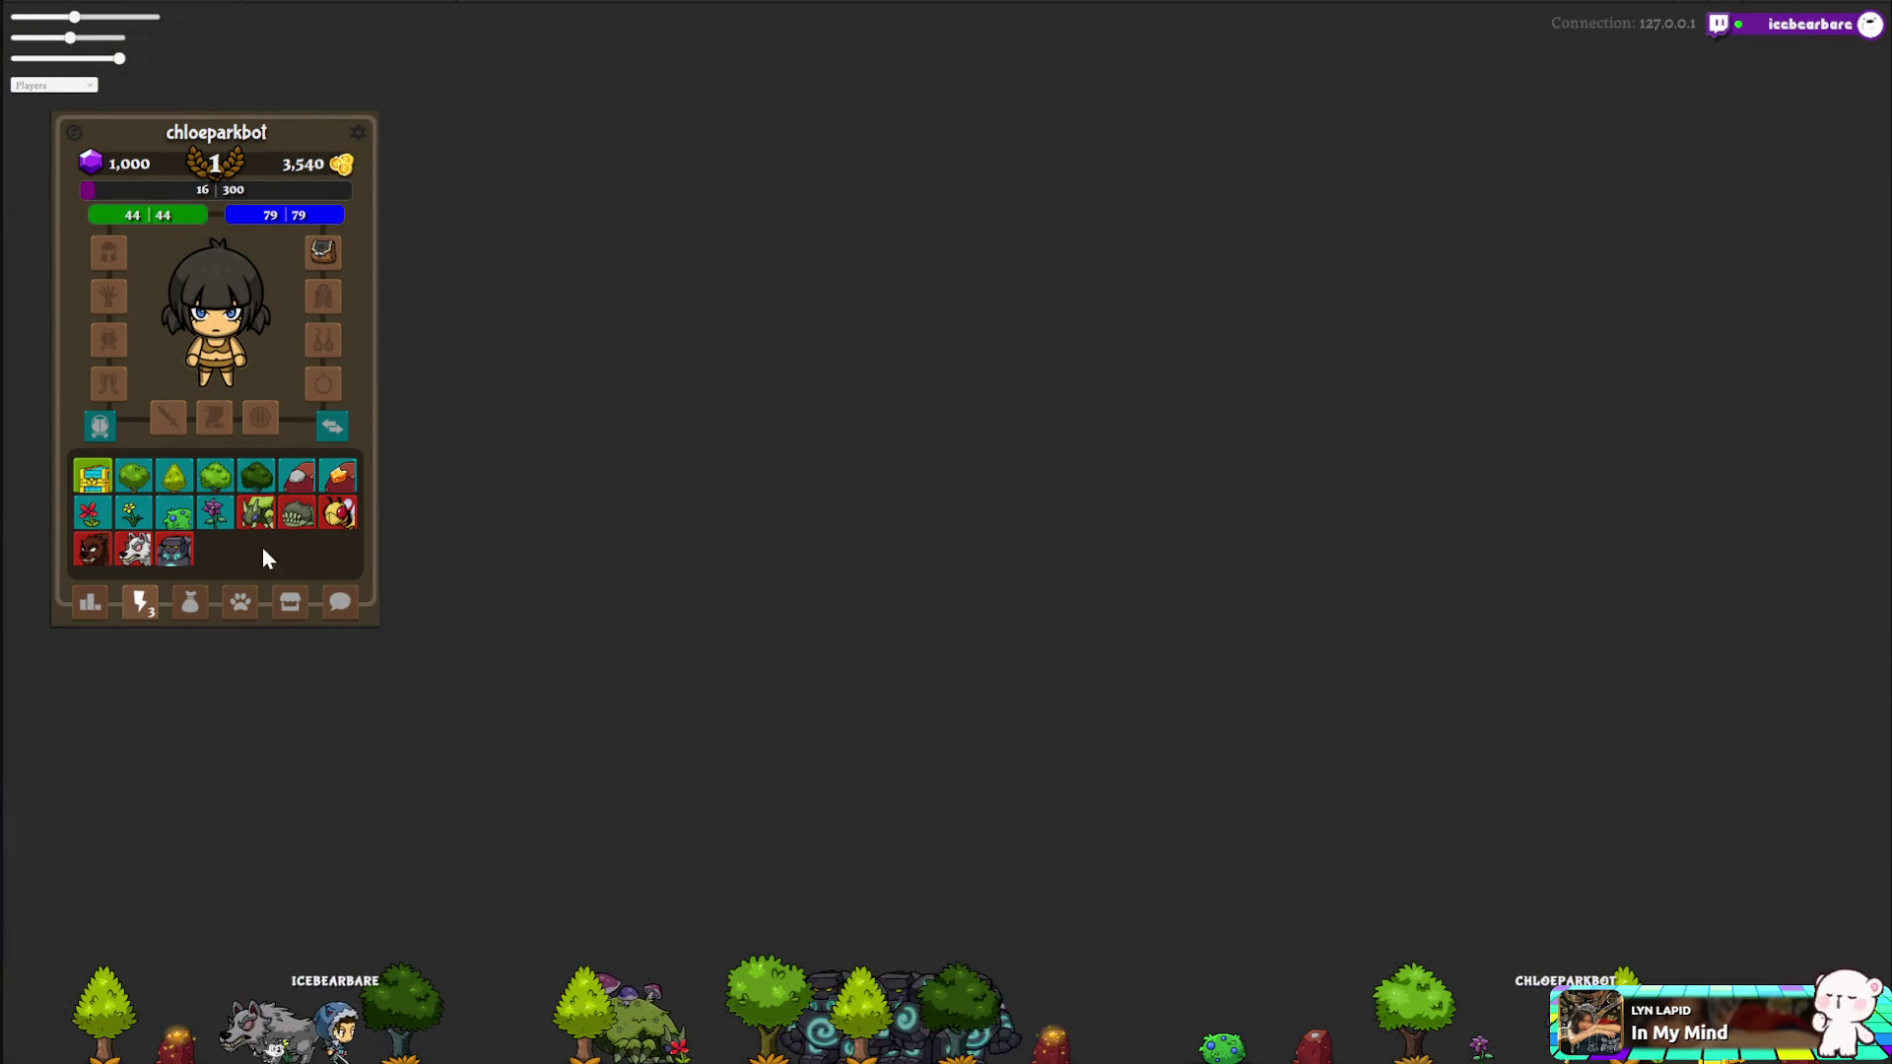
{"action": "left_click", "coordinate": [293, 515]}
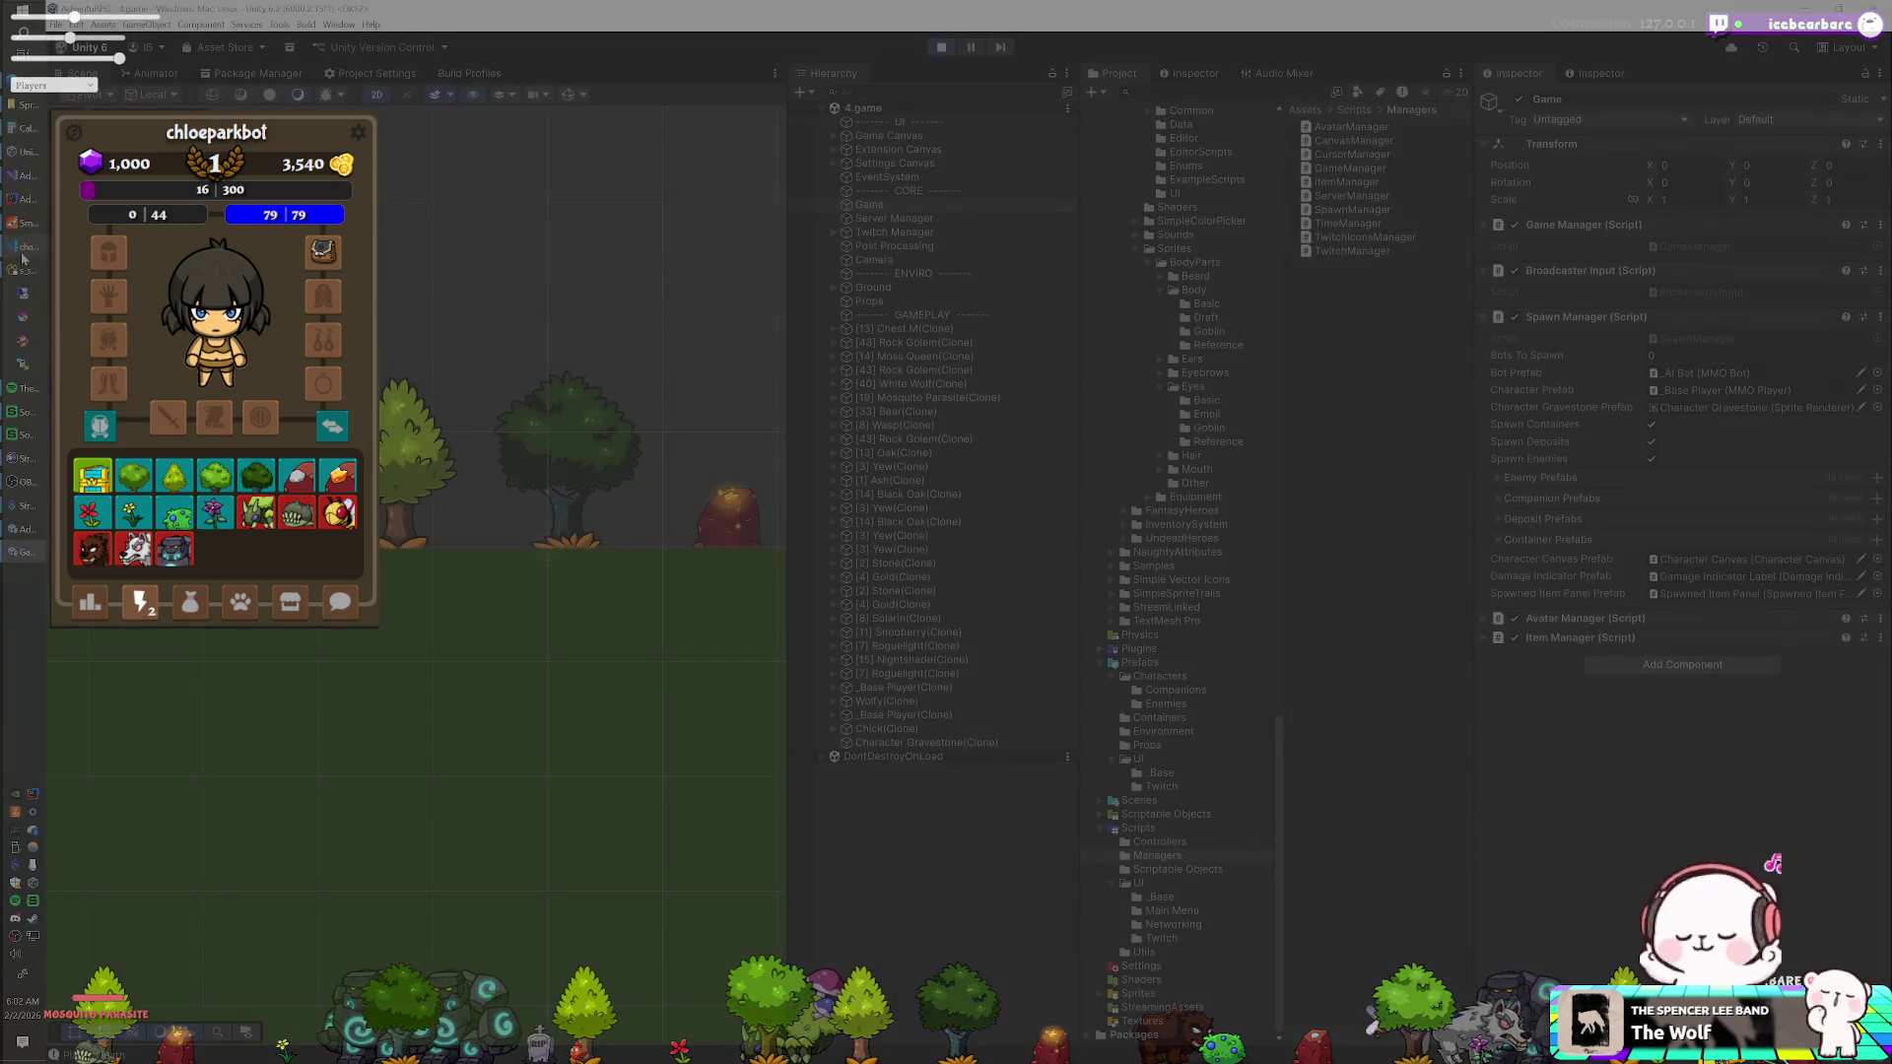
- Bring the running Unity Editor forward and show the Assets/Scripts folder contents
{"action": "left_click", "coordinate": [23, 255]}
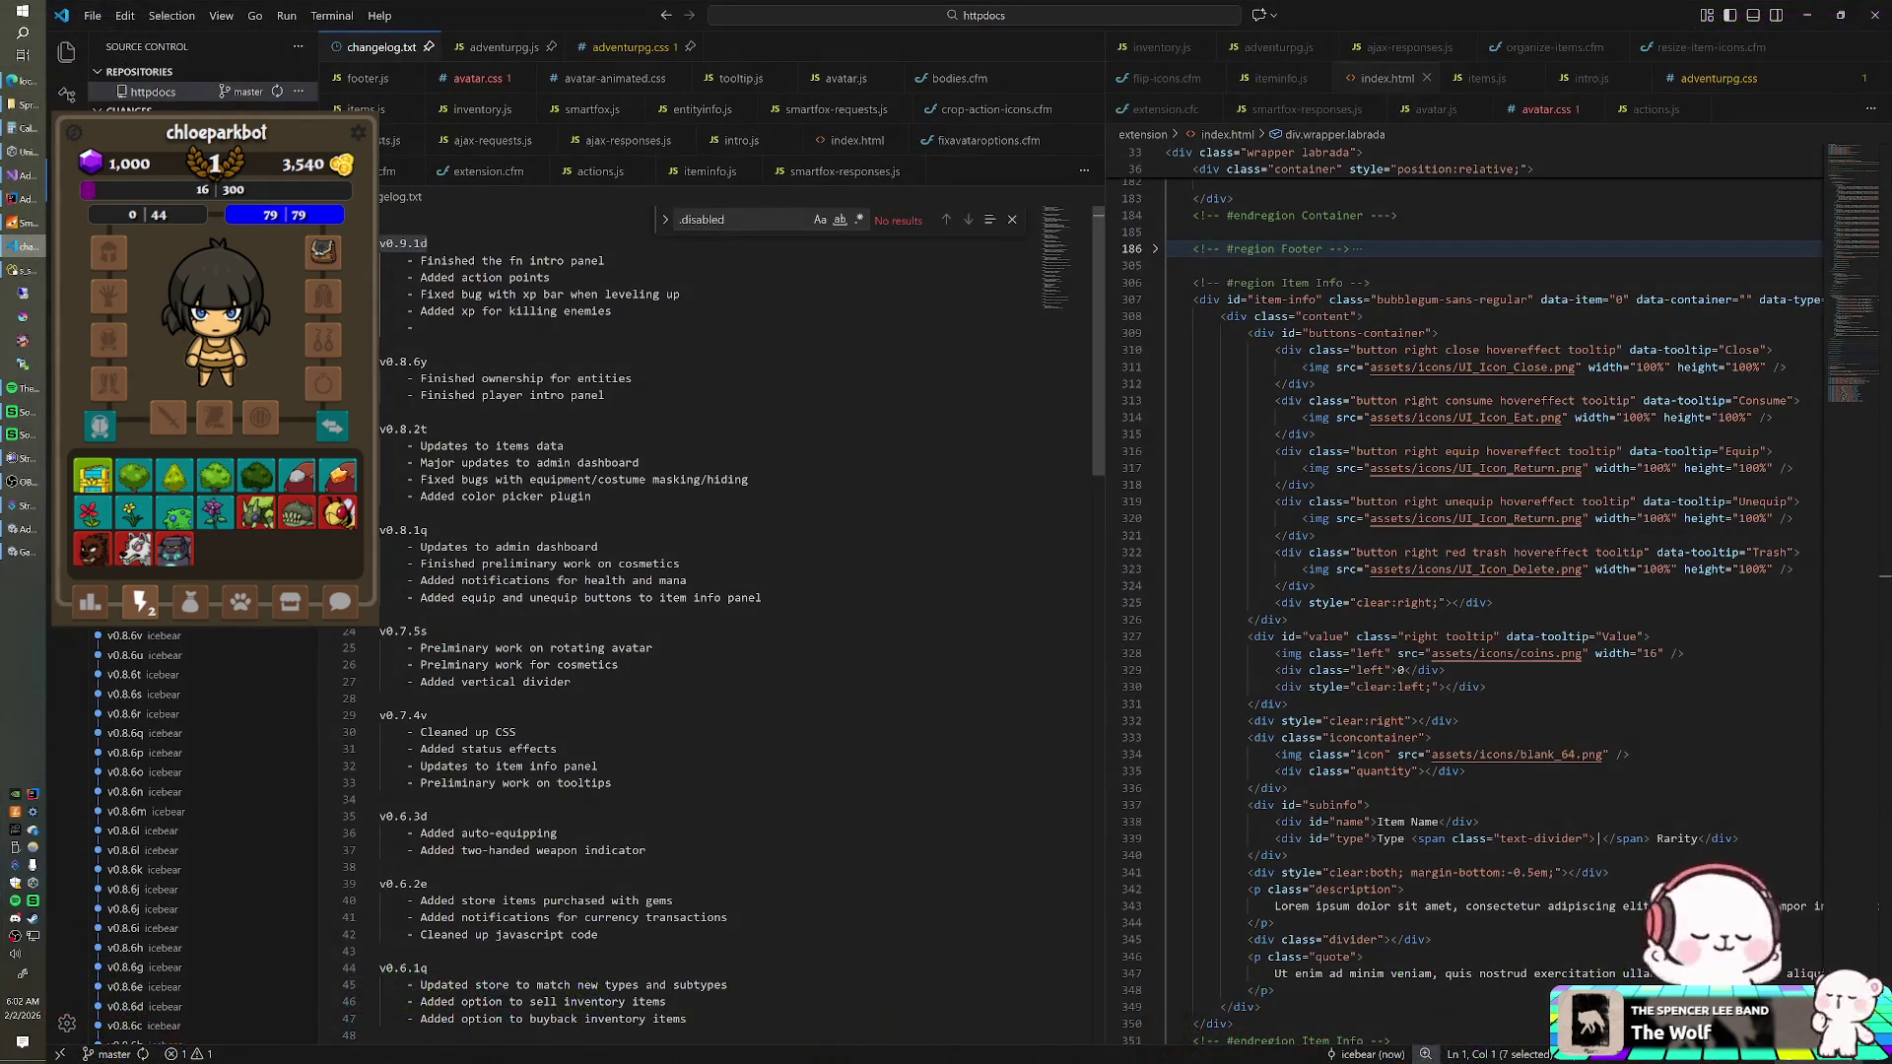
{"action": "left_click", "coordinate": [25, 174]}
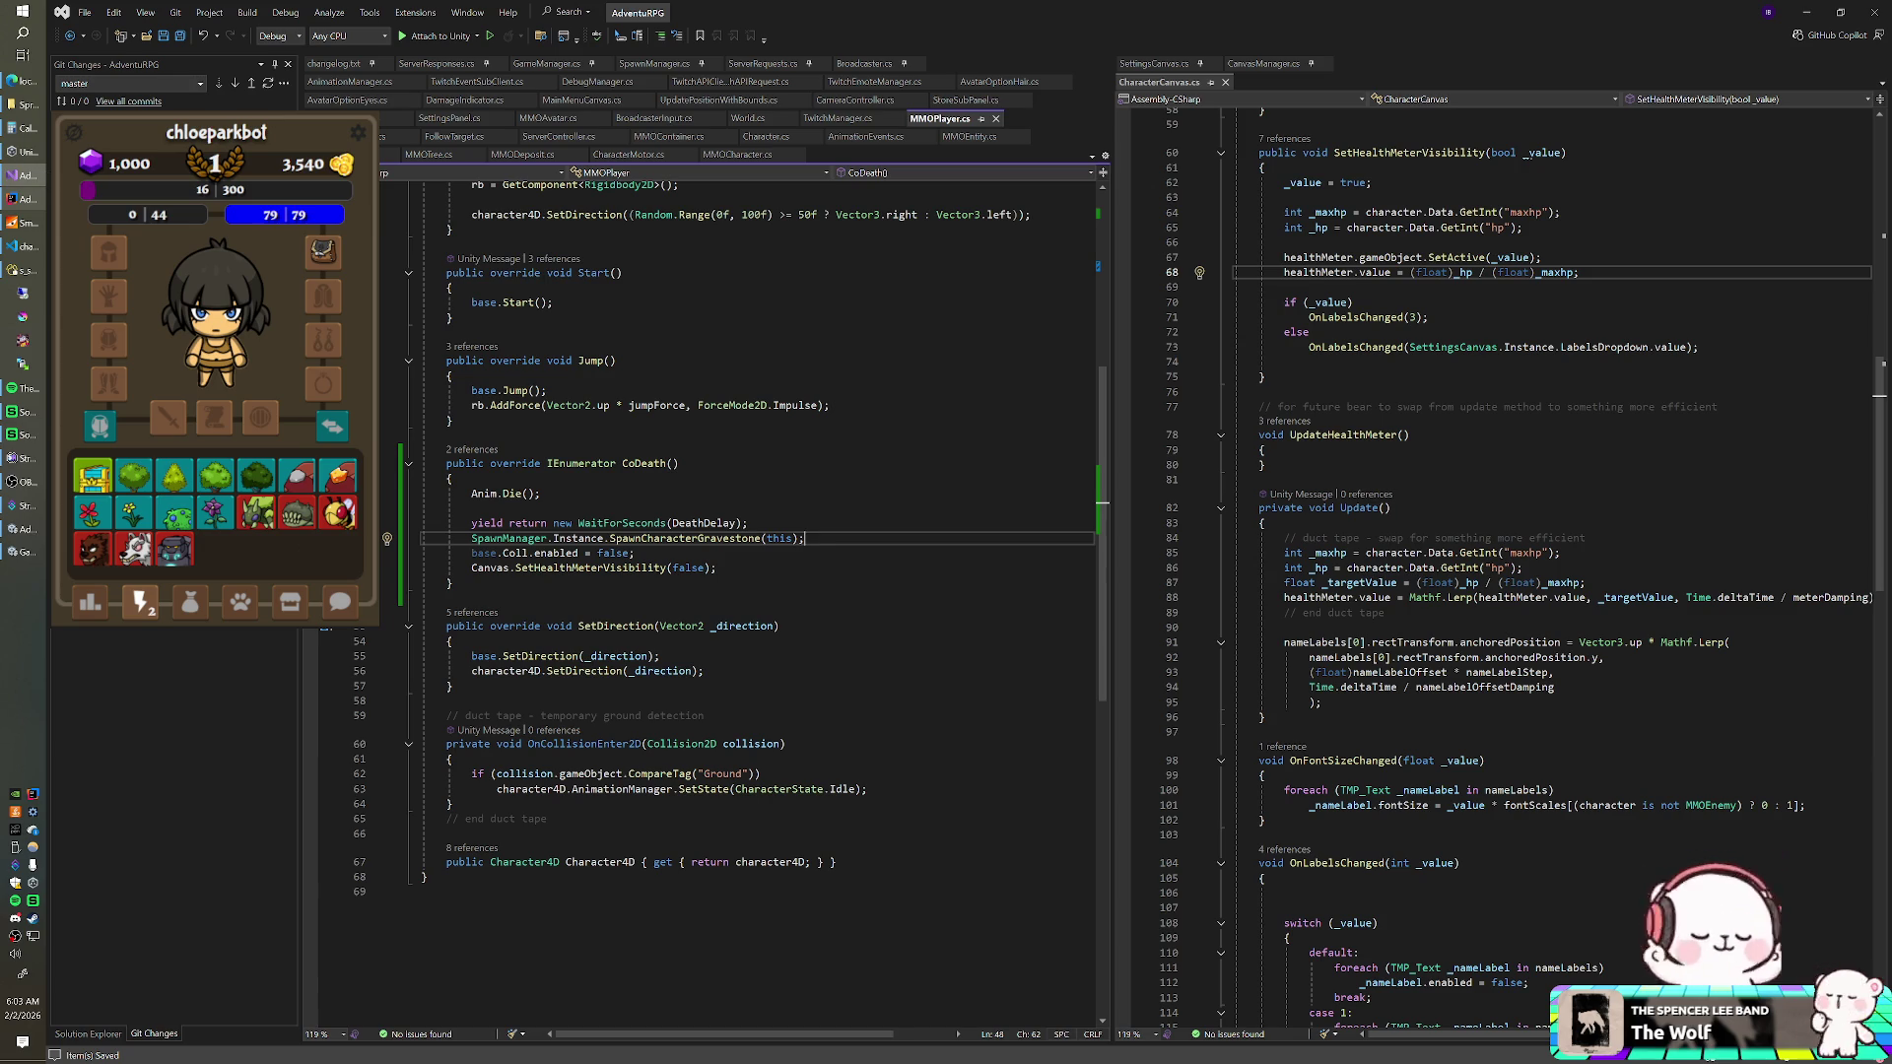
{"action": "key", "text": "alt+Tab"}
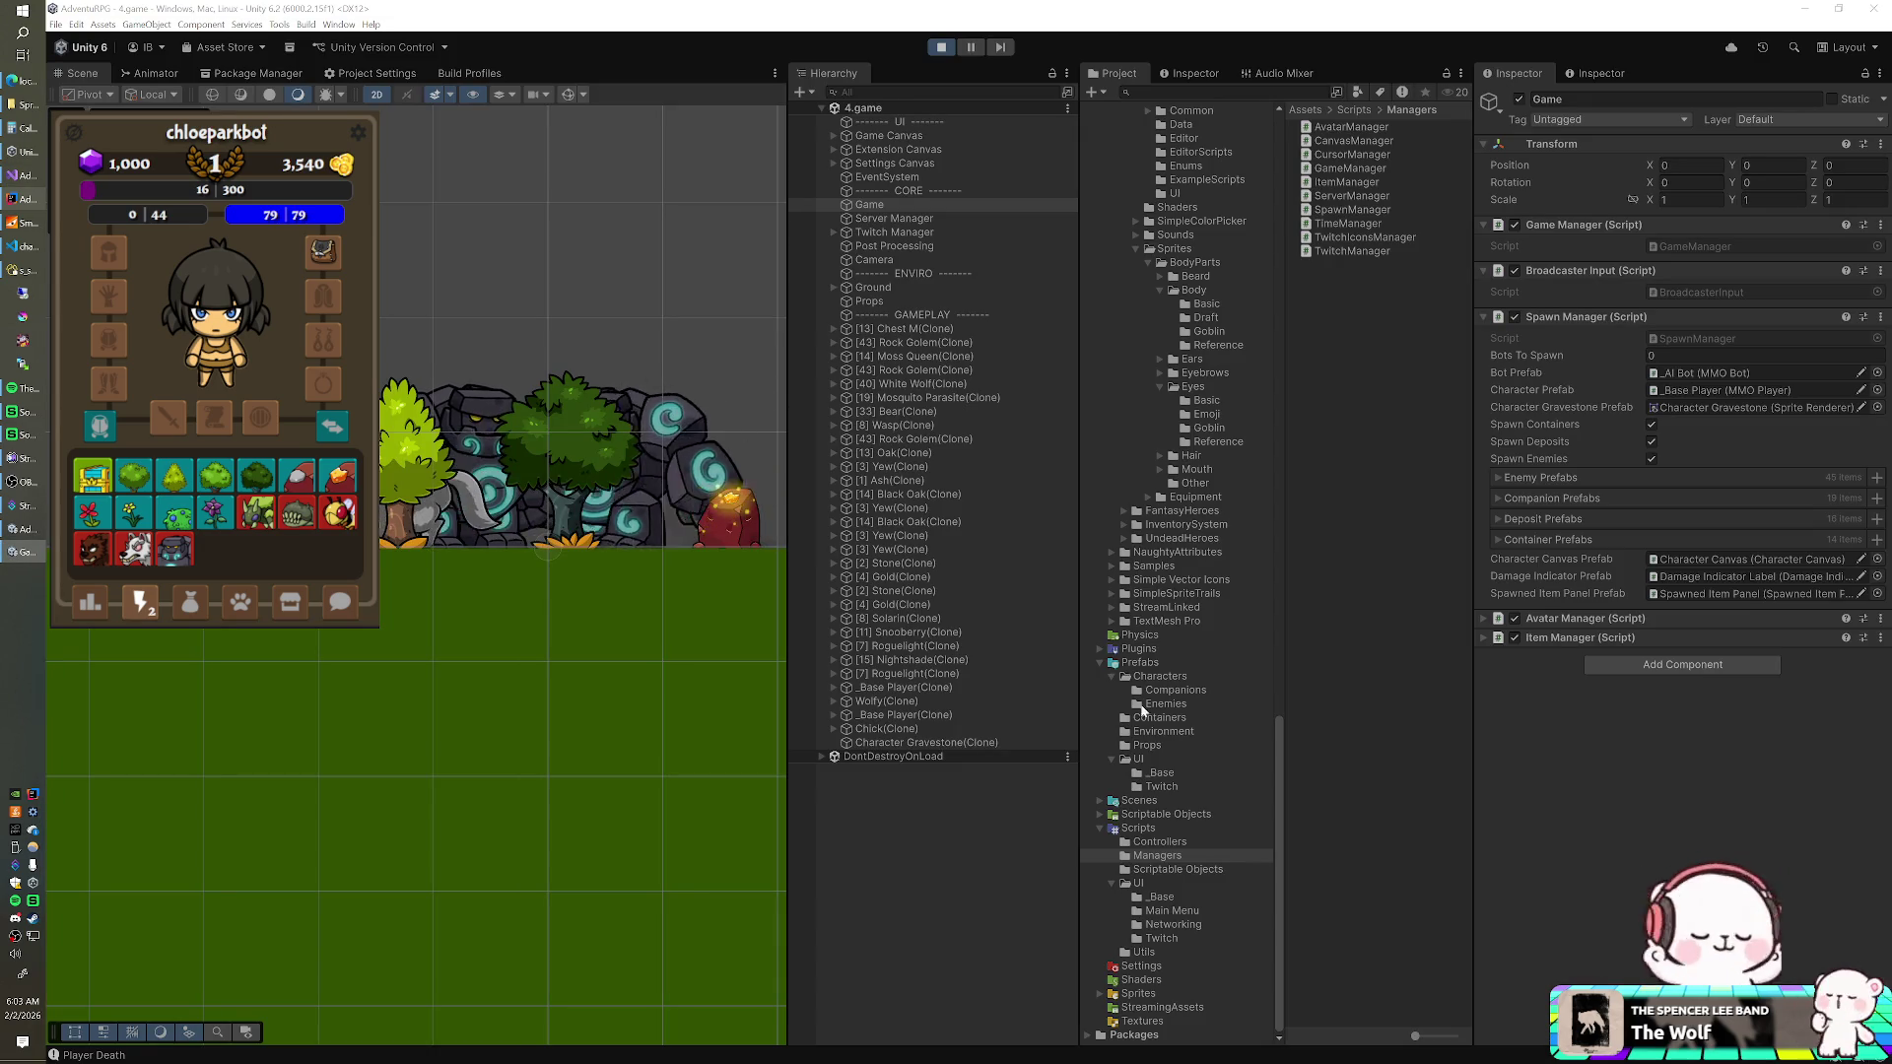
{"action": "left_click", "coordinate": [1157, 830]}
- Create a MonoBehaviour script named CharacterGravestone in Scripts and open it for editing
{"action": "right_click", "coordinate": [1327, 621]}
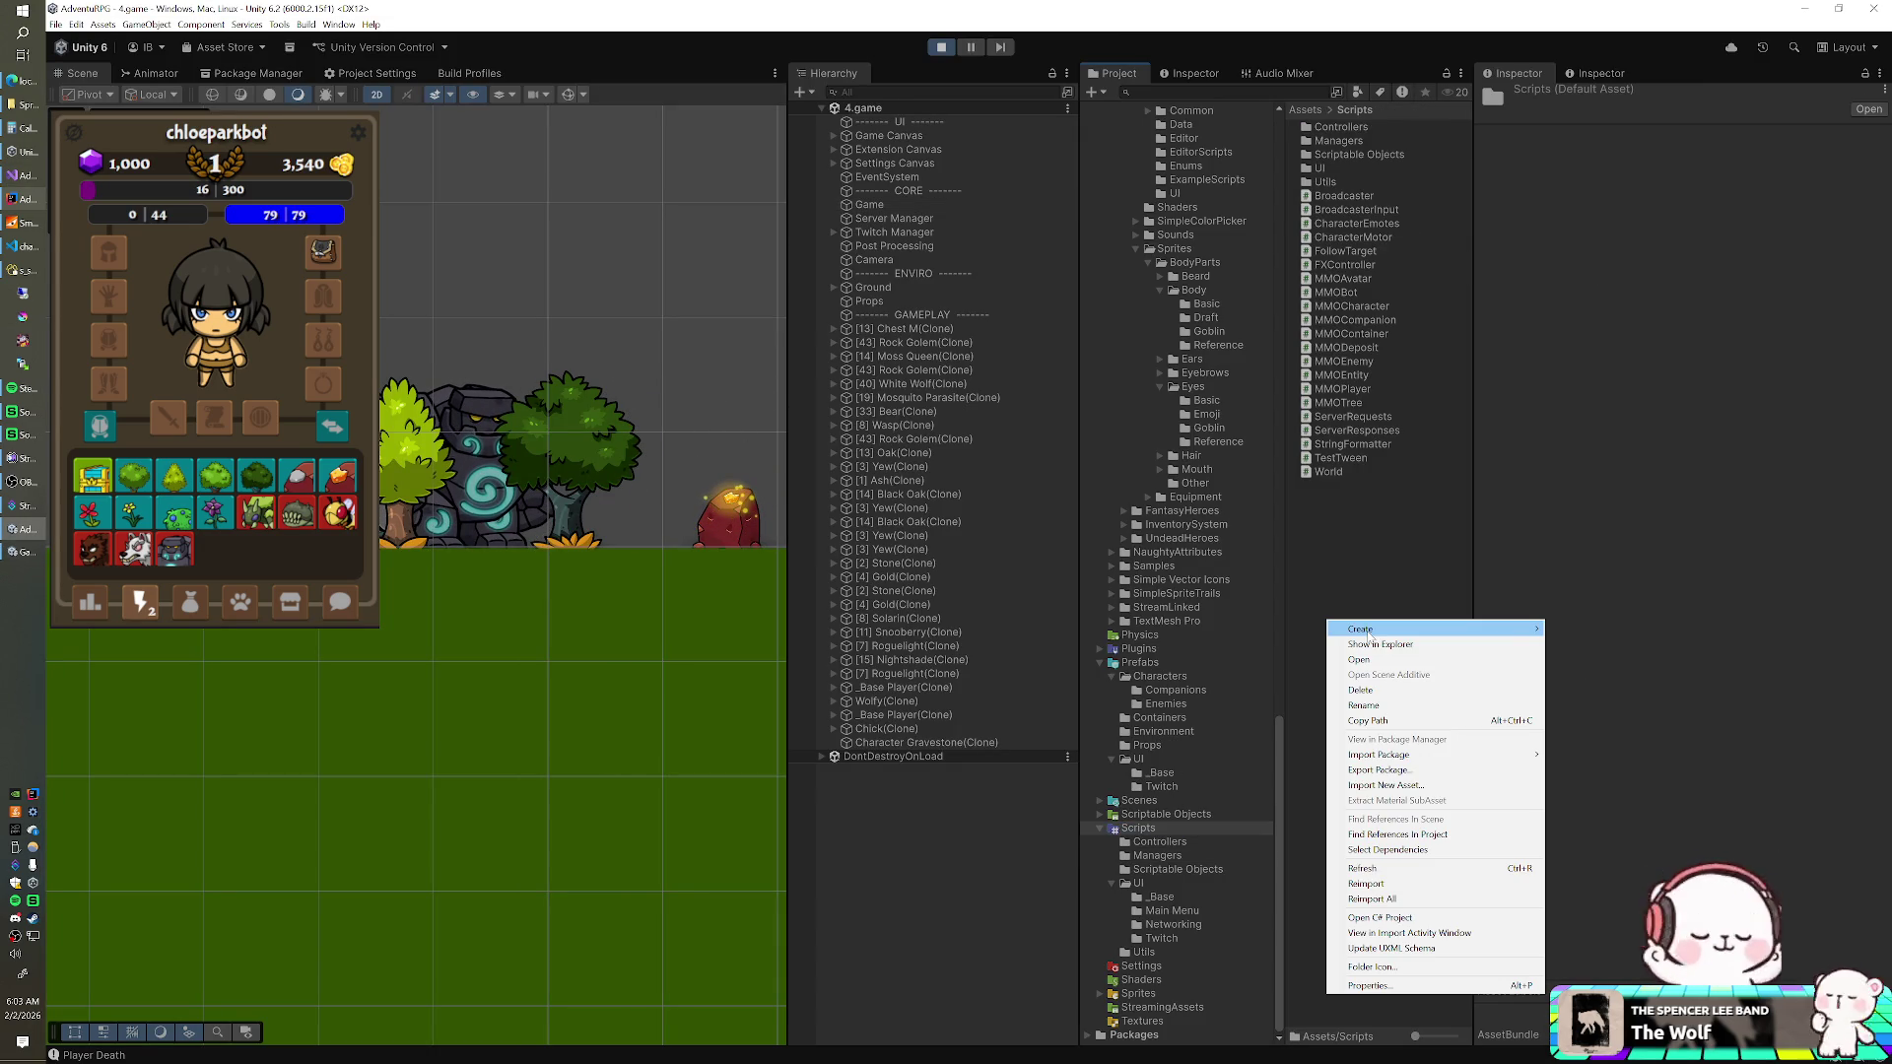
{"action": "mouse_move", "coordinate": [1372, 636]}
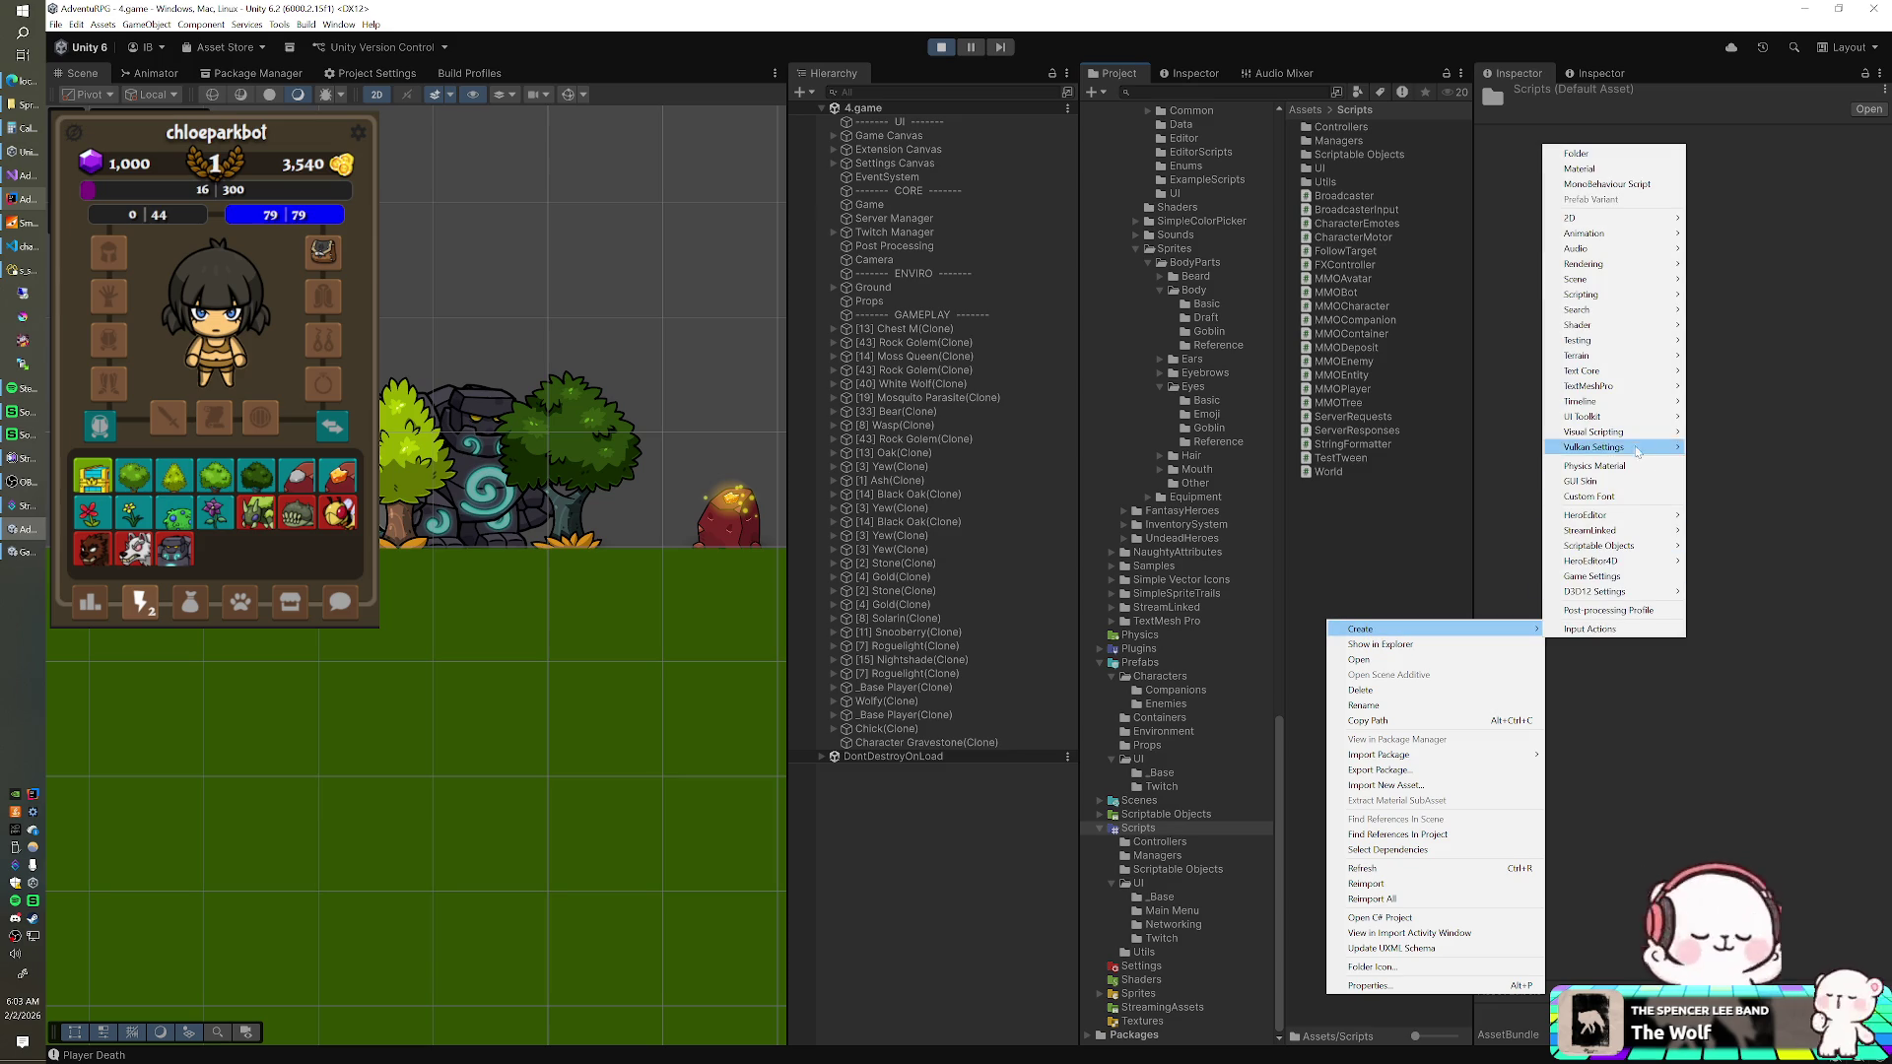
{"action": "mouse_move", "coordinate": [1641, 299]}
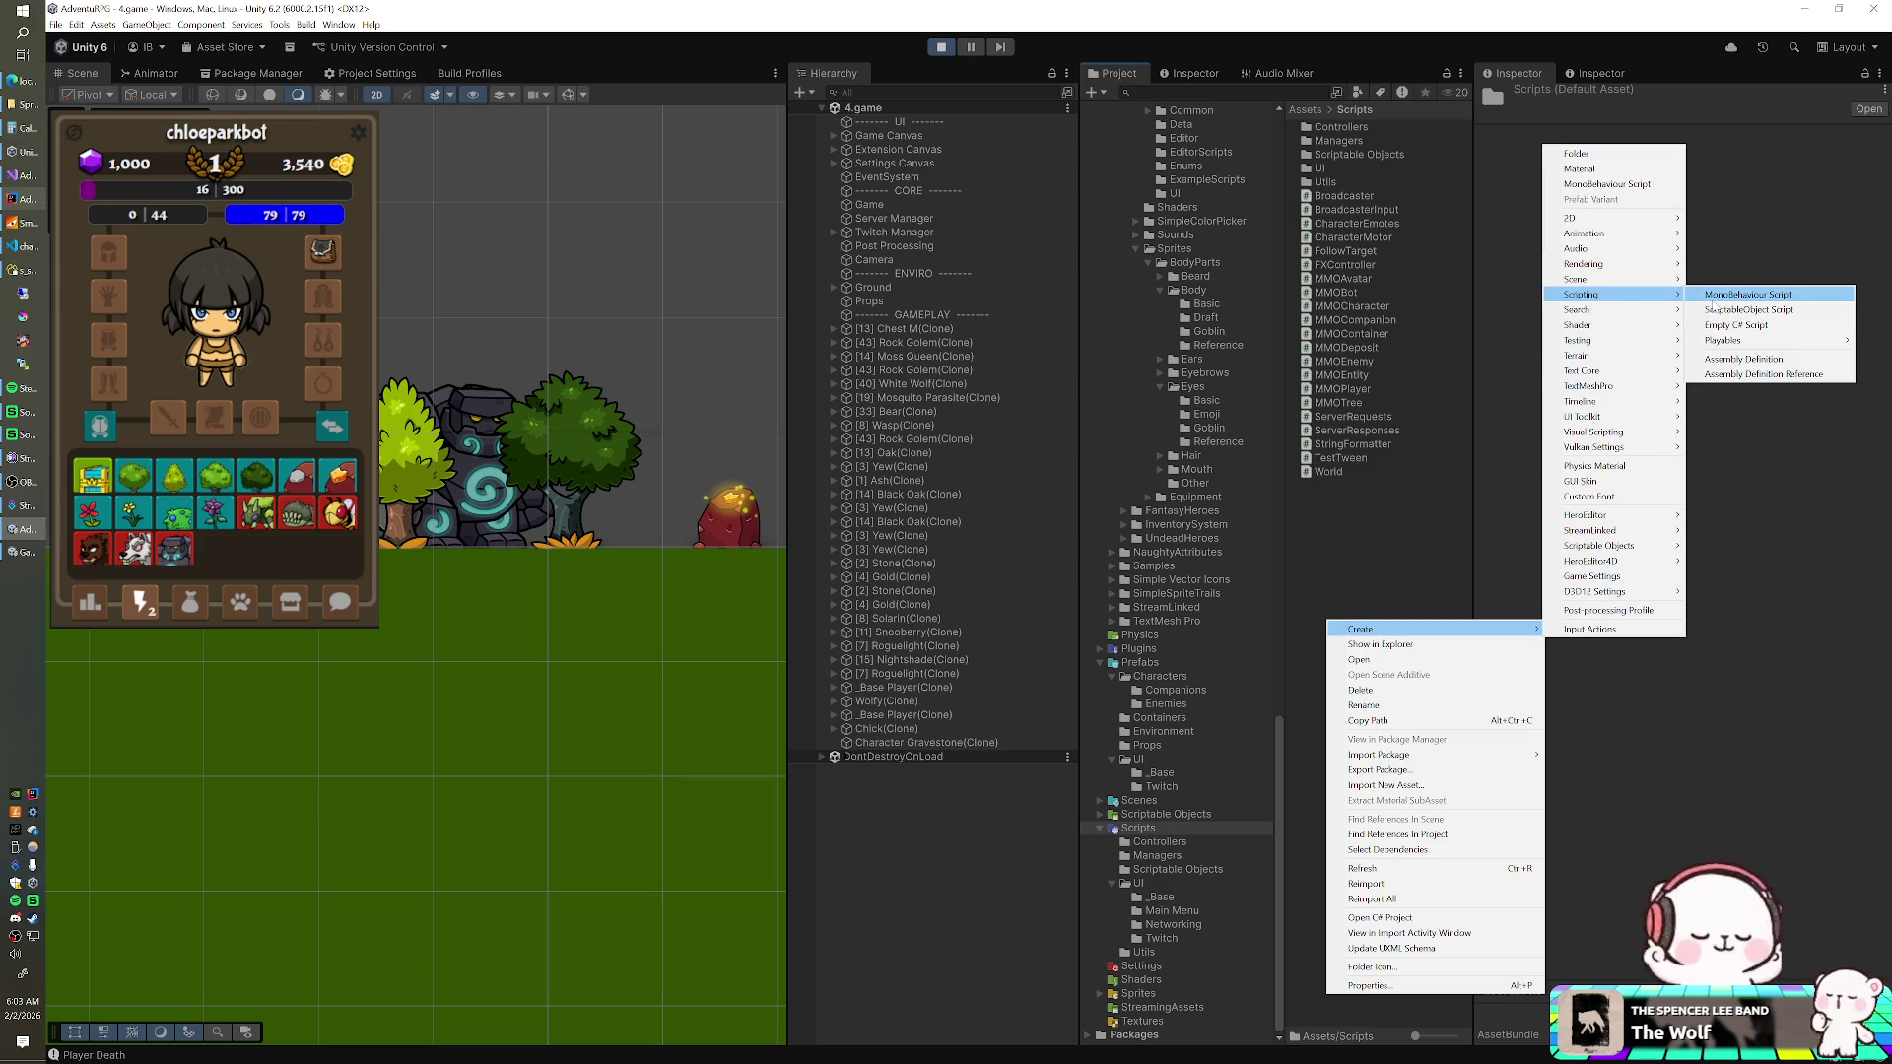
{"action": "left_click", "coordinate": [1719, 296]}
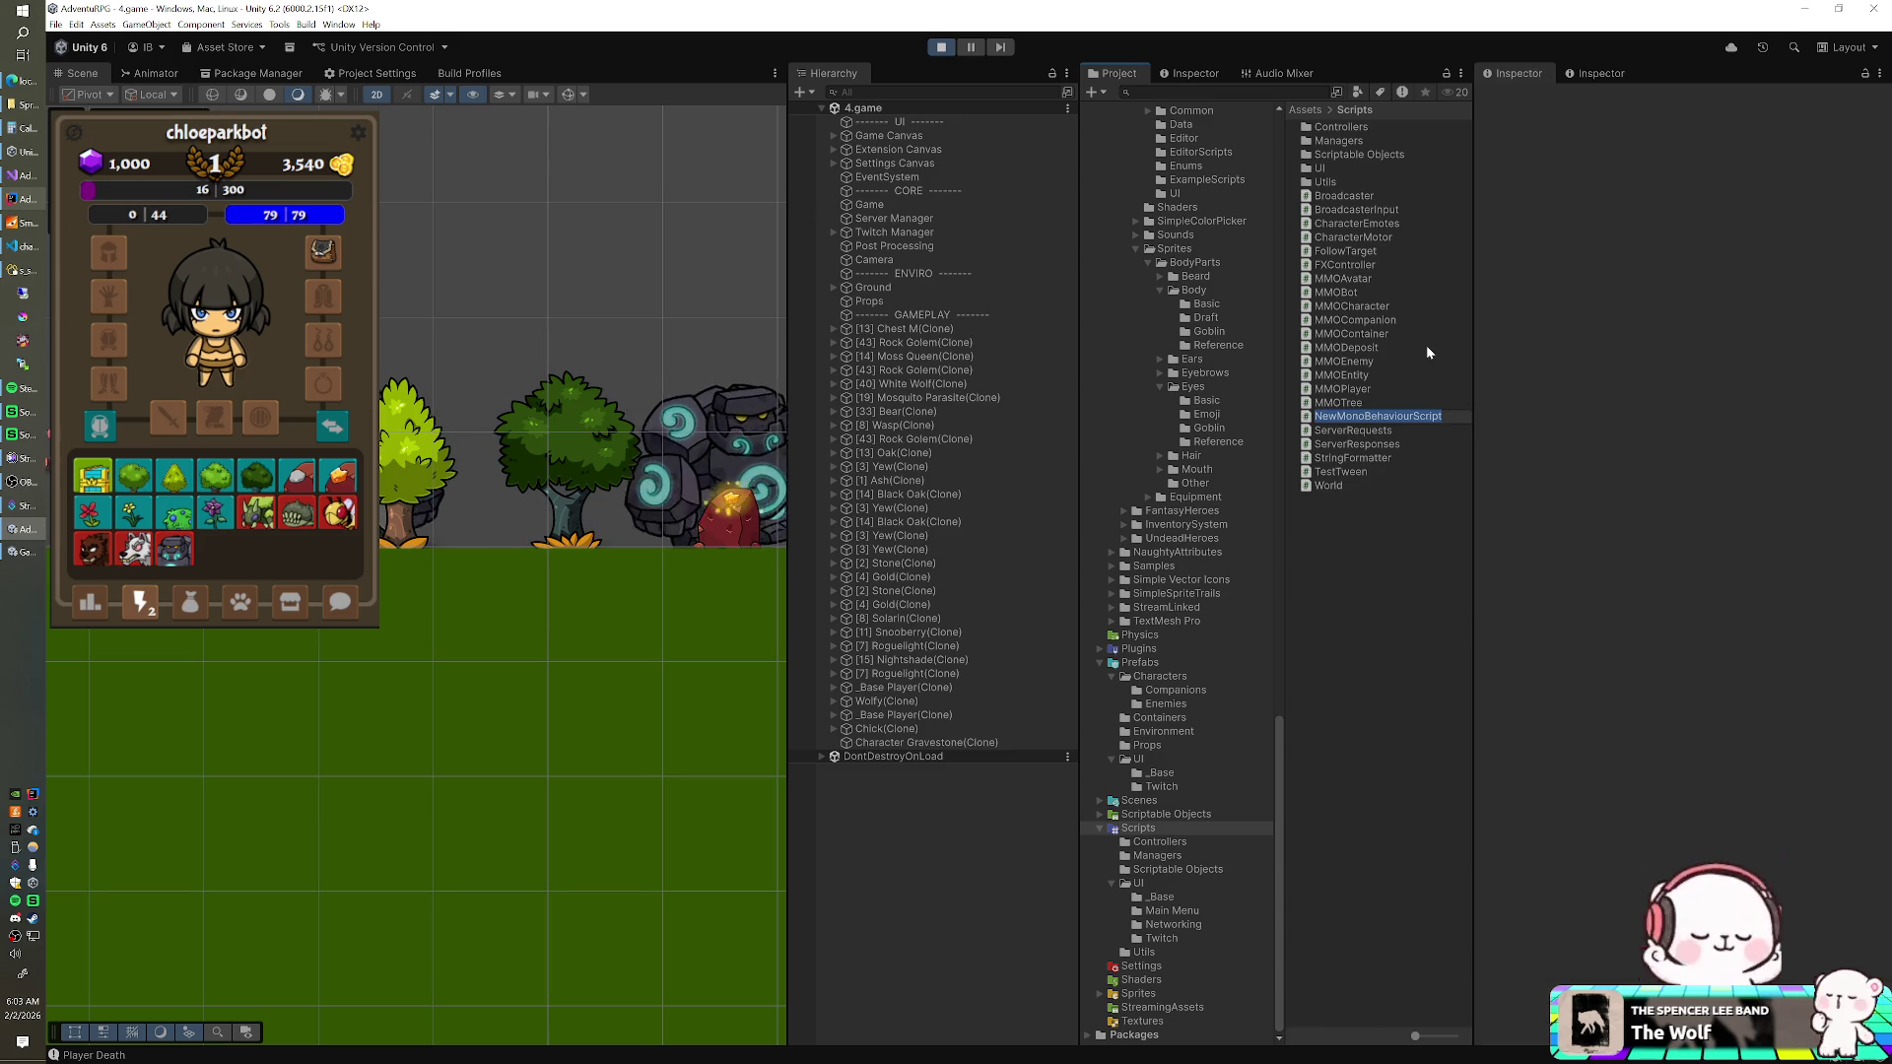
{"action": "type", "text": "C"}
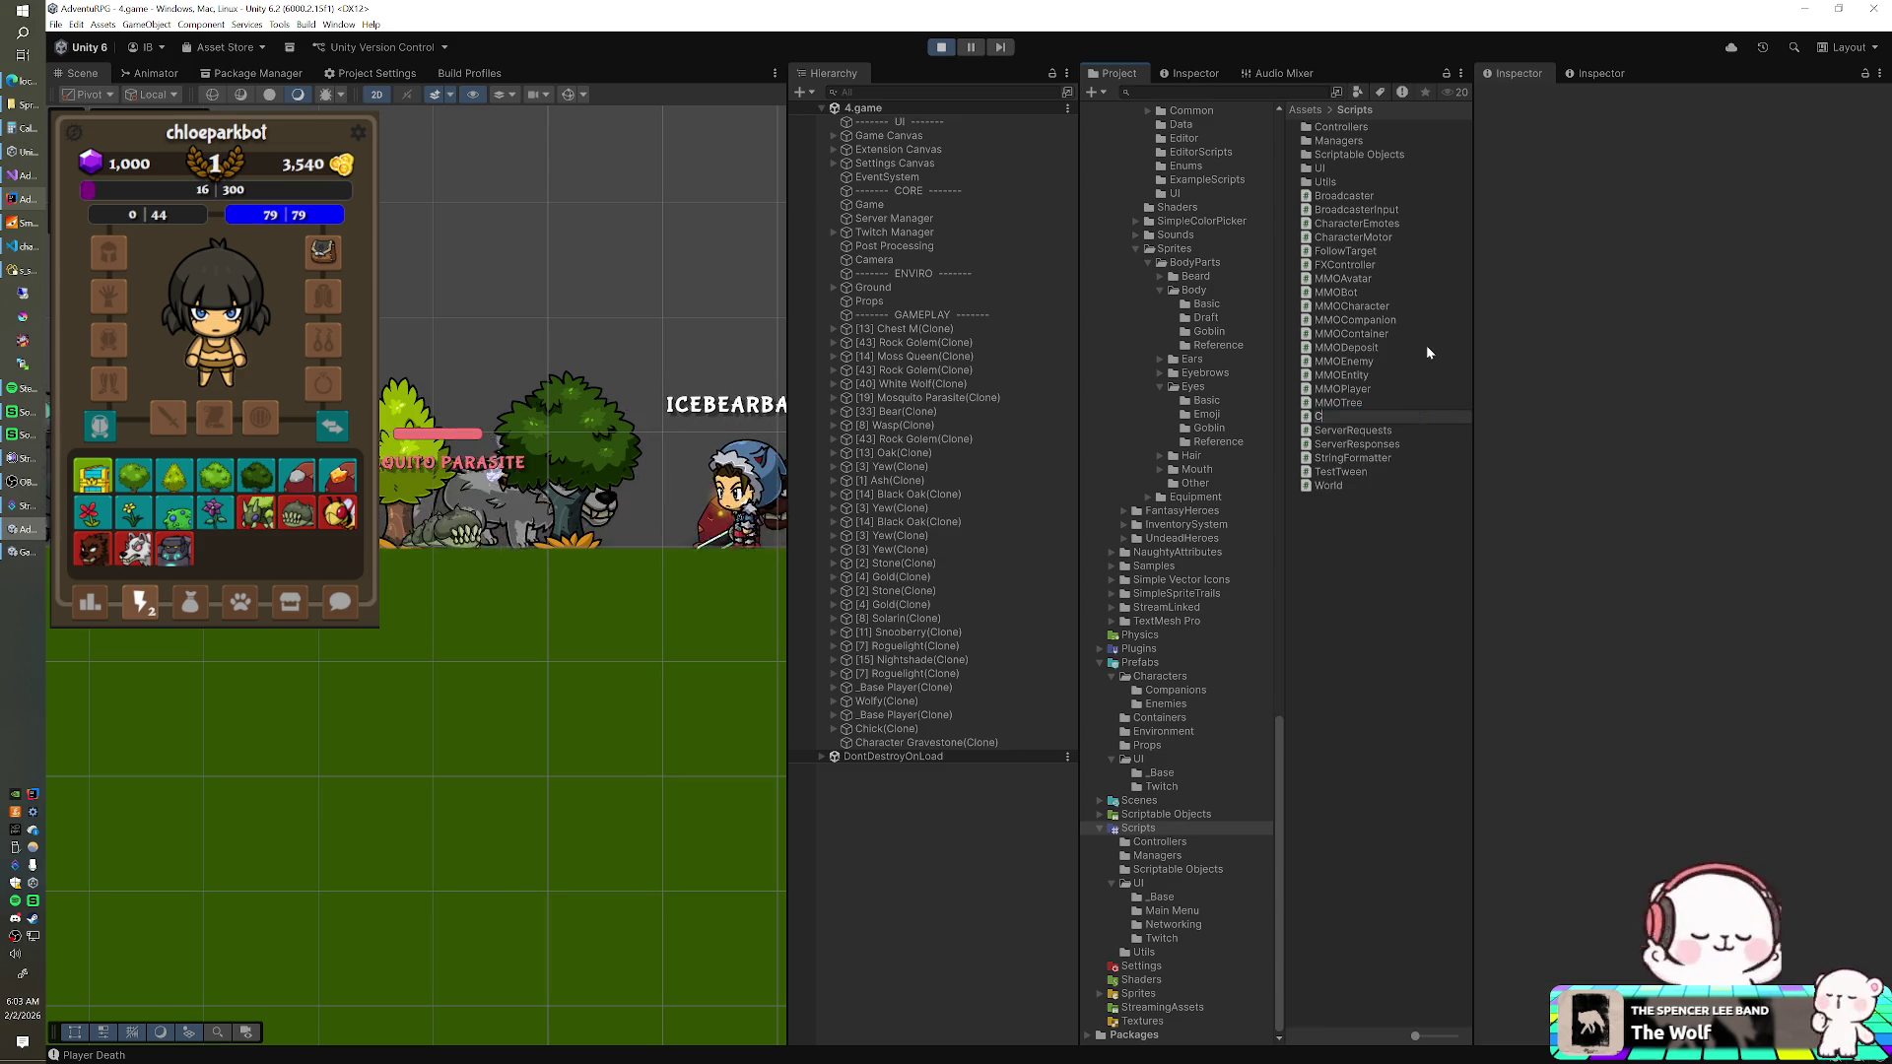
{"action": "type", "text": "haracterGrav"}
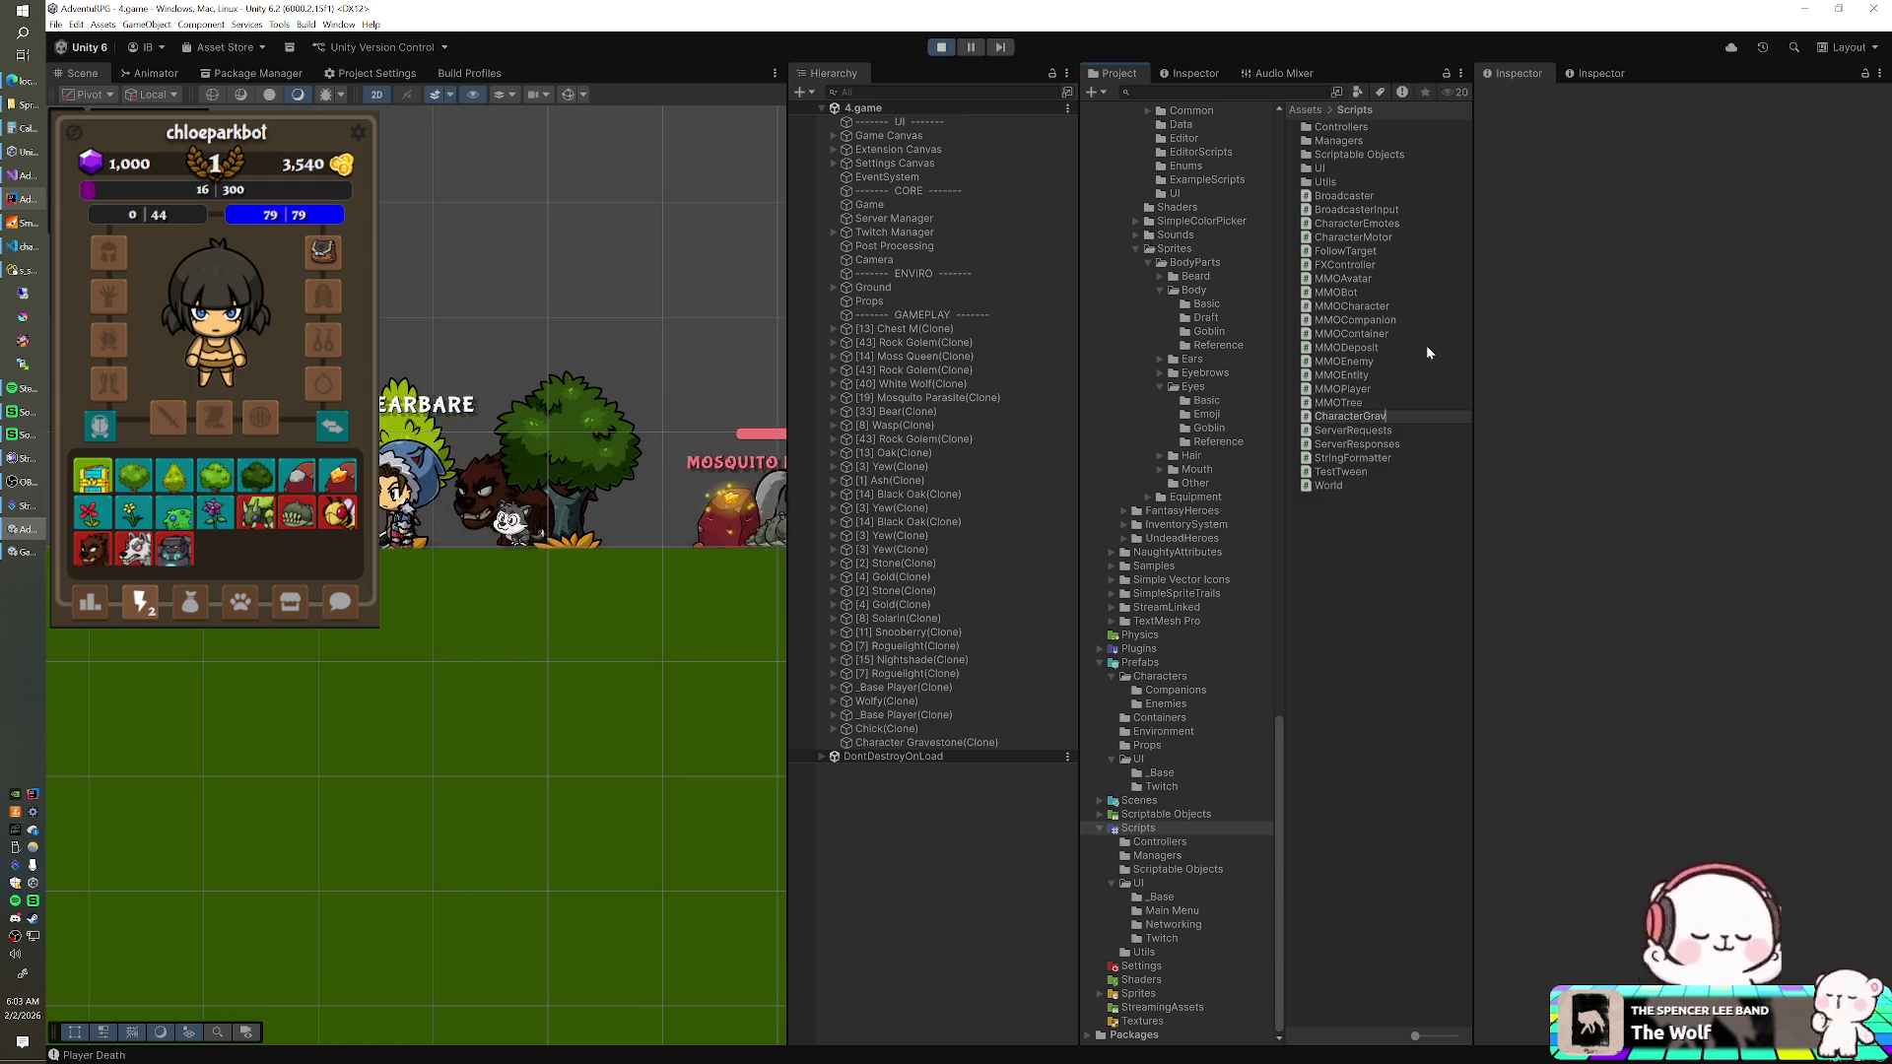
{"action": "type", "text": "estone"}
{"action": "key", "text": "Return"}
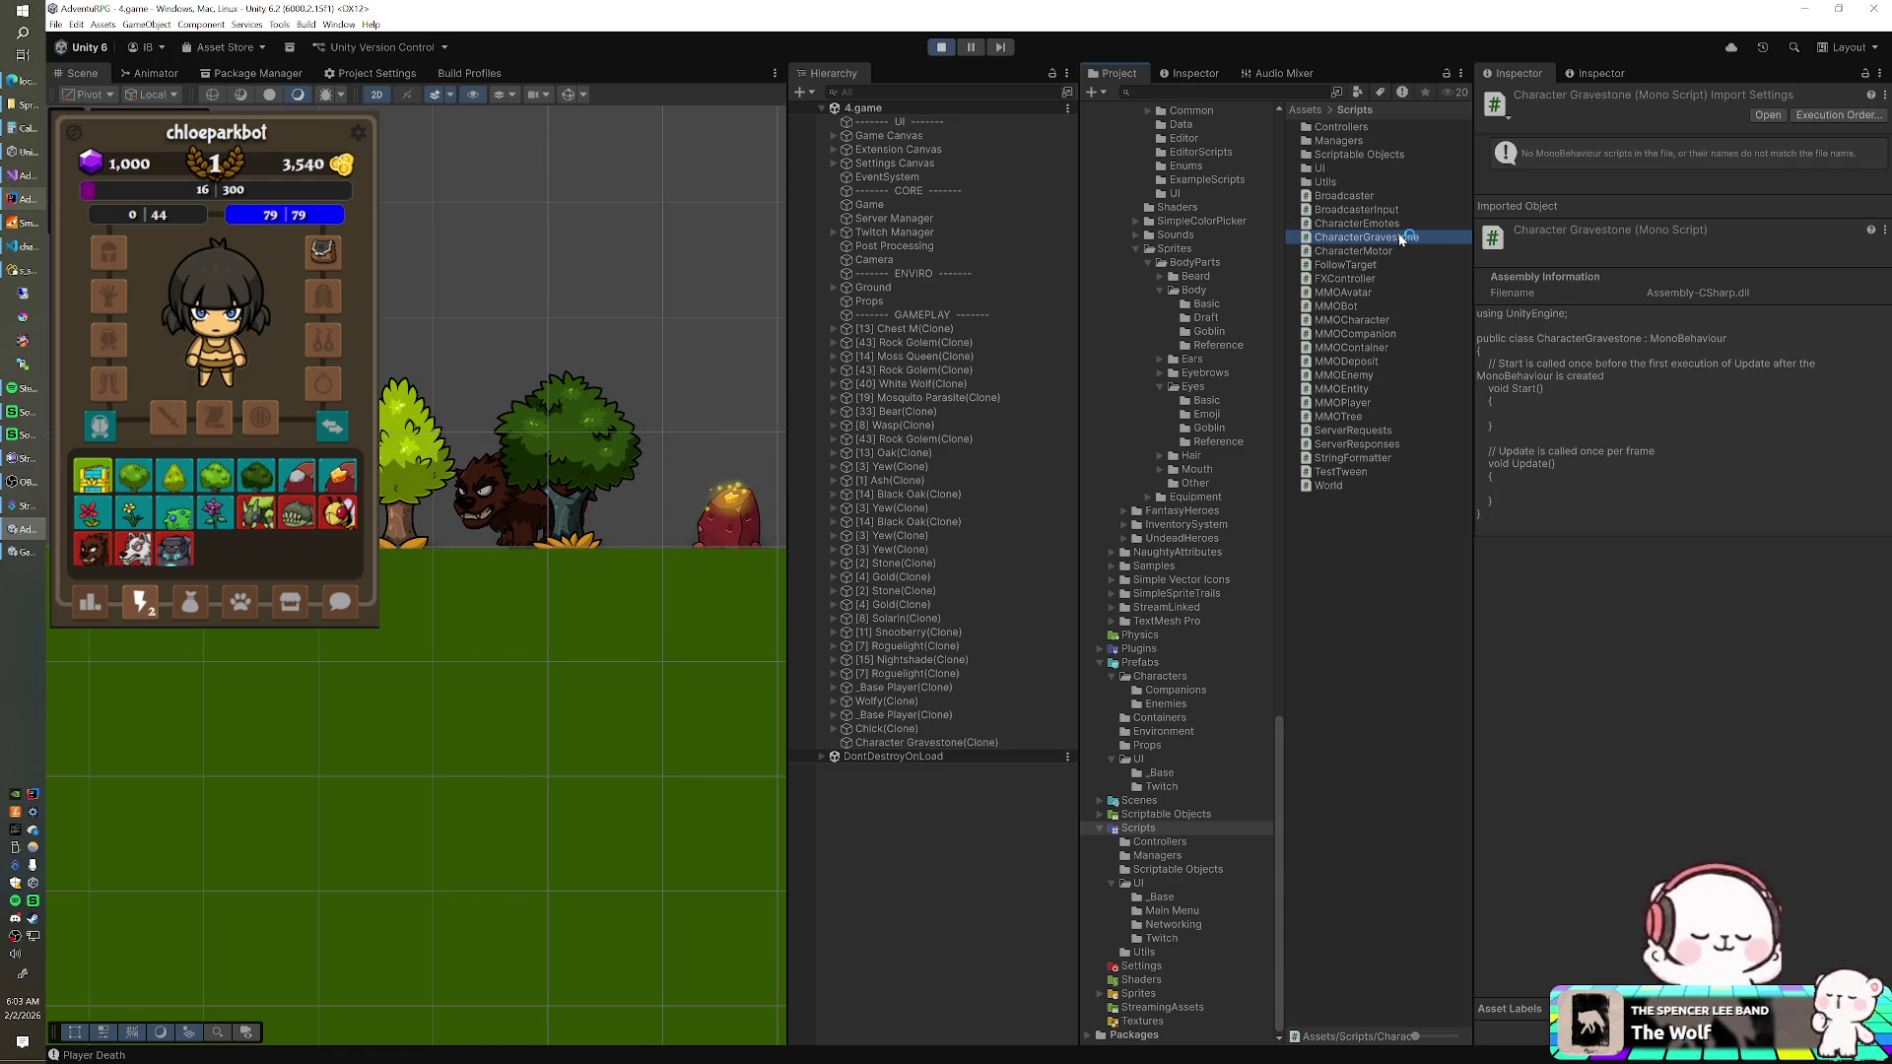
{"action": "double_click", "coordinate": [1396, 239]}
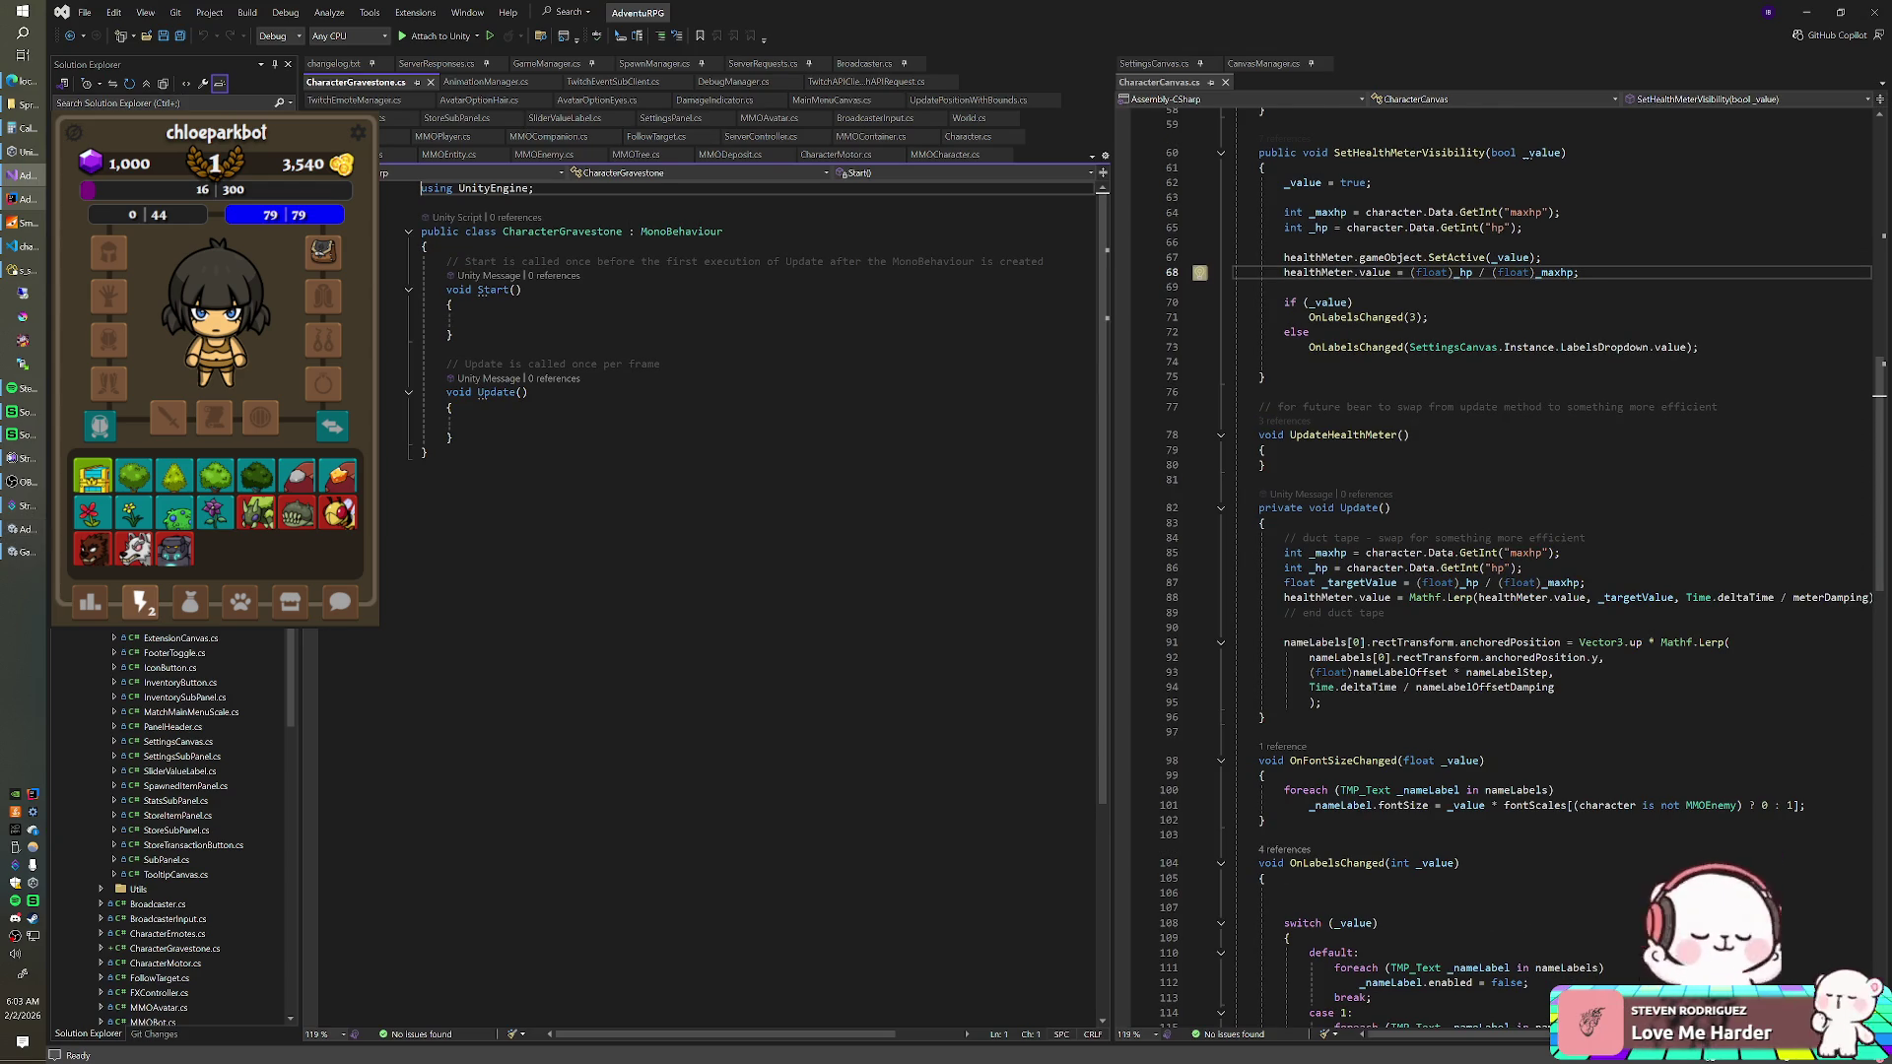
- Delete the template Start and Update methods from CharacterGravestone.cs
{"action": "key", "text": "alt+Tab"}
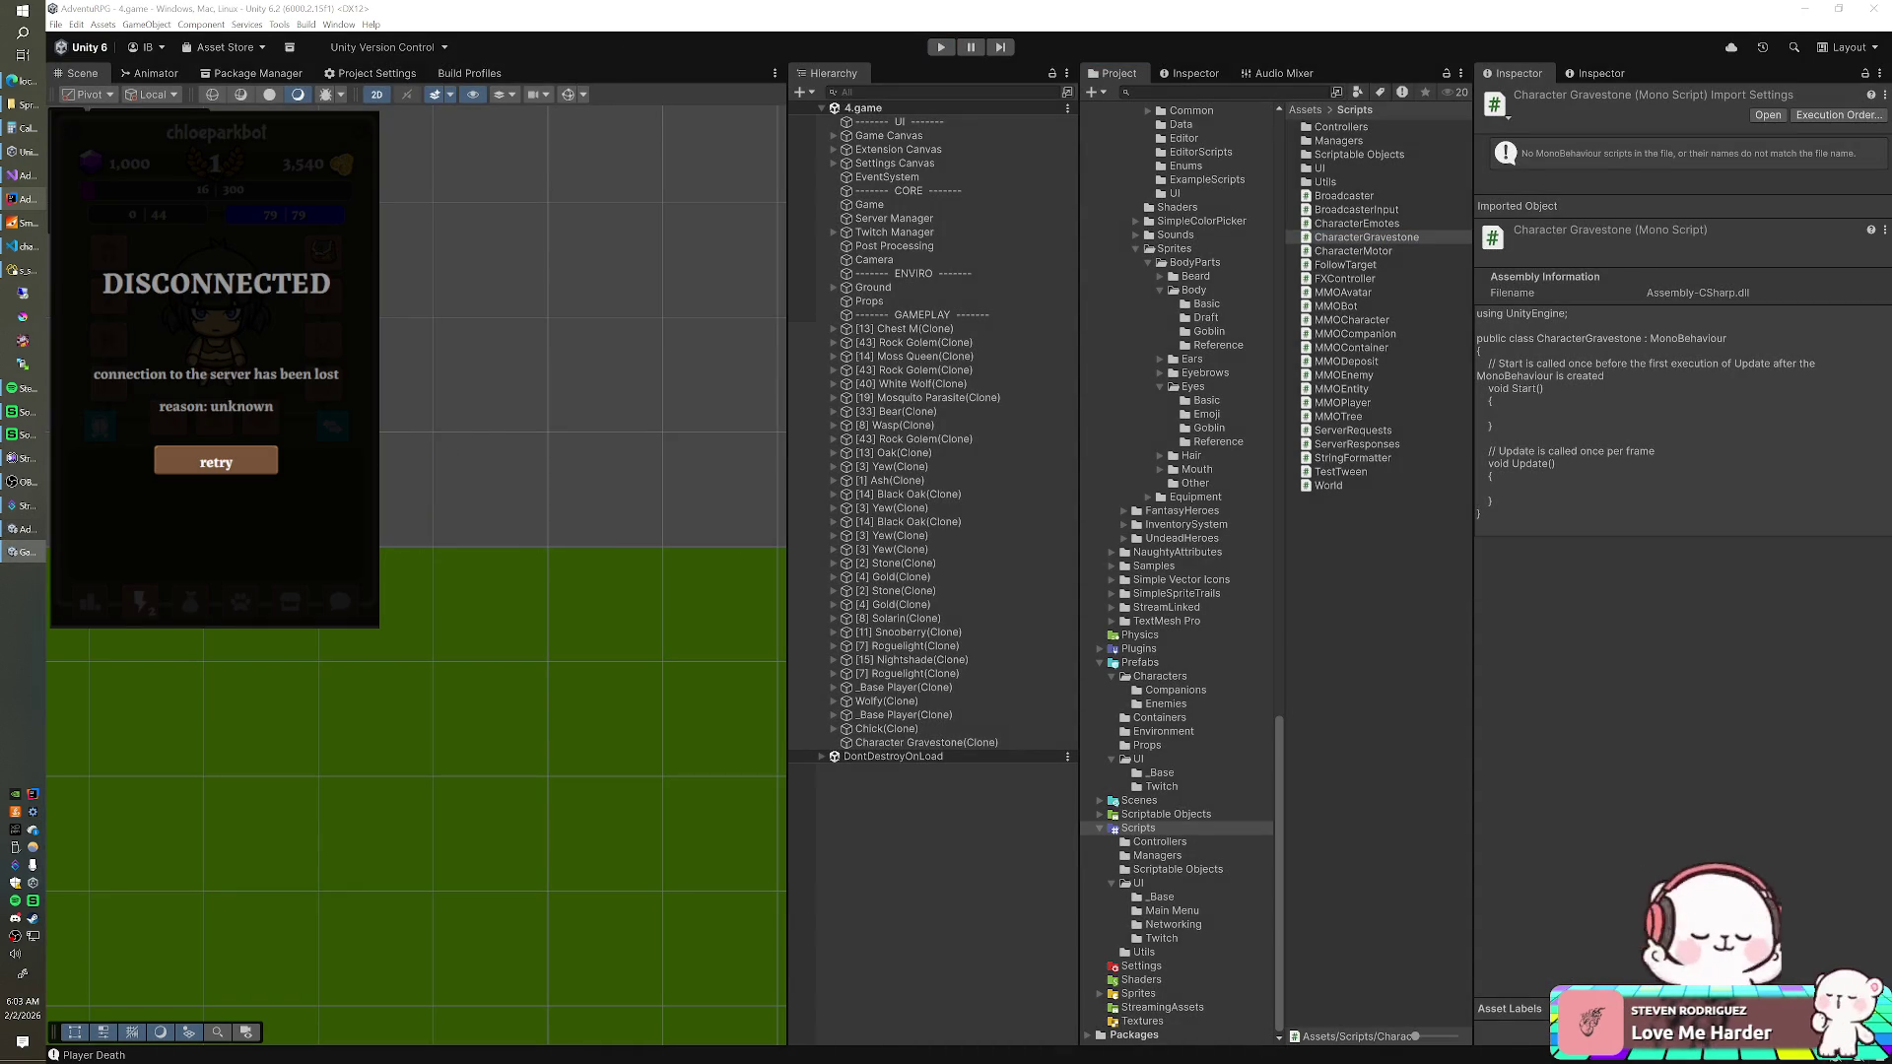
{"action": "left_click", "coordinate": [28, 177]}
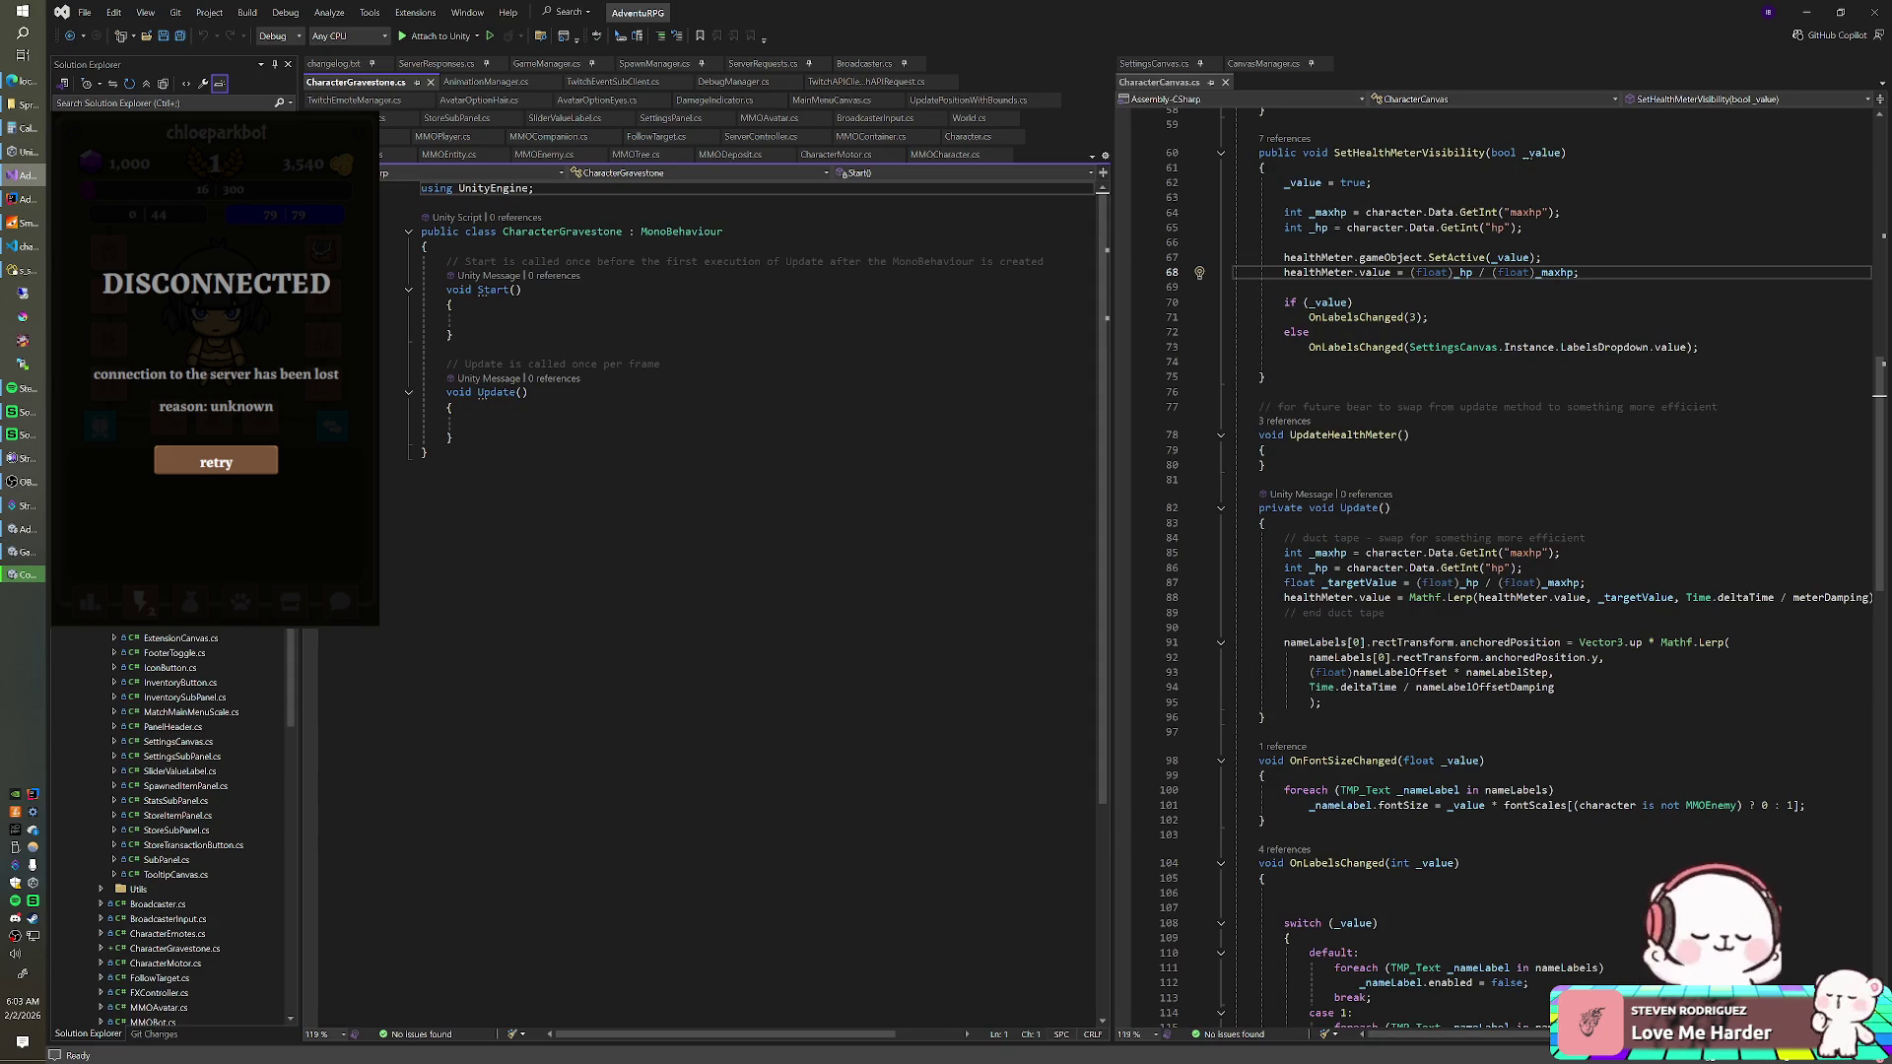
{"action": "left_click_drag", "start_coordinate": [456, 437], "coordinate": [456, 336]}
{"action": "key", "text": "BackSpace"}
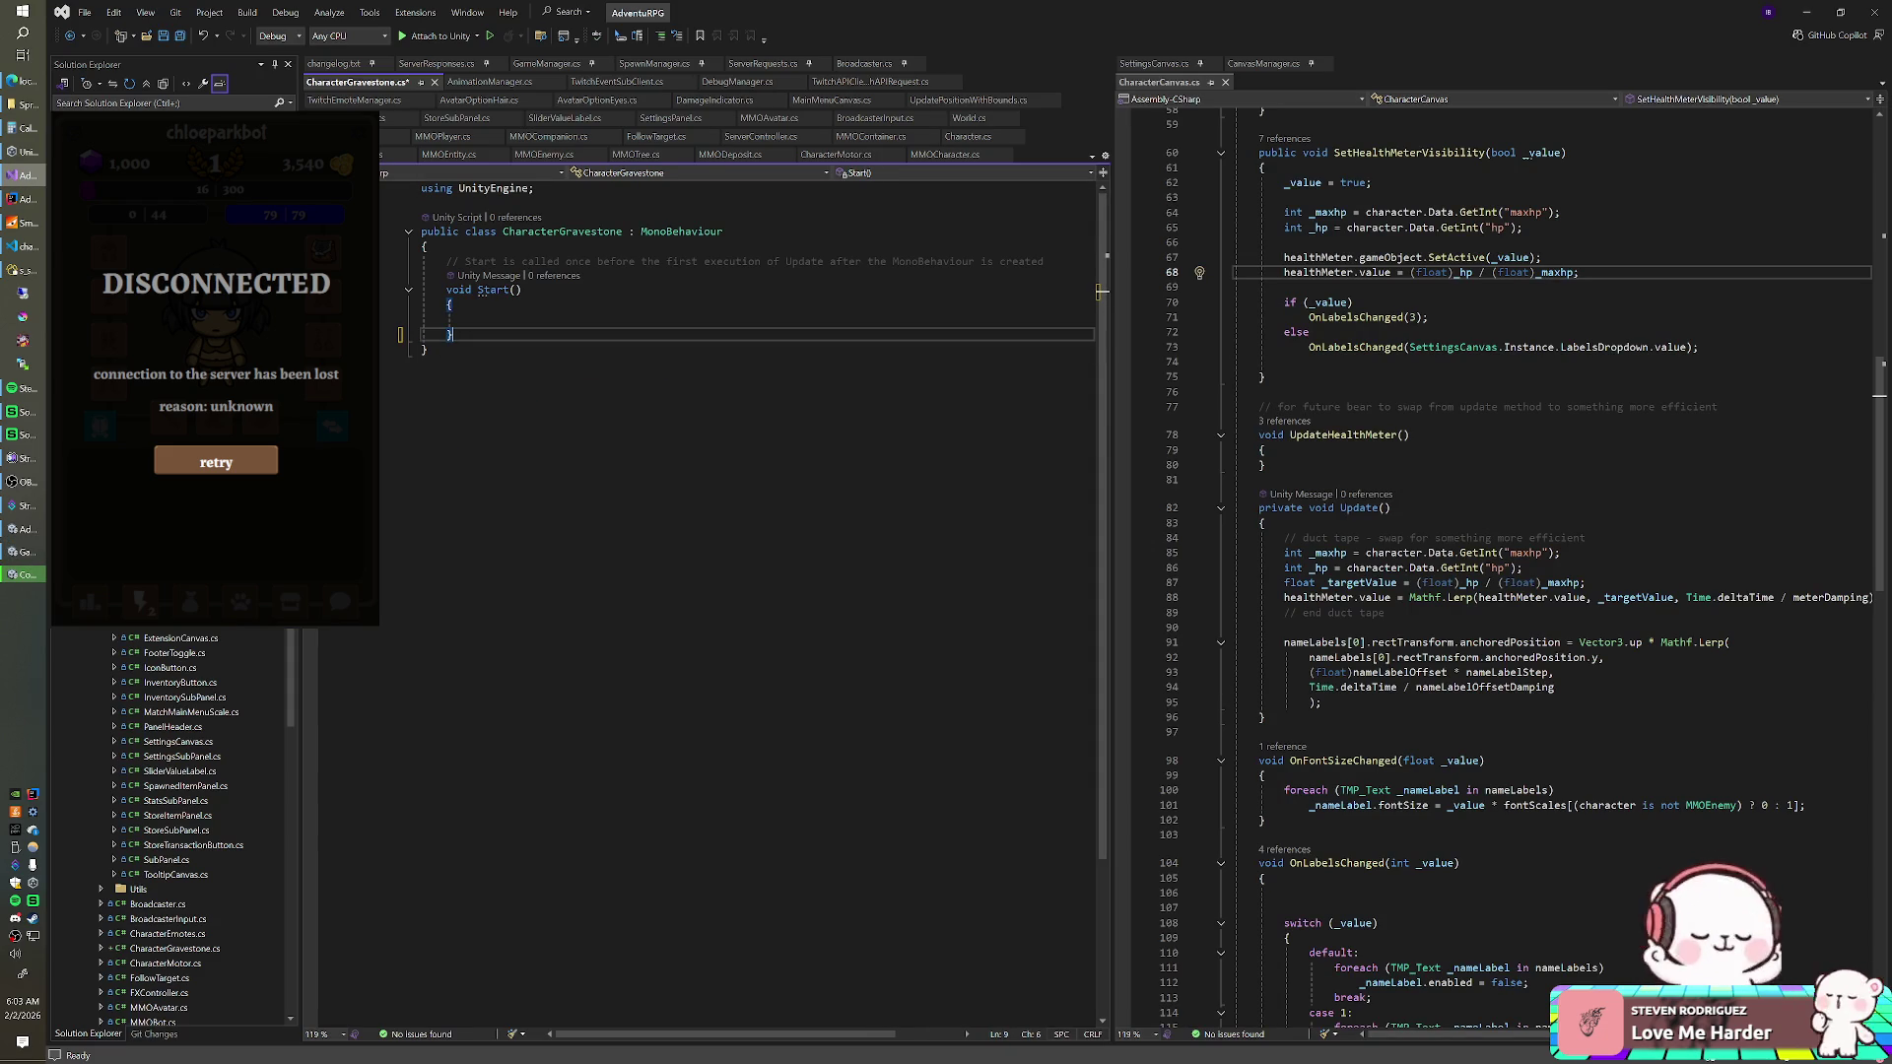
{"action": "key", "text": "shift+Up"}
{"action": "key", "text": "shift+Up"}
{"action": "key", "text": "shift+Up"}
{"action": "key", "text": "BackSpace"}
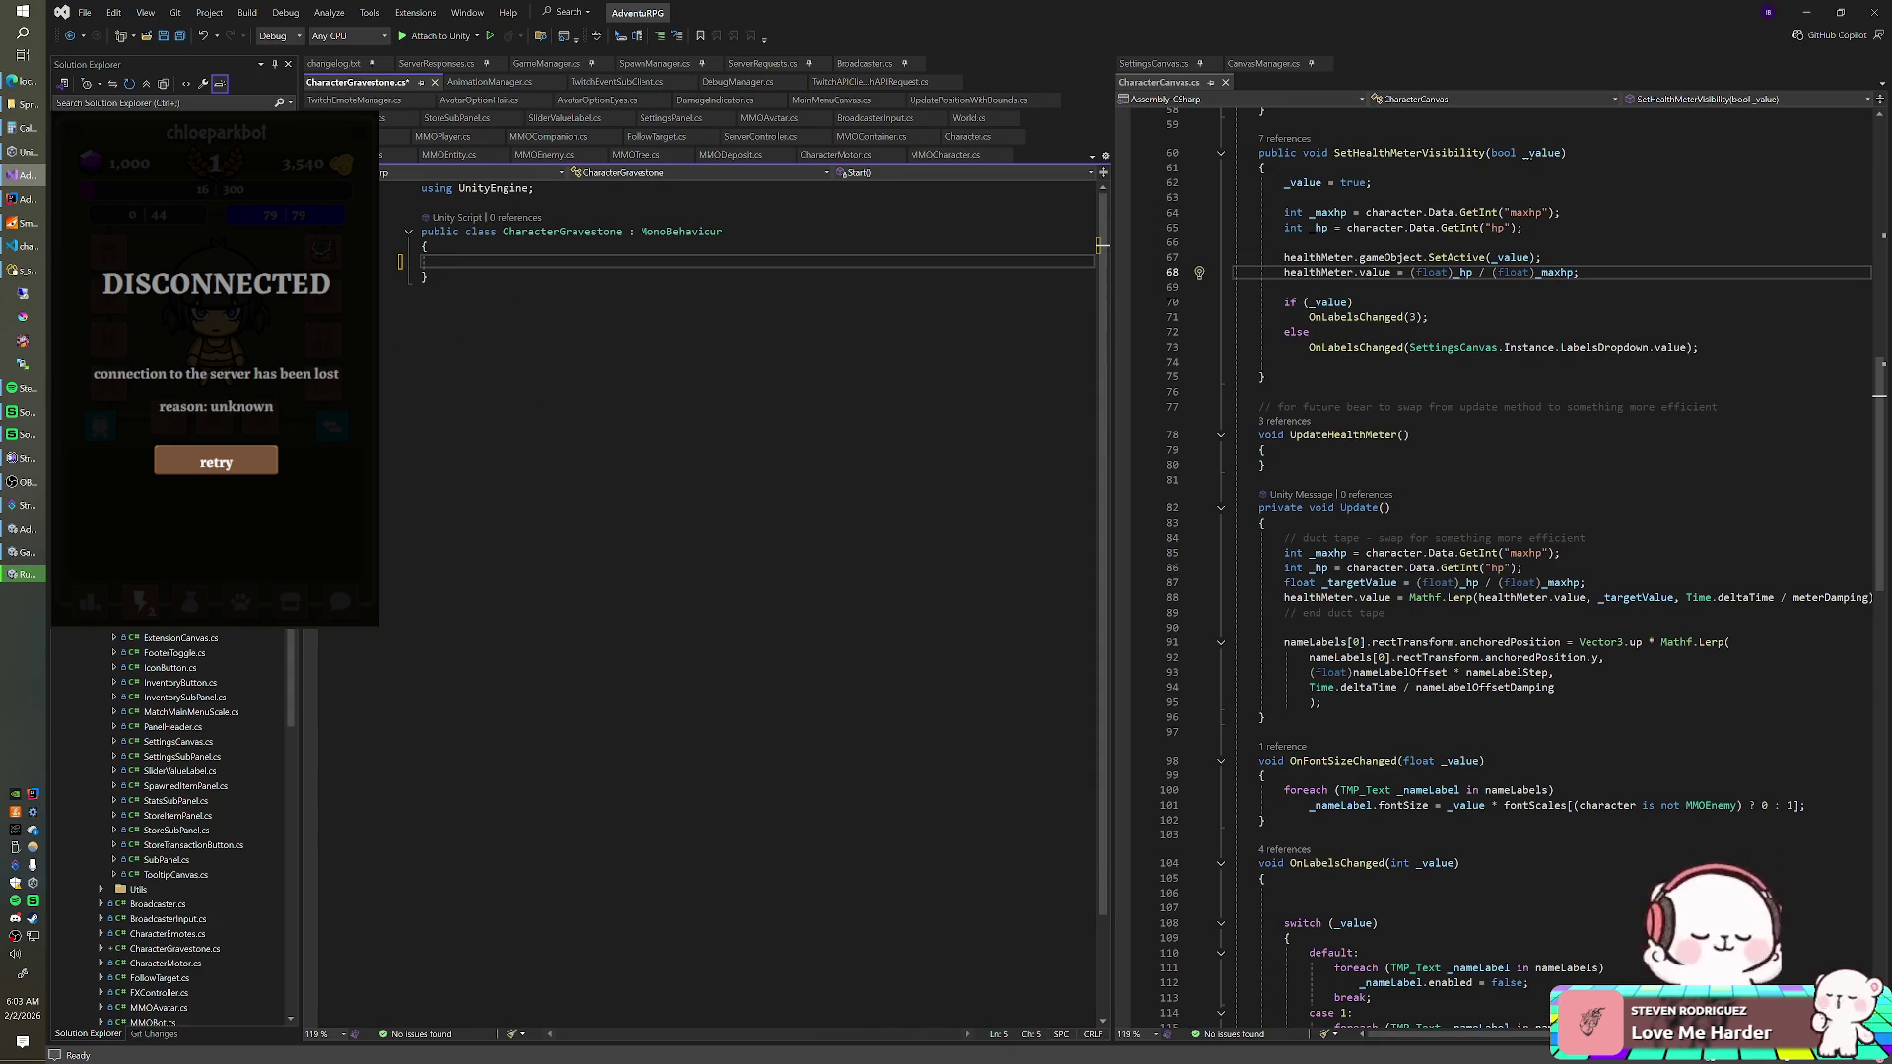
{"action": "type", "text": "awake"}
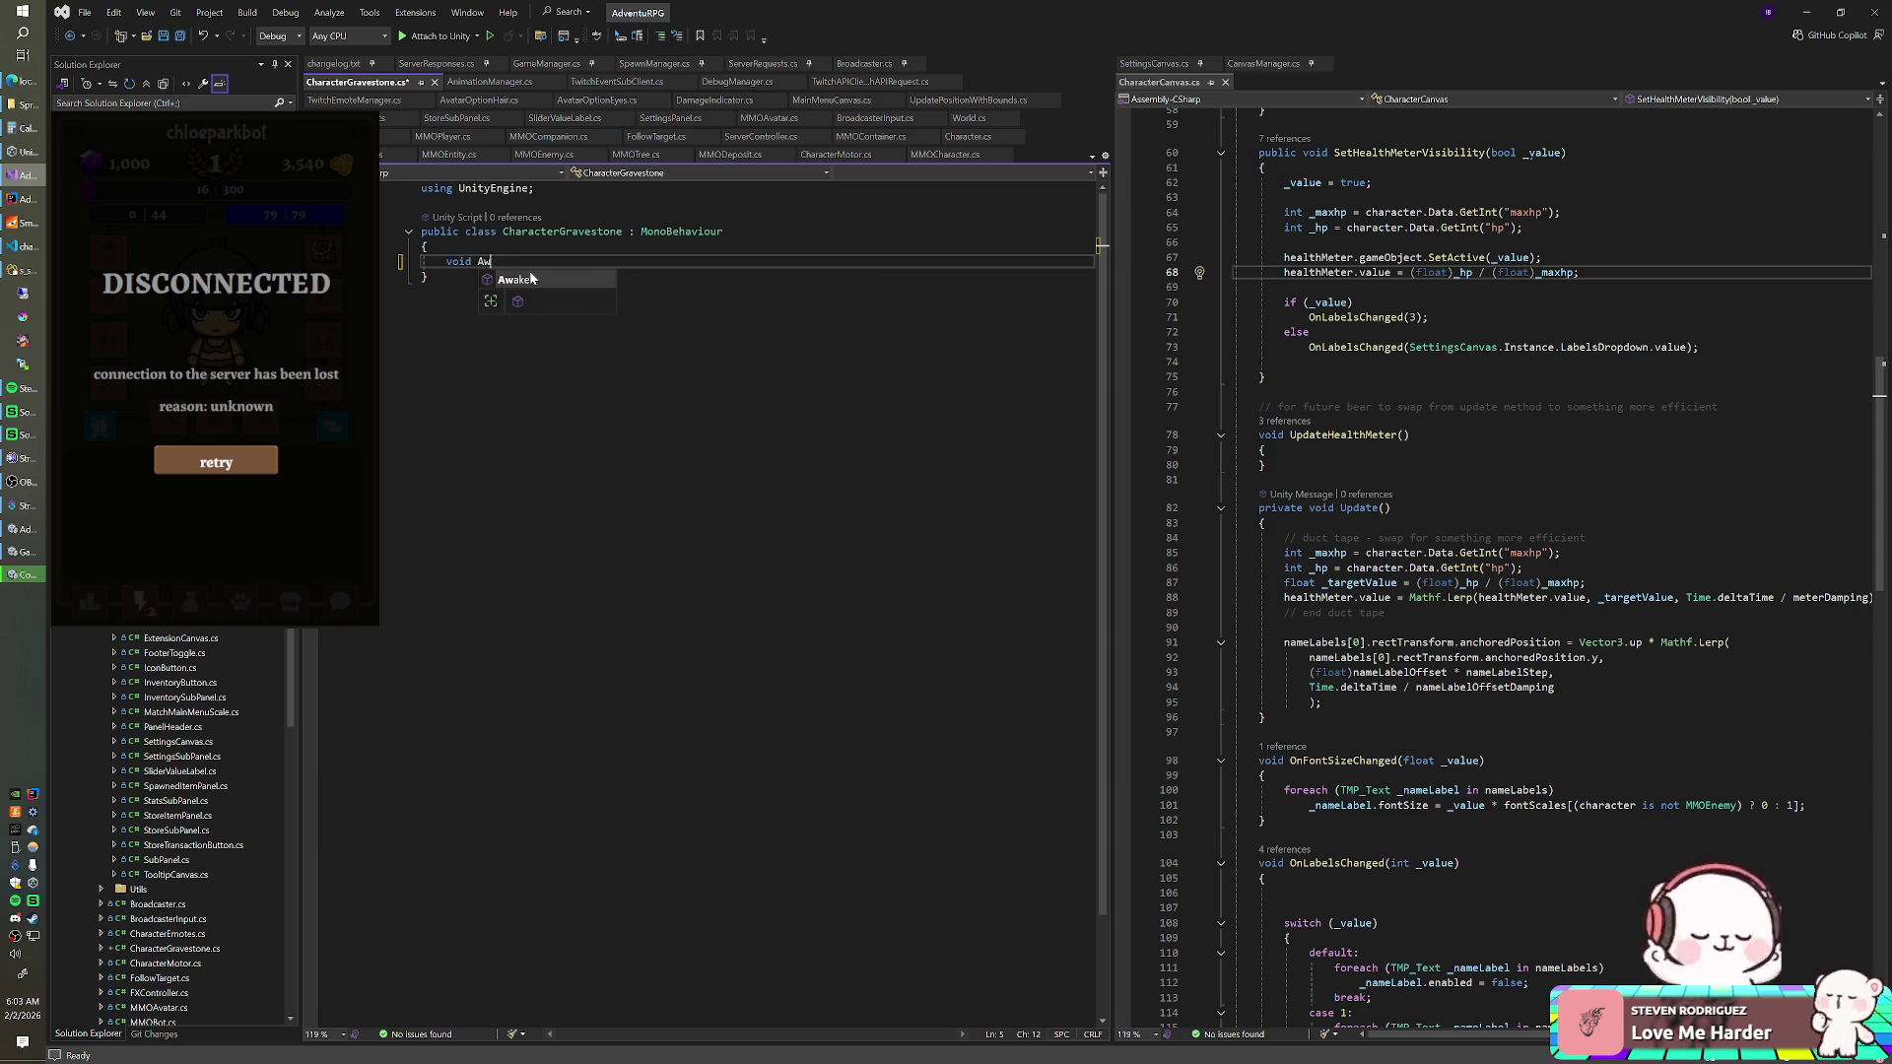
{"action": "key", "text": "Return"}
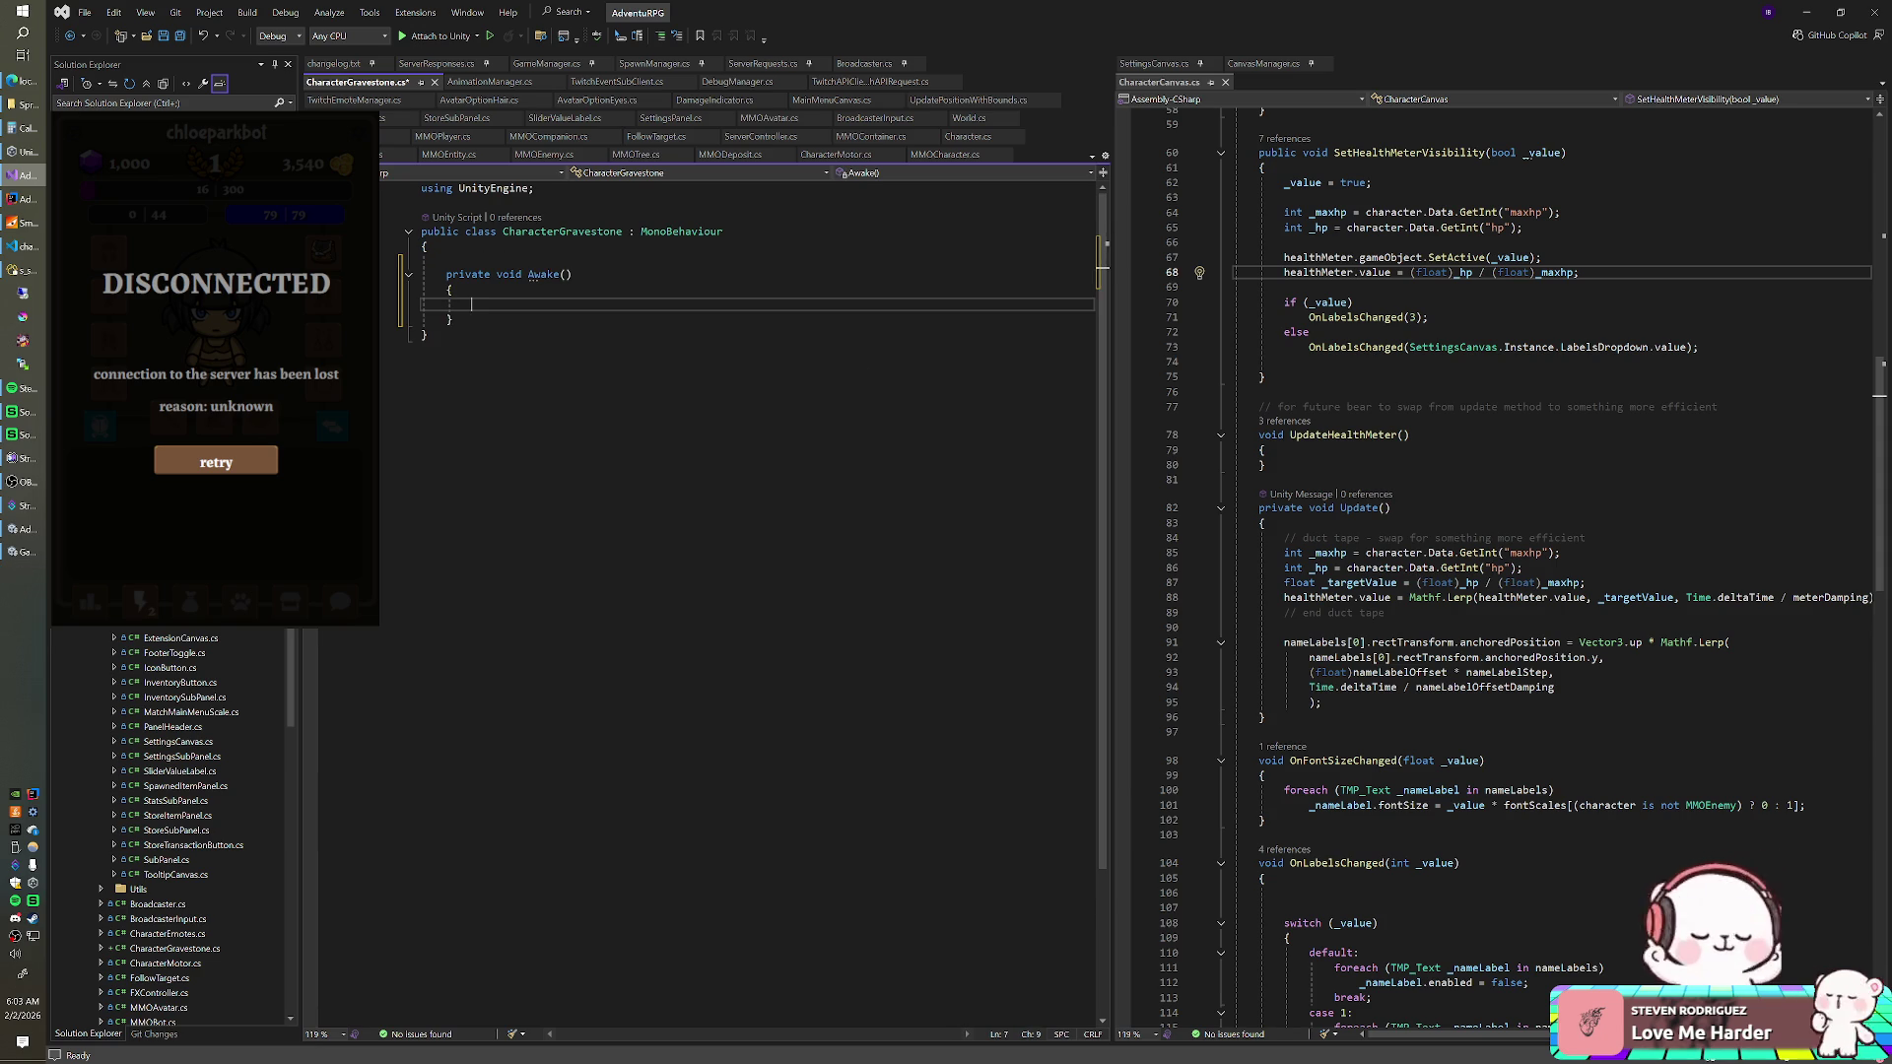
- Write IEnumerator Start looping while transform.position.y < 0f, yielding null, with a Vector3.Lerp line begun
{"action": "key", "text": "shift+Up"}
{"action": "key", "text": "shift+Up"}
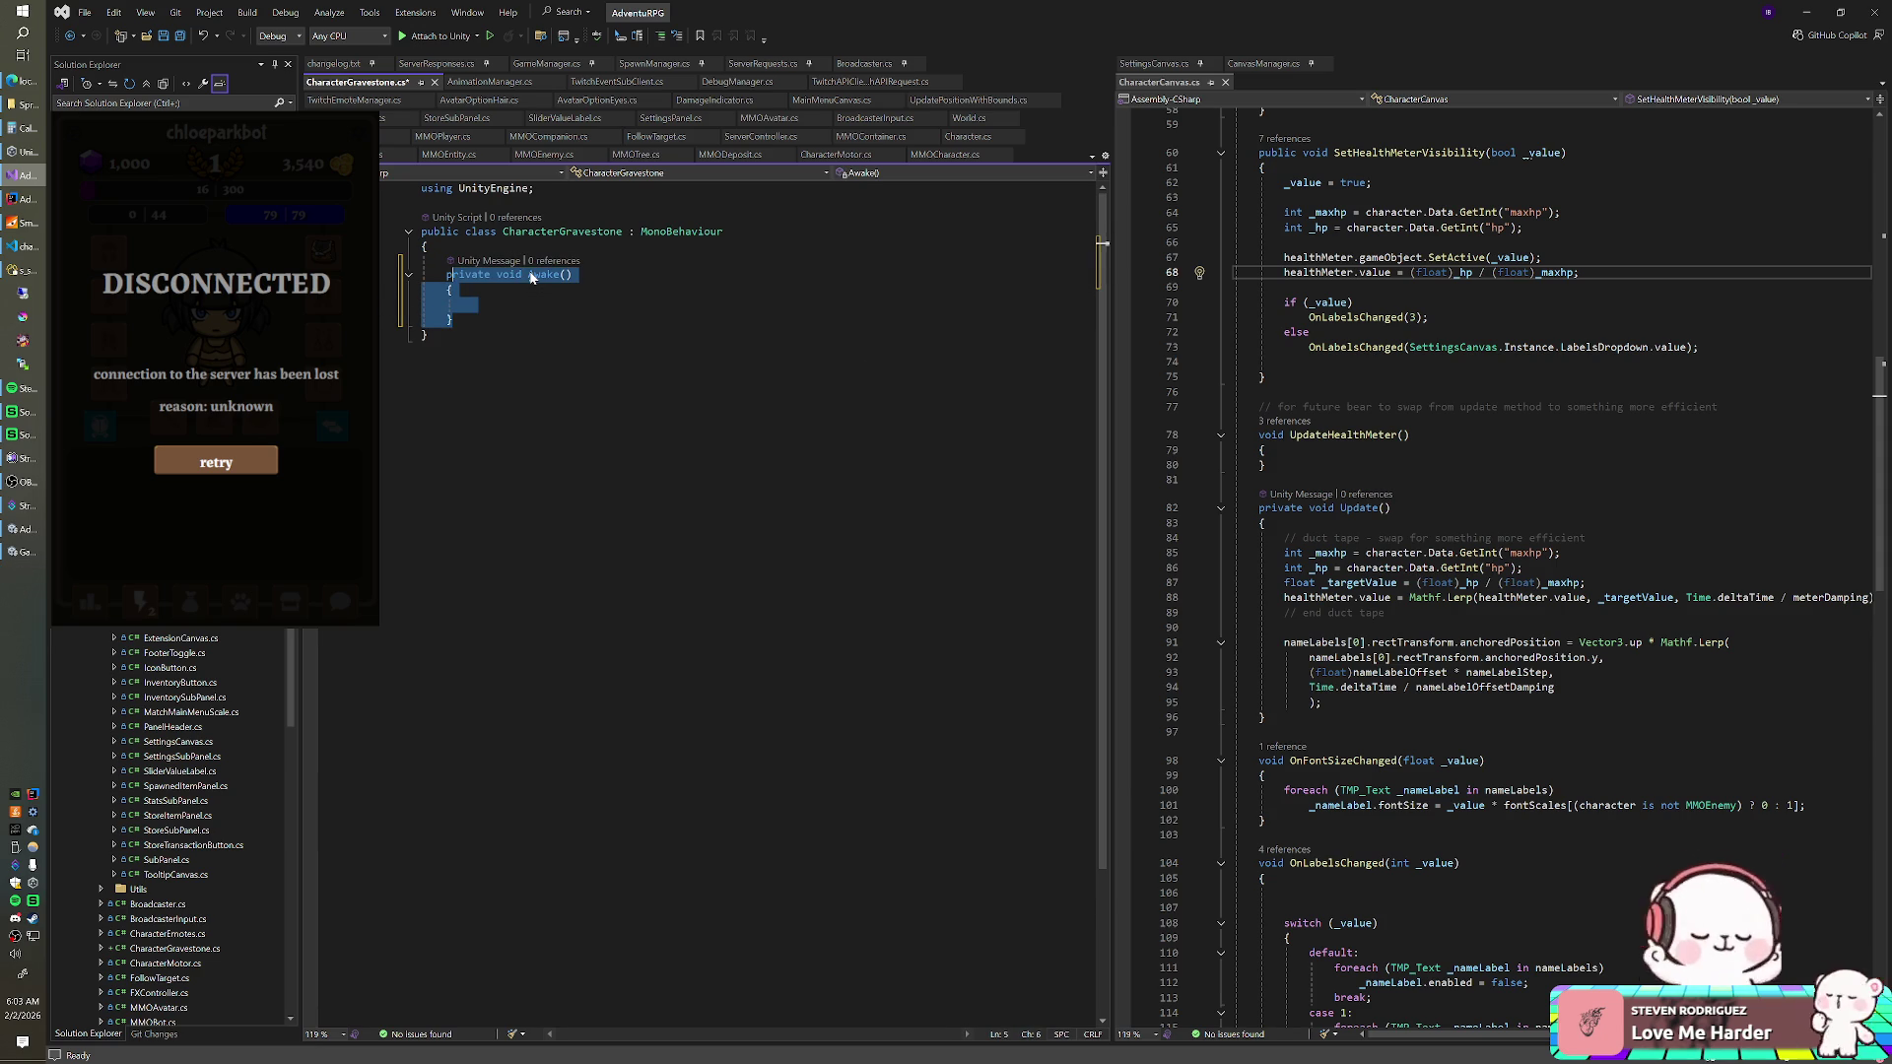
{"action": "type", "text": "IEnume"}
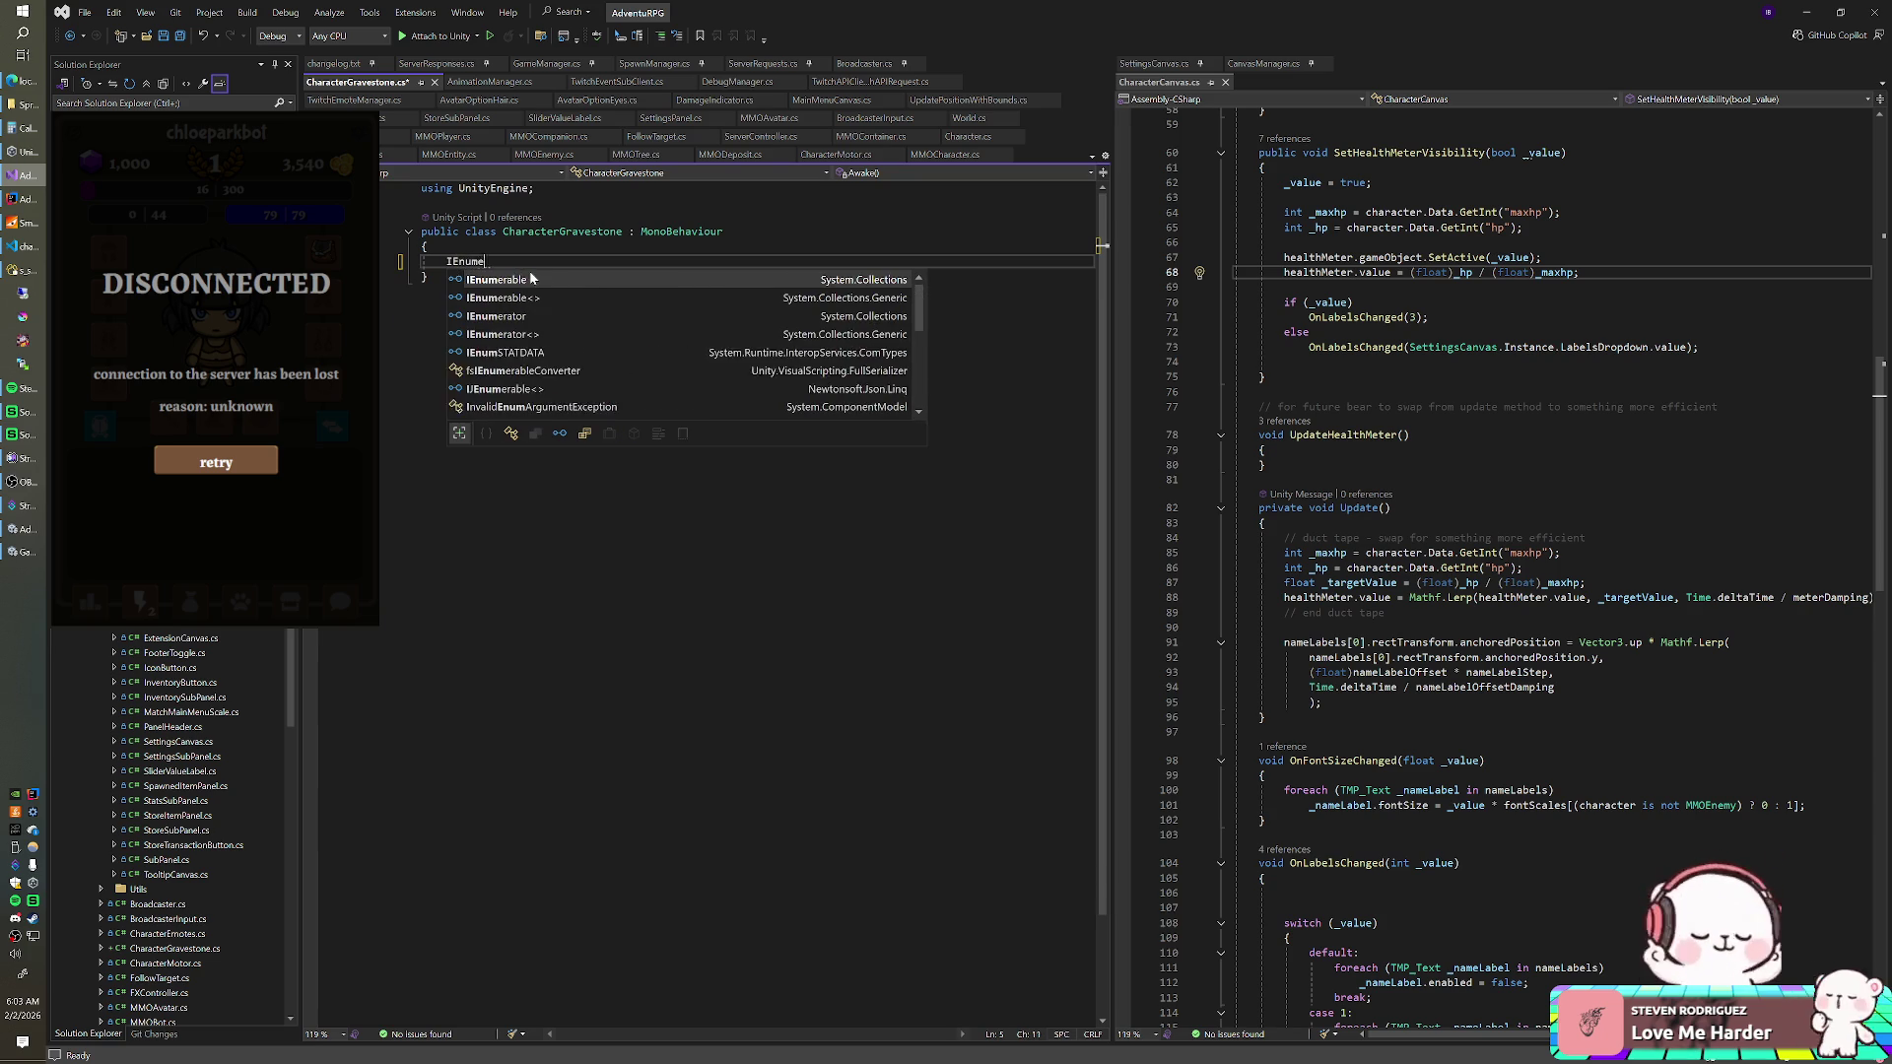
{"action": "type", "text": "rator St"}
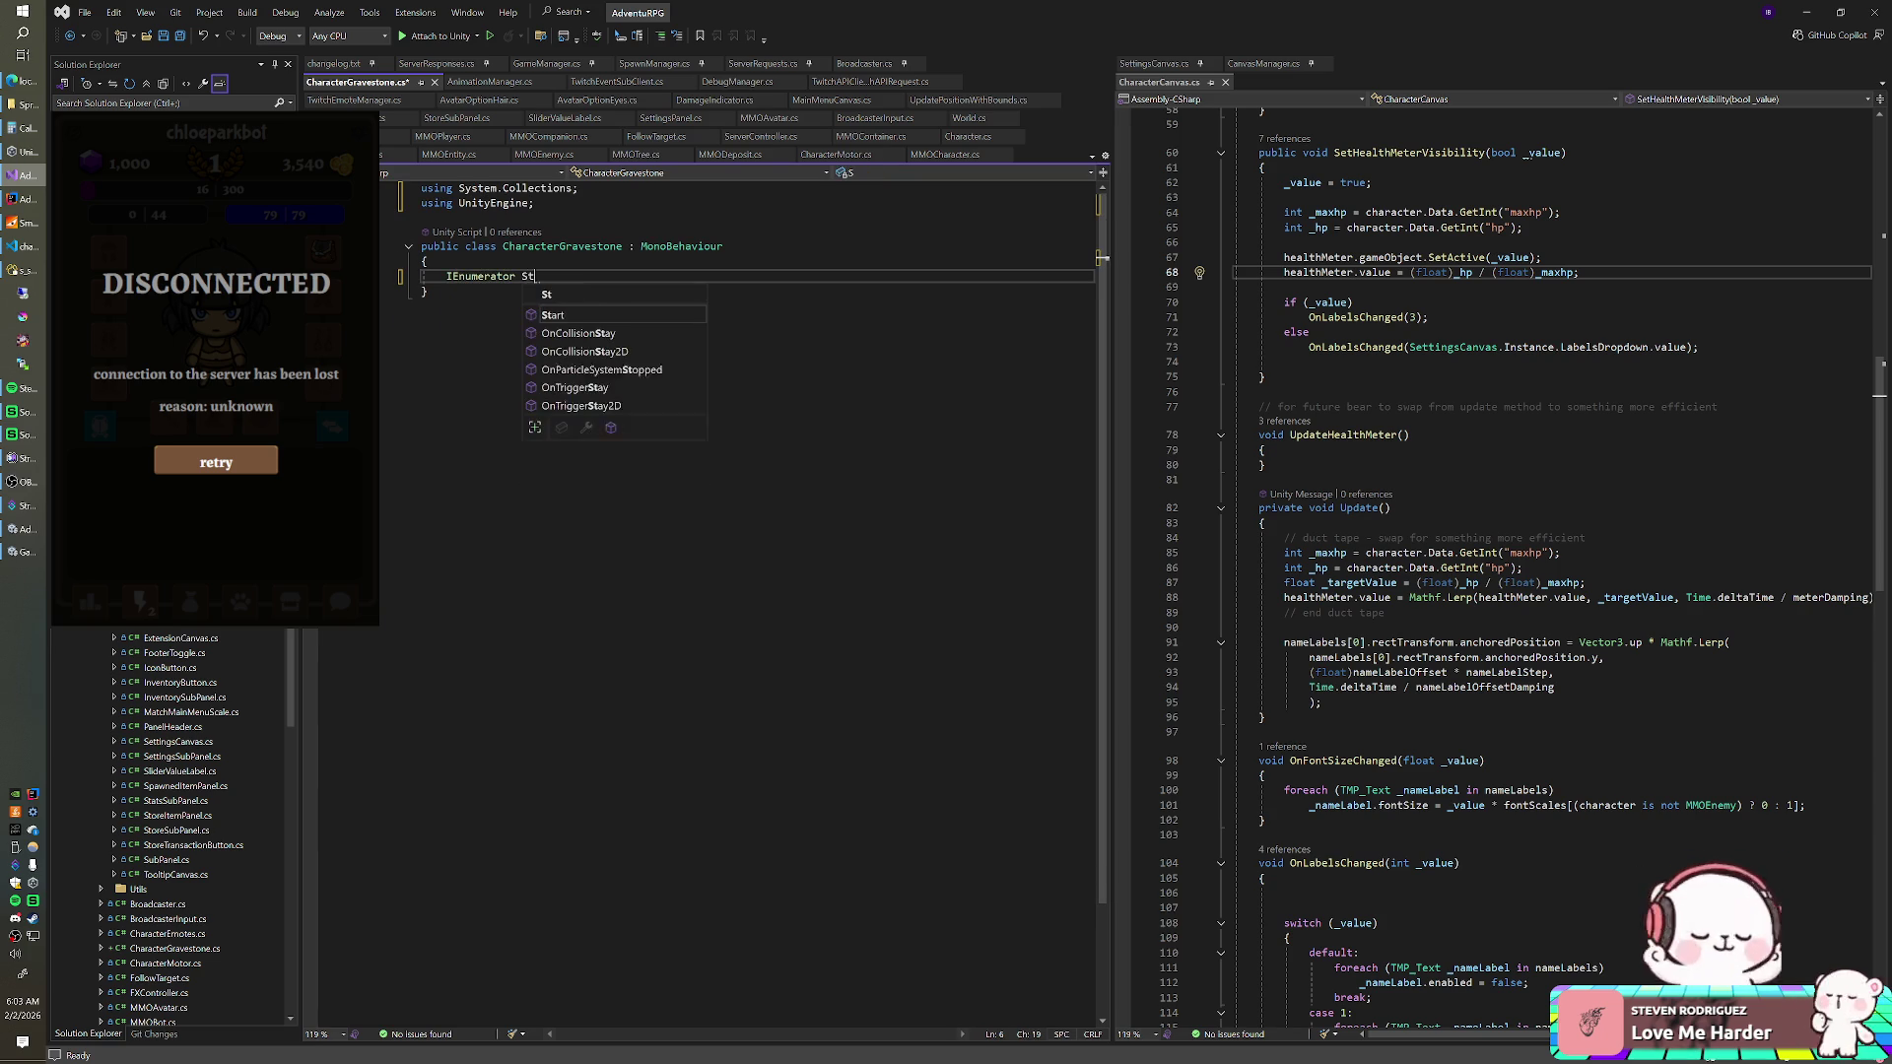
{"action": "type", "text": "art() {"}
{"action": "key", "text": "Return"}
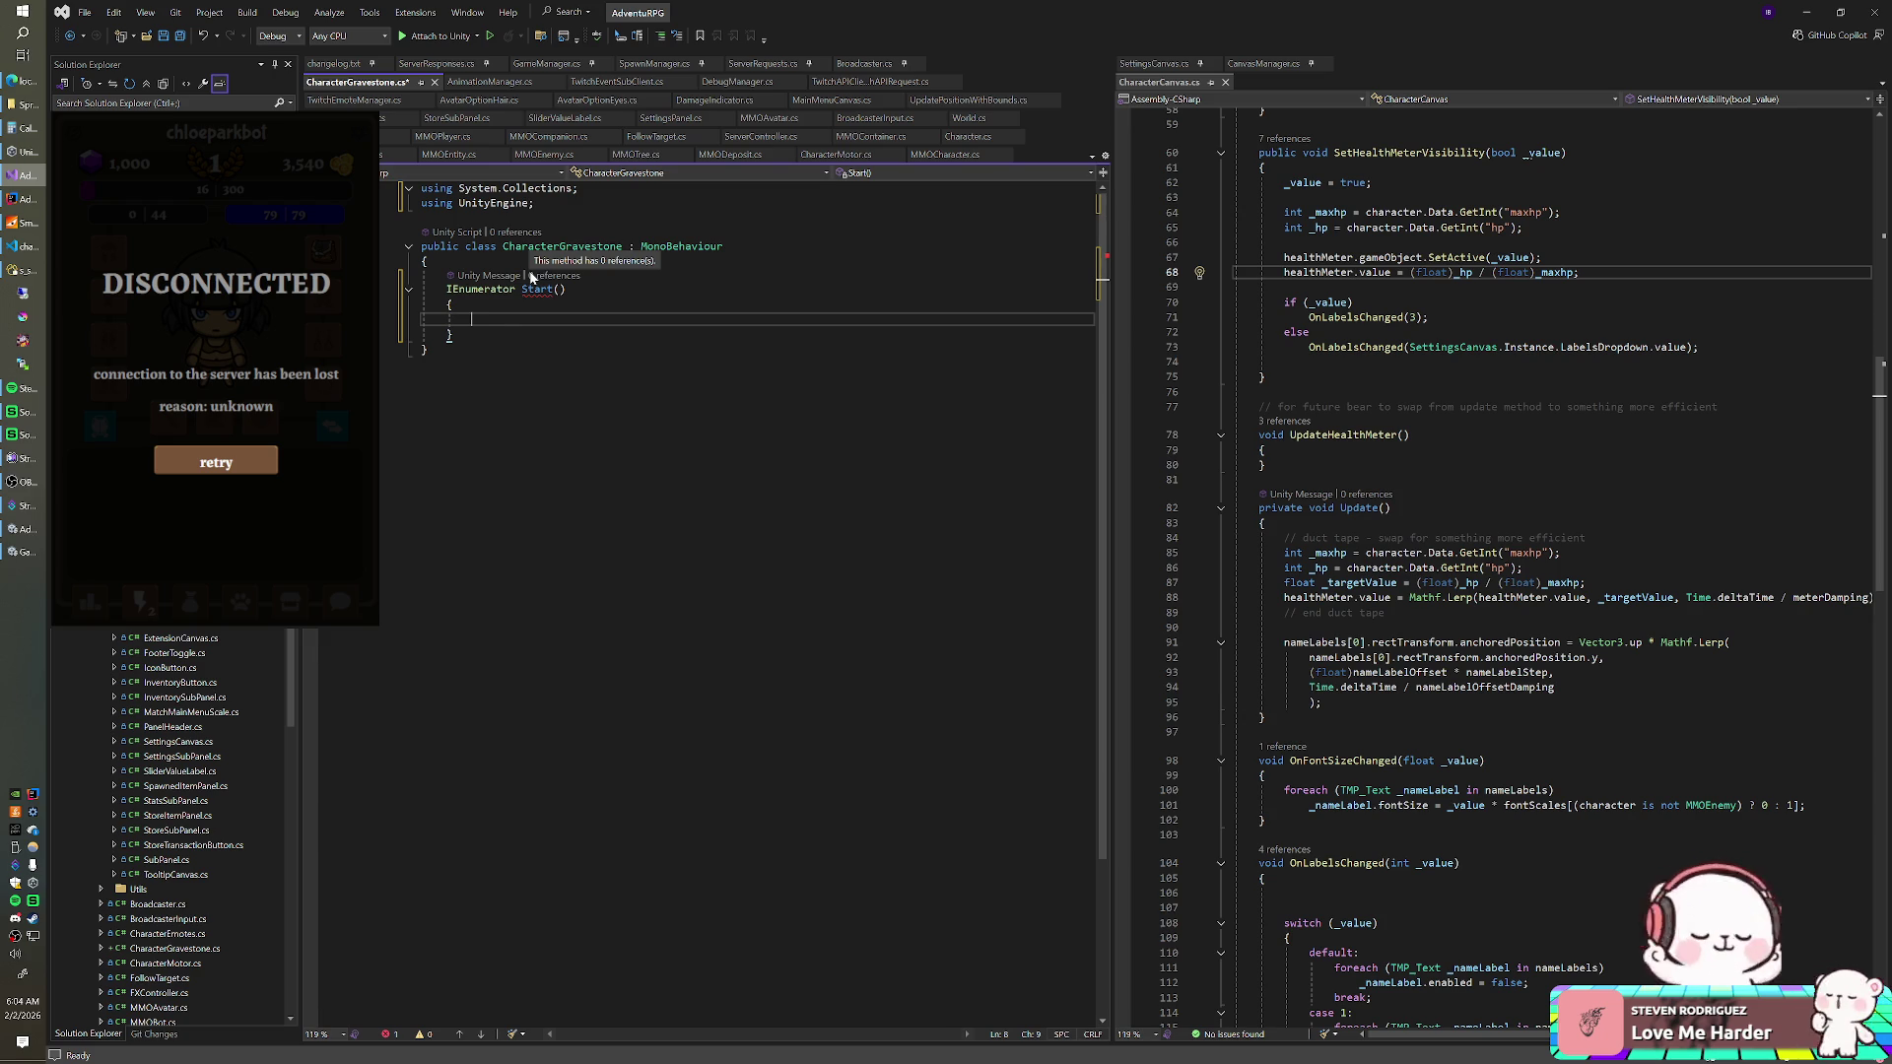
{"action": "type", "text": "while("}
{"action": "type", "text": "transform."}
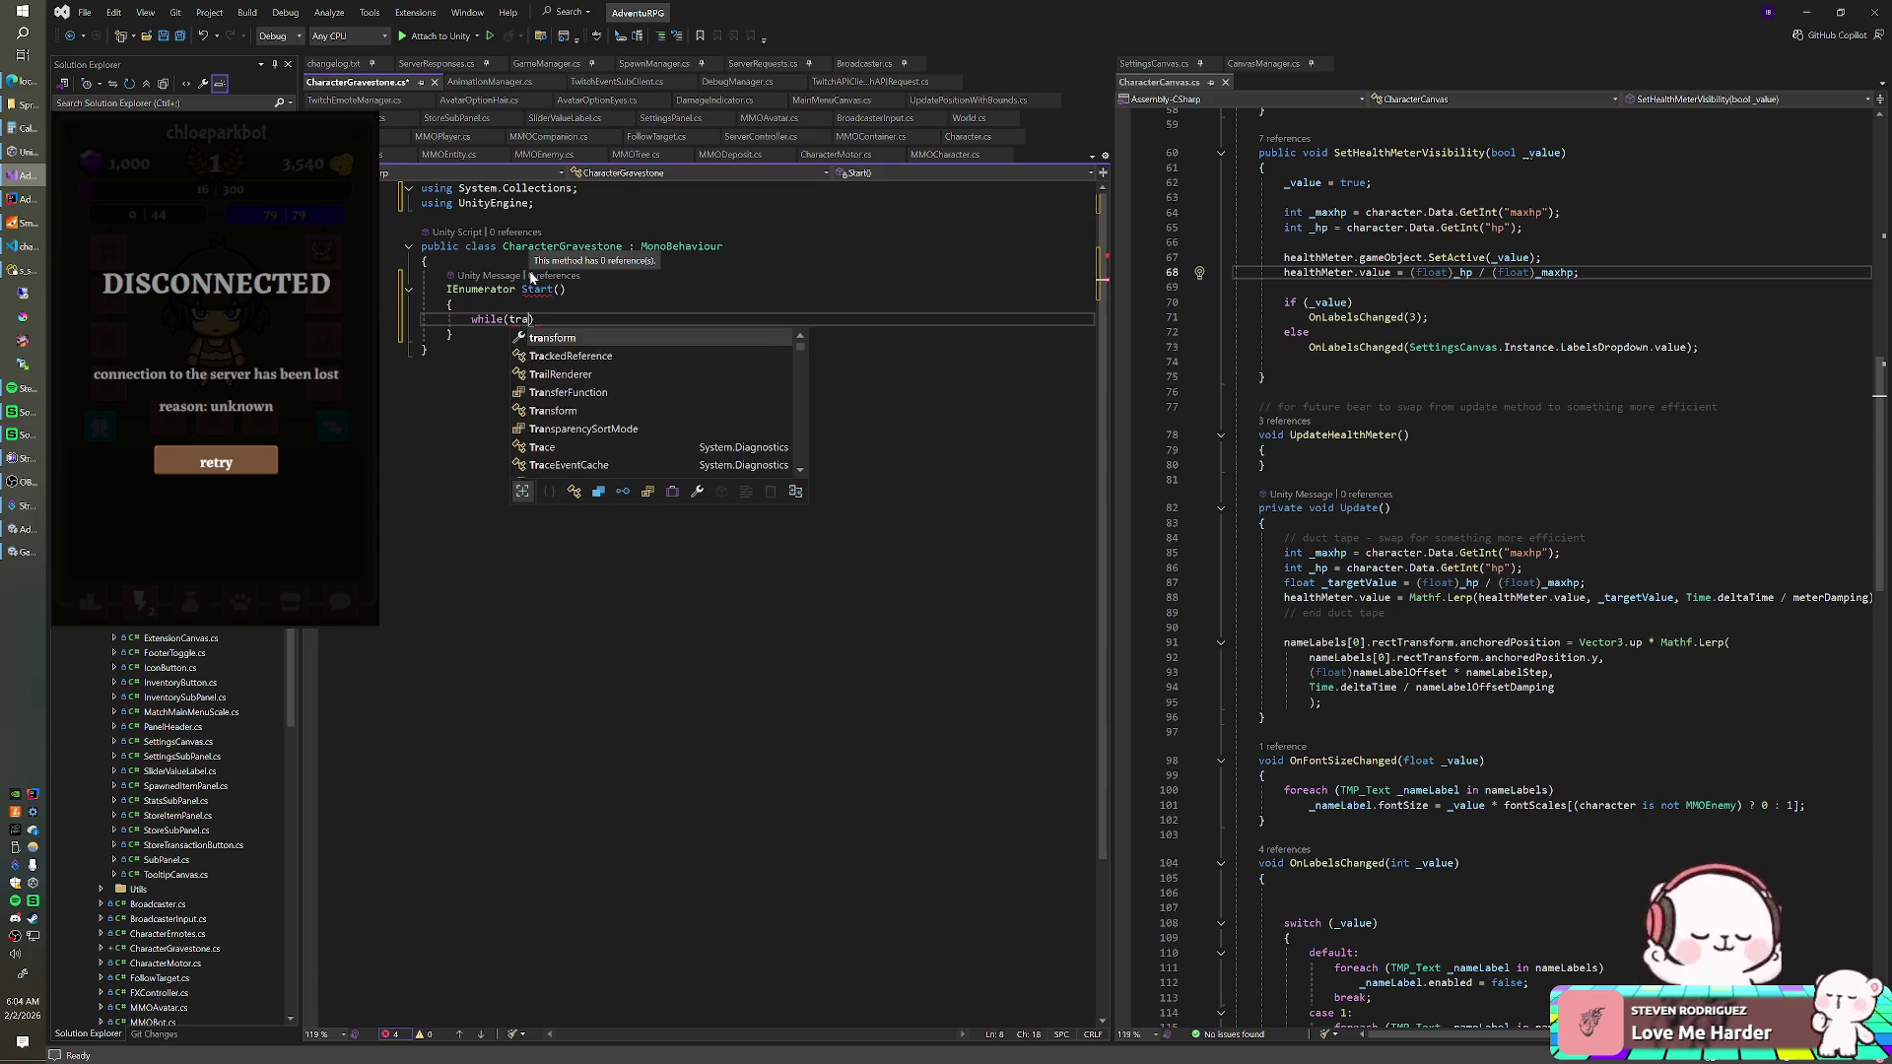
{"action": "type", "text": "position.y"}
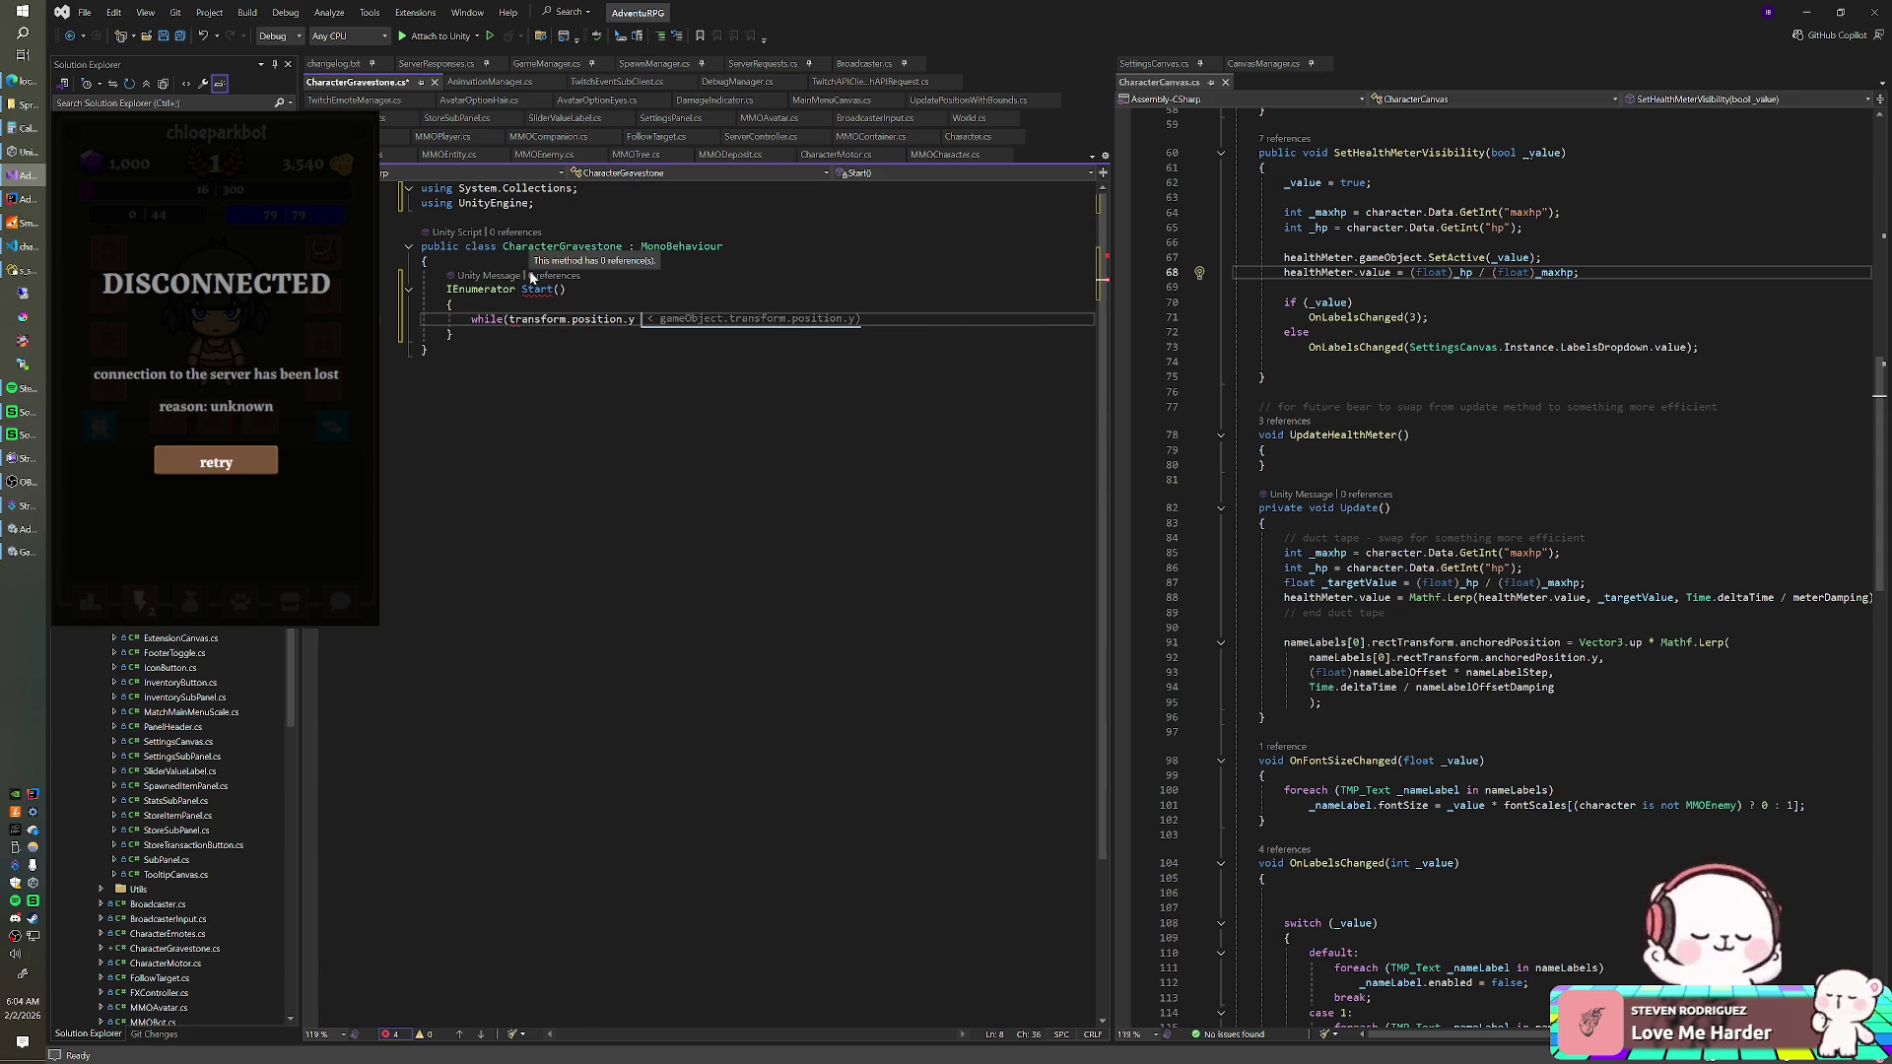
{"action": "type", "text": " < 0f"}
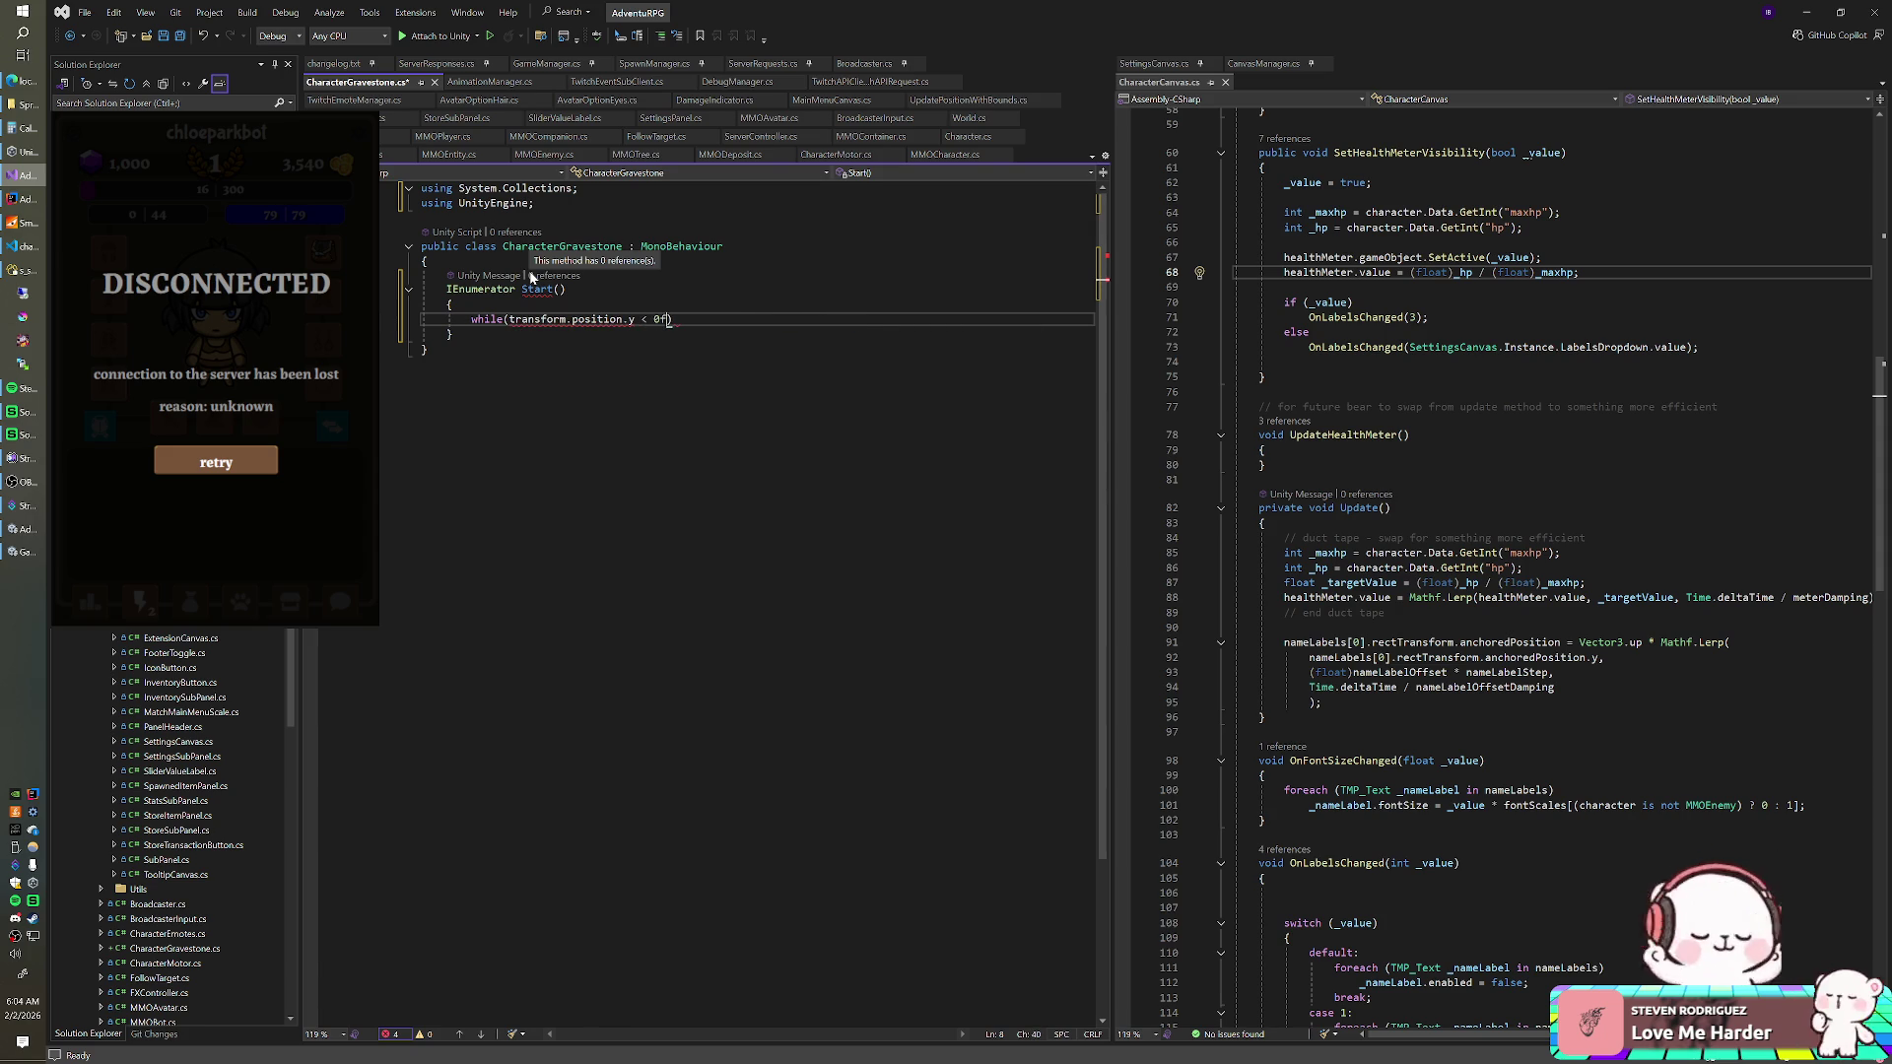
{"action": "key", "text": "Return"}
{"action": "type", "text": "{"}
{"action": "key", "text": "Return"}
{"action": "type", "text": "yield return null;"}
{"action": "key", "text": "ctrl+Return"}
{"action": "type", "text": "transform."}
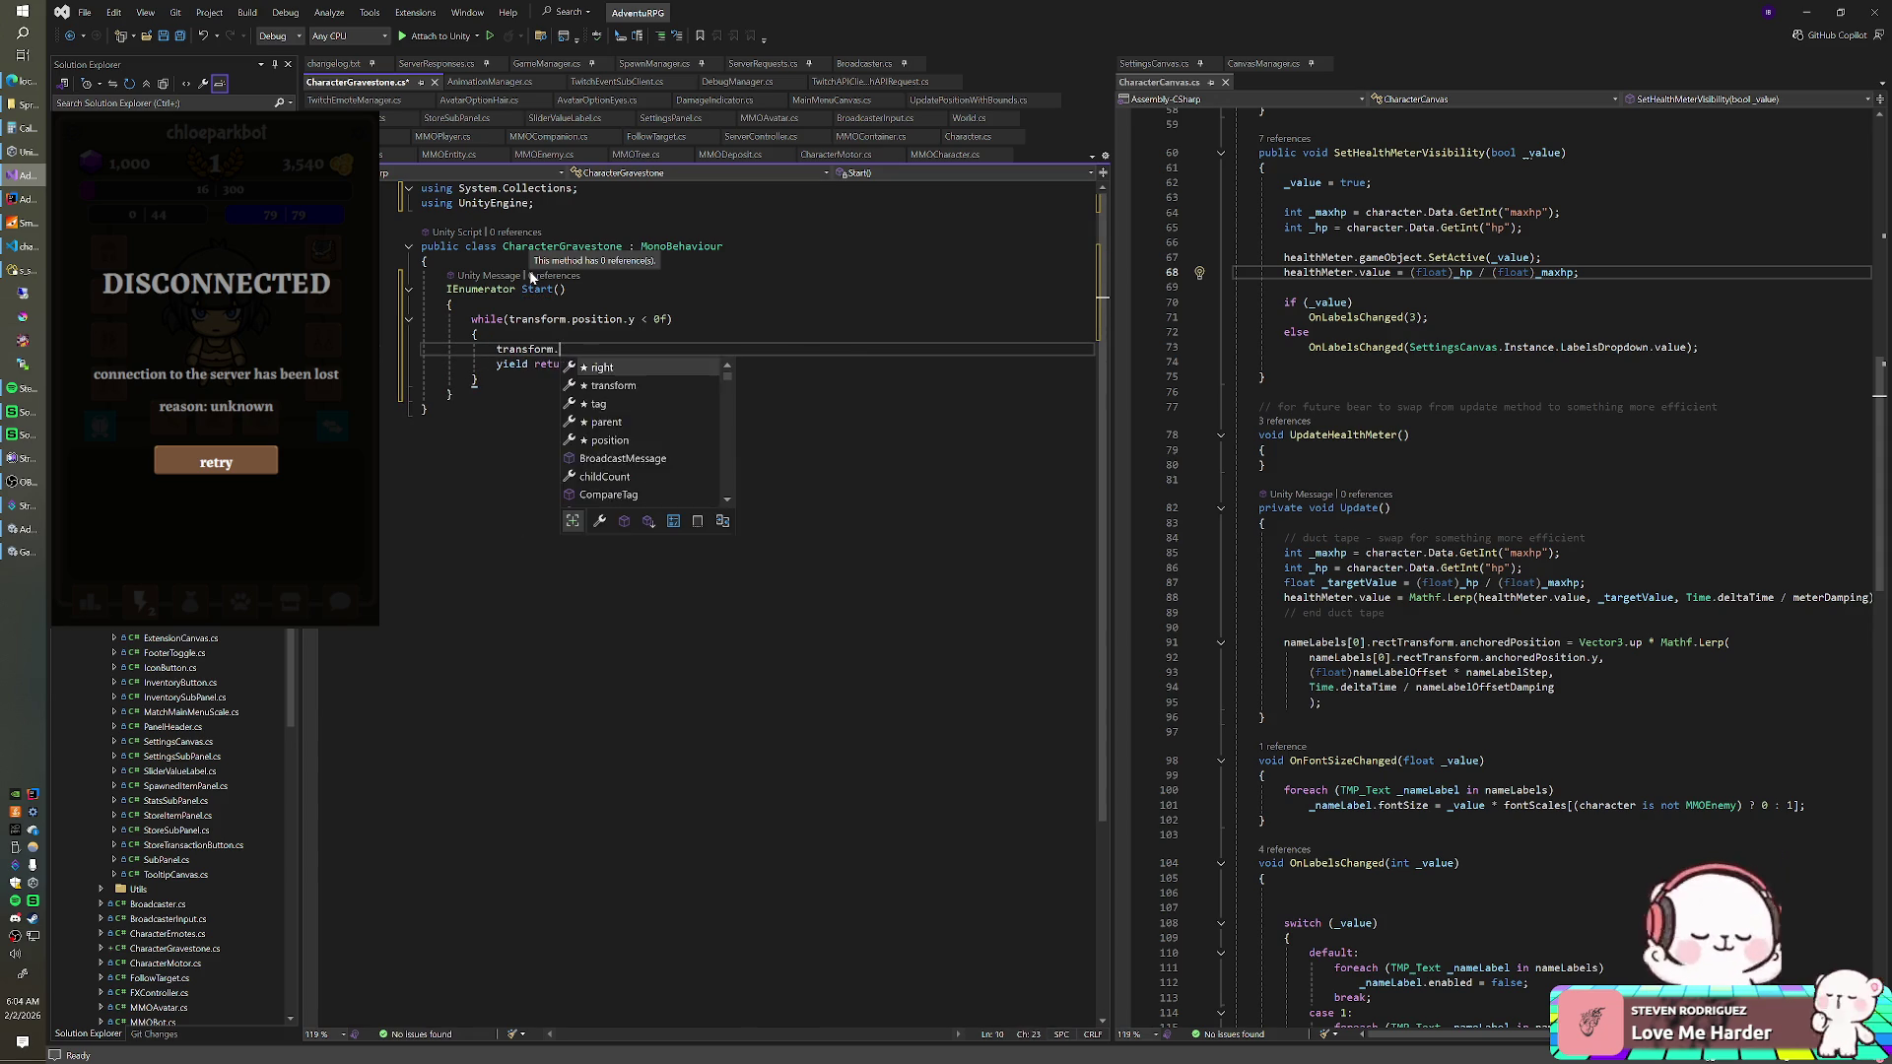
{"action": "type", "text": "position = Ve"}
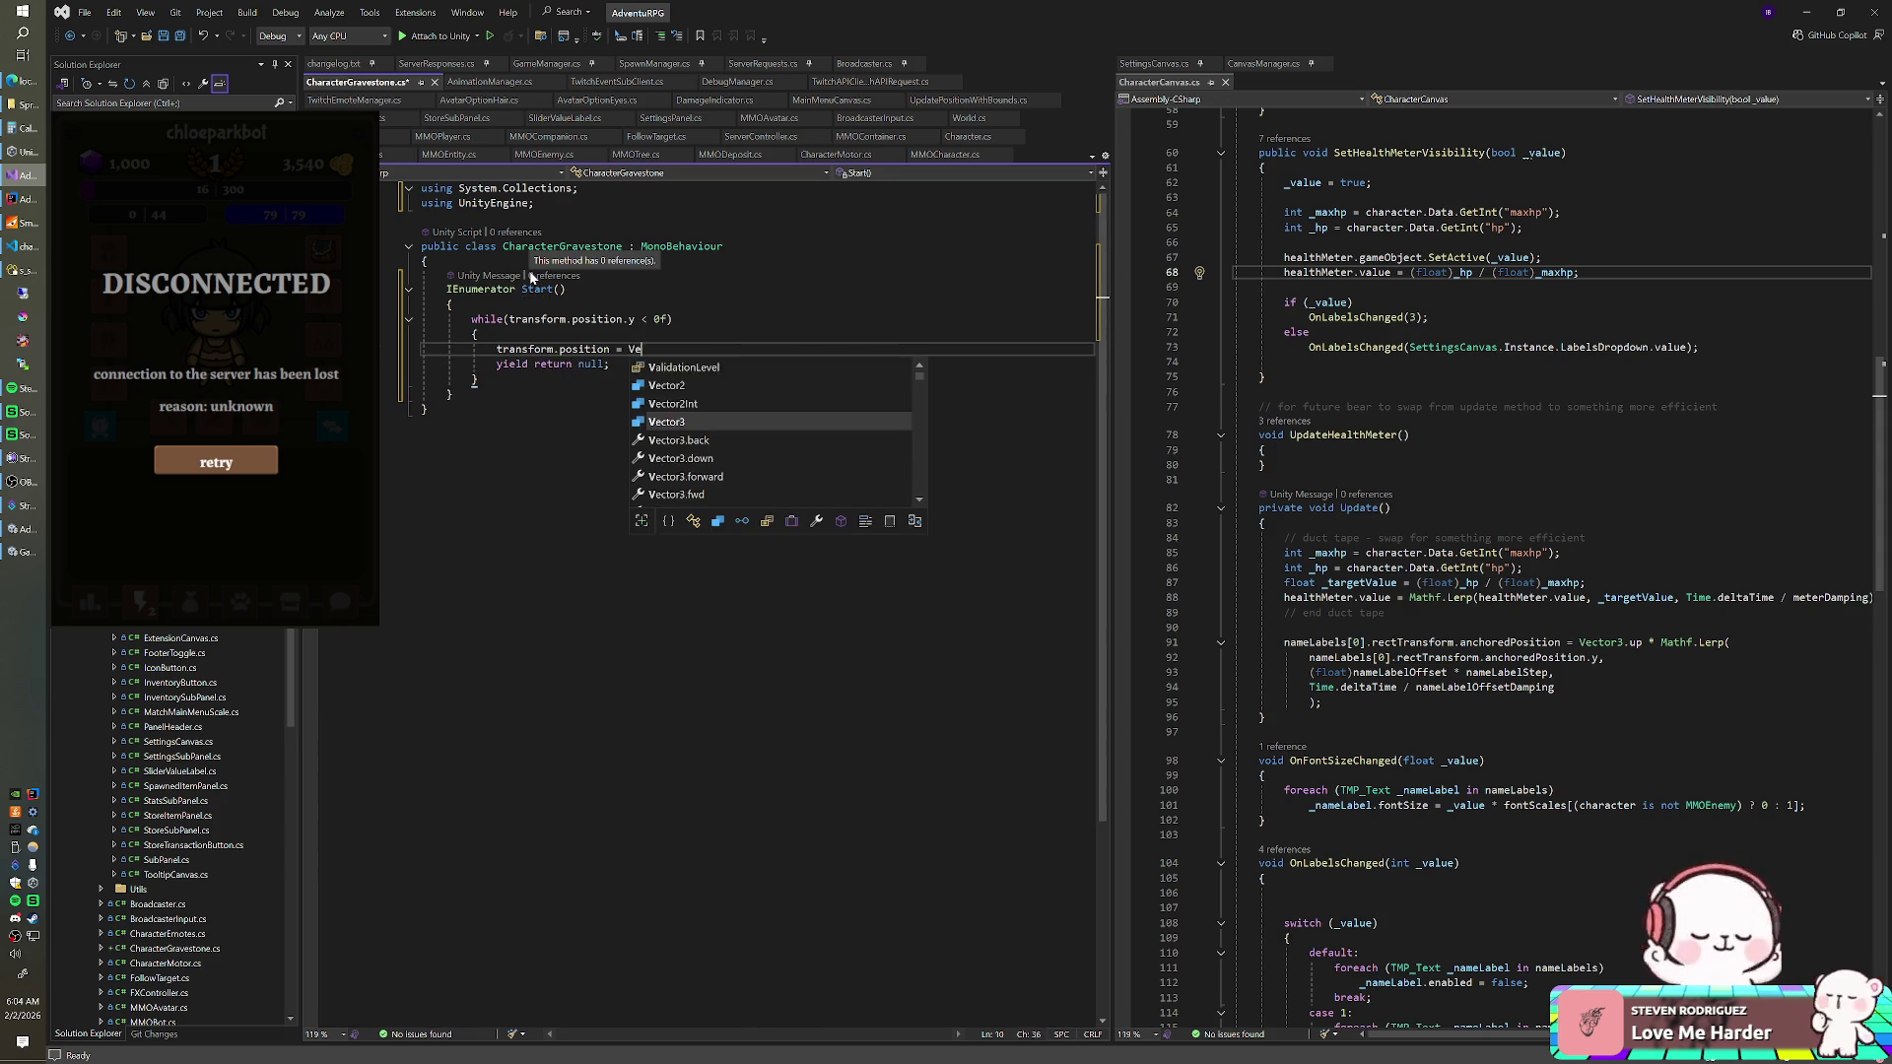
{"action": "type", "text": "ctor3.Lerp("}
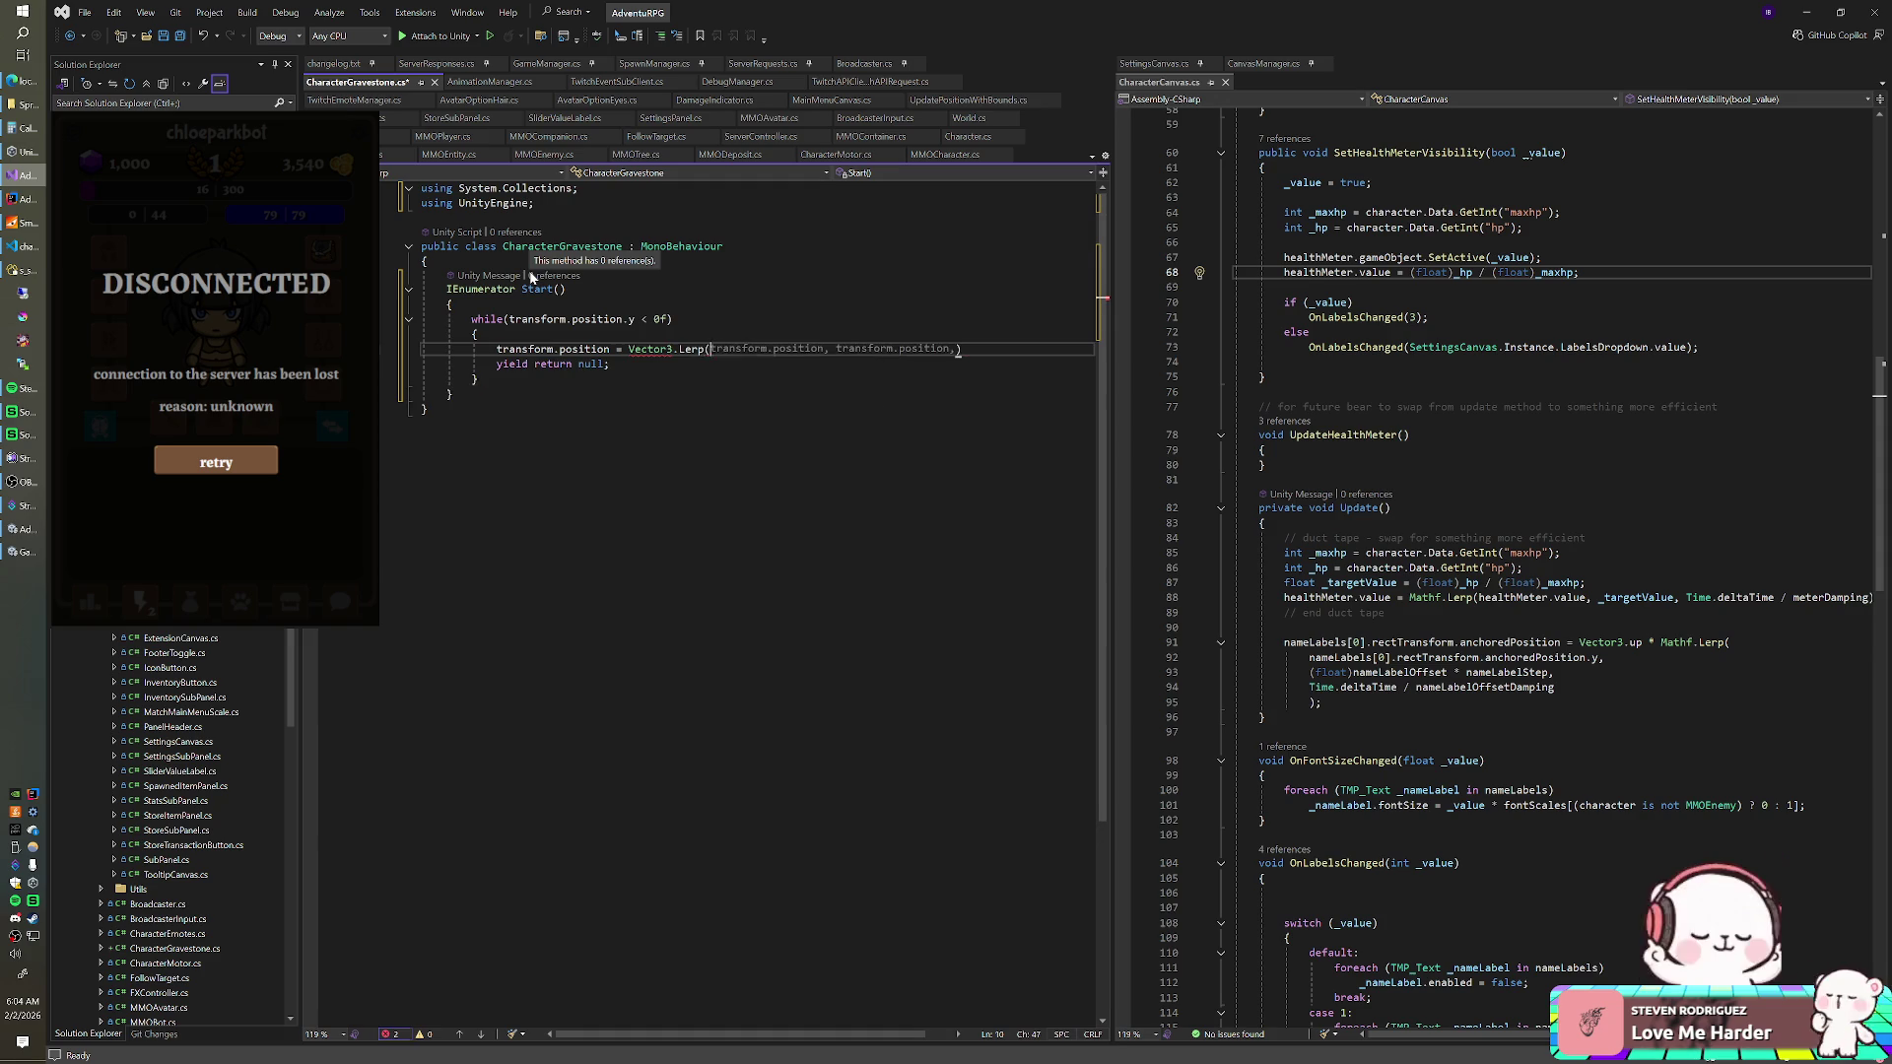
- Split the Vector3.Lerp call across lines and pass transform.position as its first argument
{"action": "key", "text": "Return"}
{"action": "key", "text": "Return"}
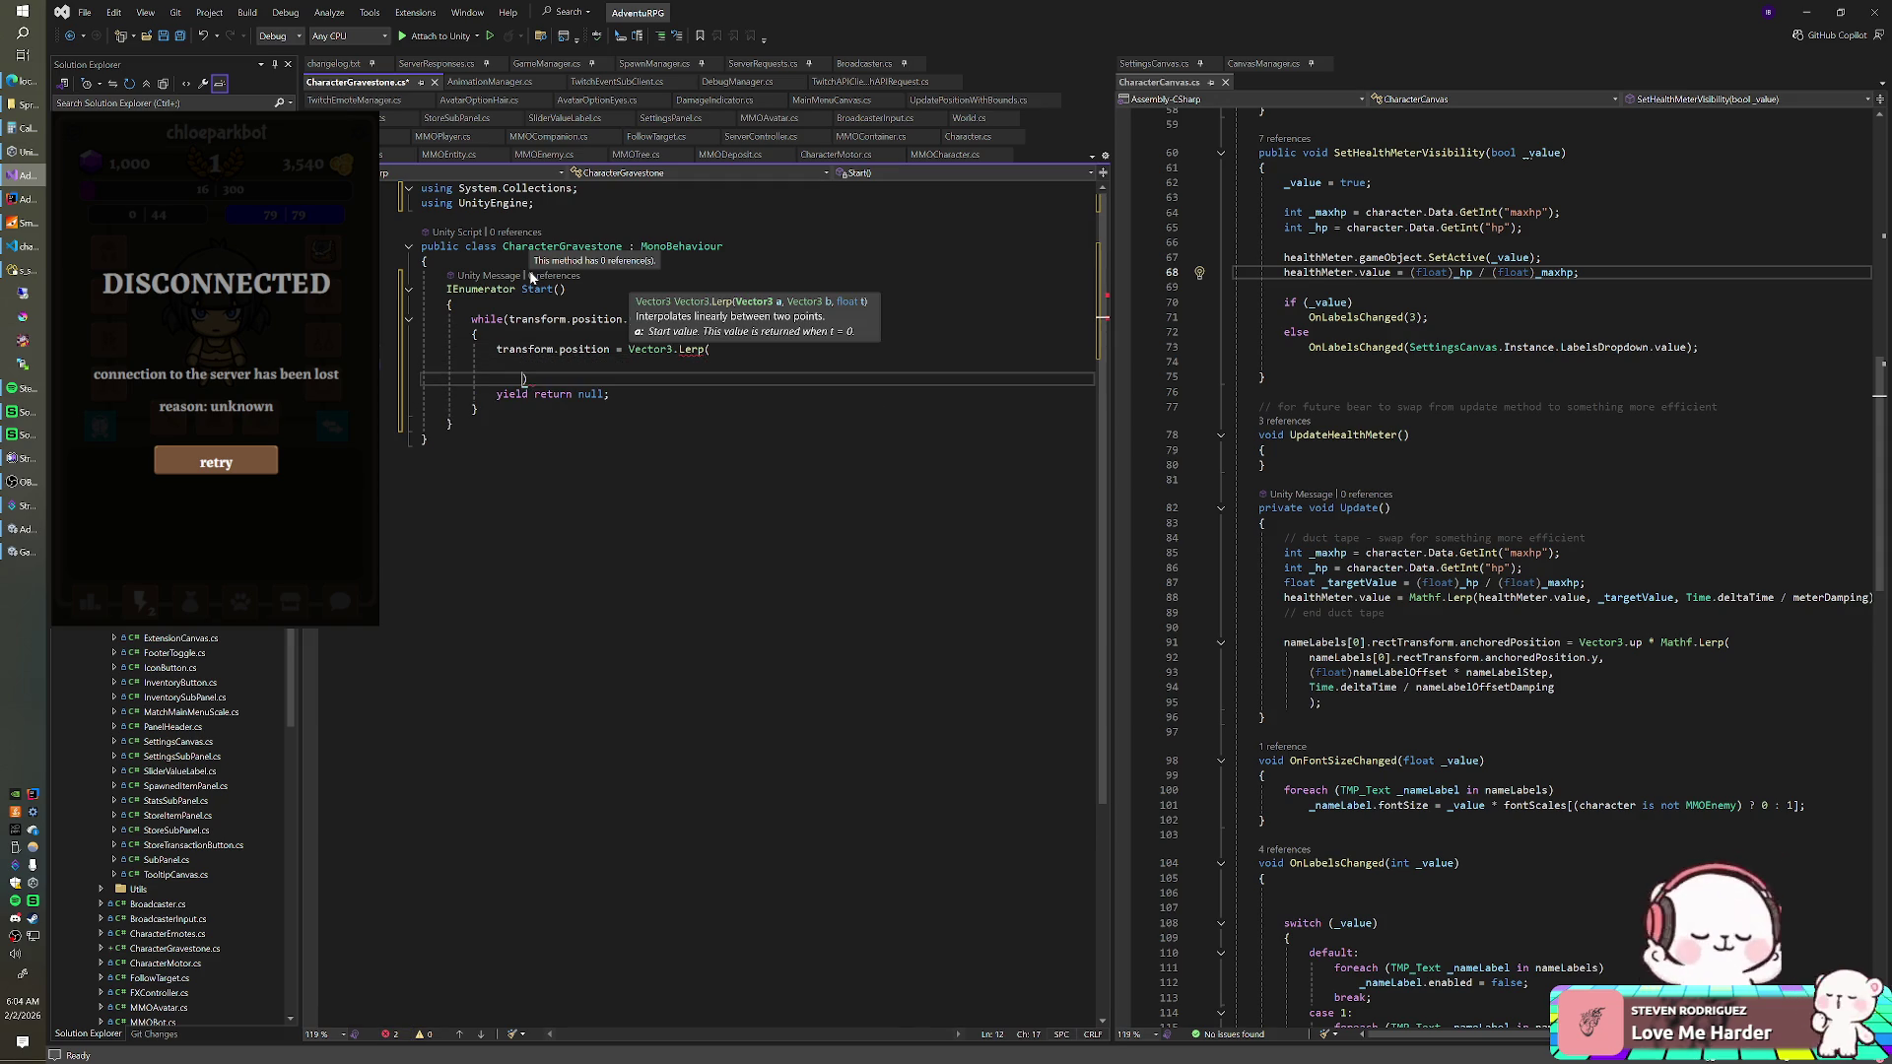
{"action": "key", "text": "Escape"}
{"action": "key", "text": "Up"}
{"action": "type", "text": "tr"}
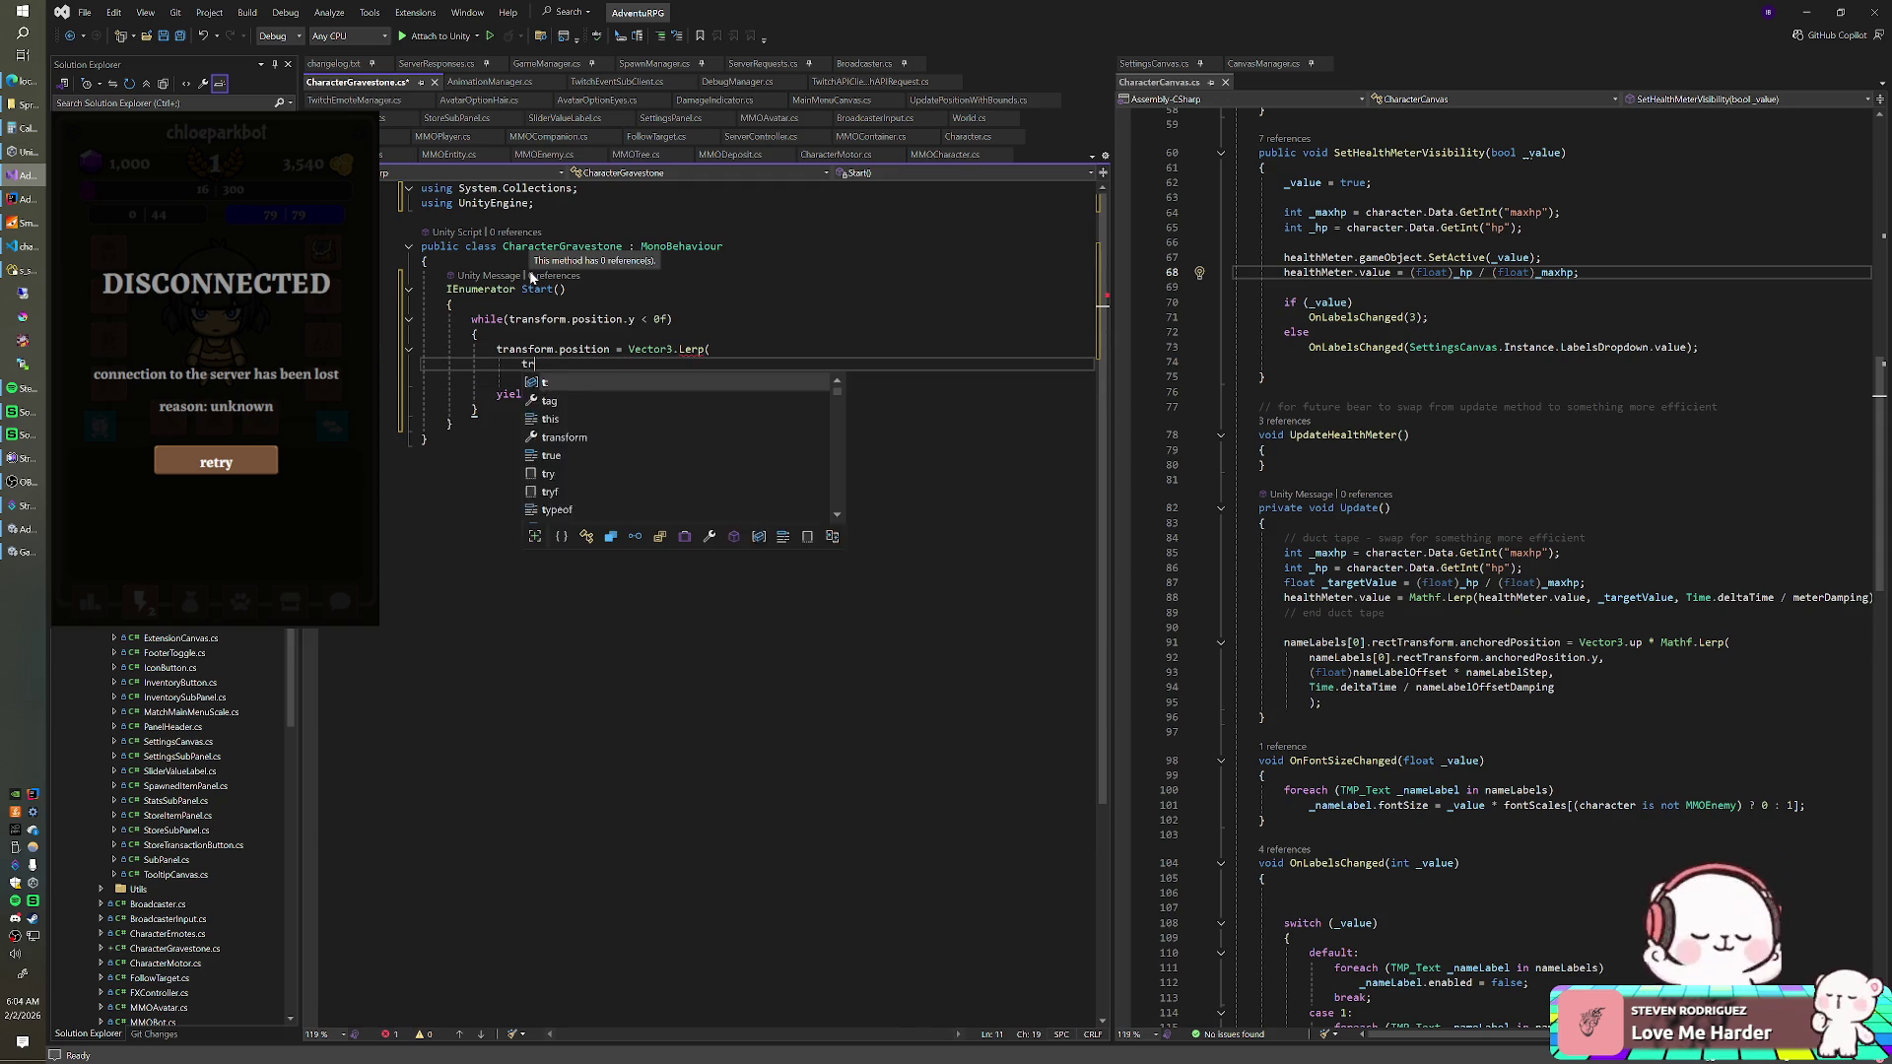
{"action": "type", "text": "ansform.posit"}
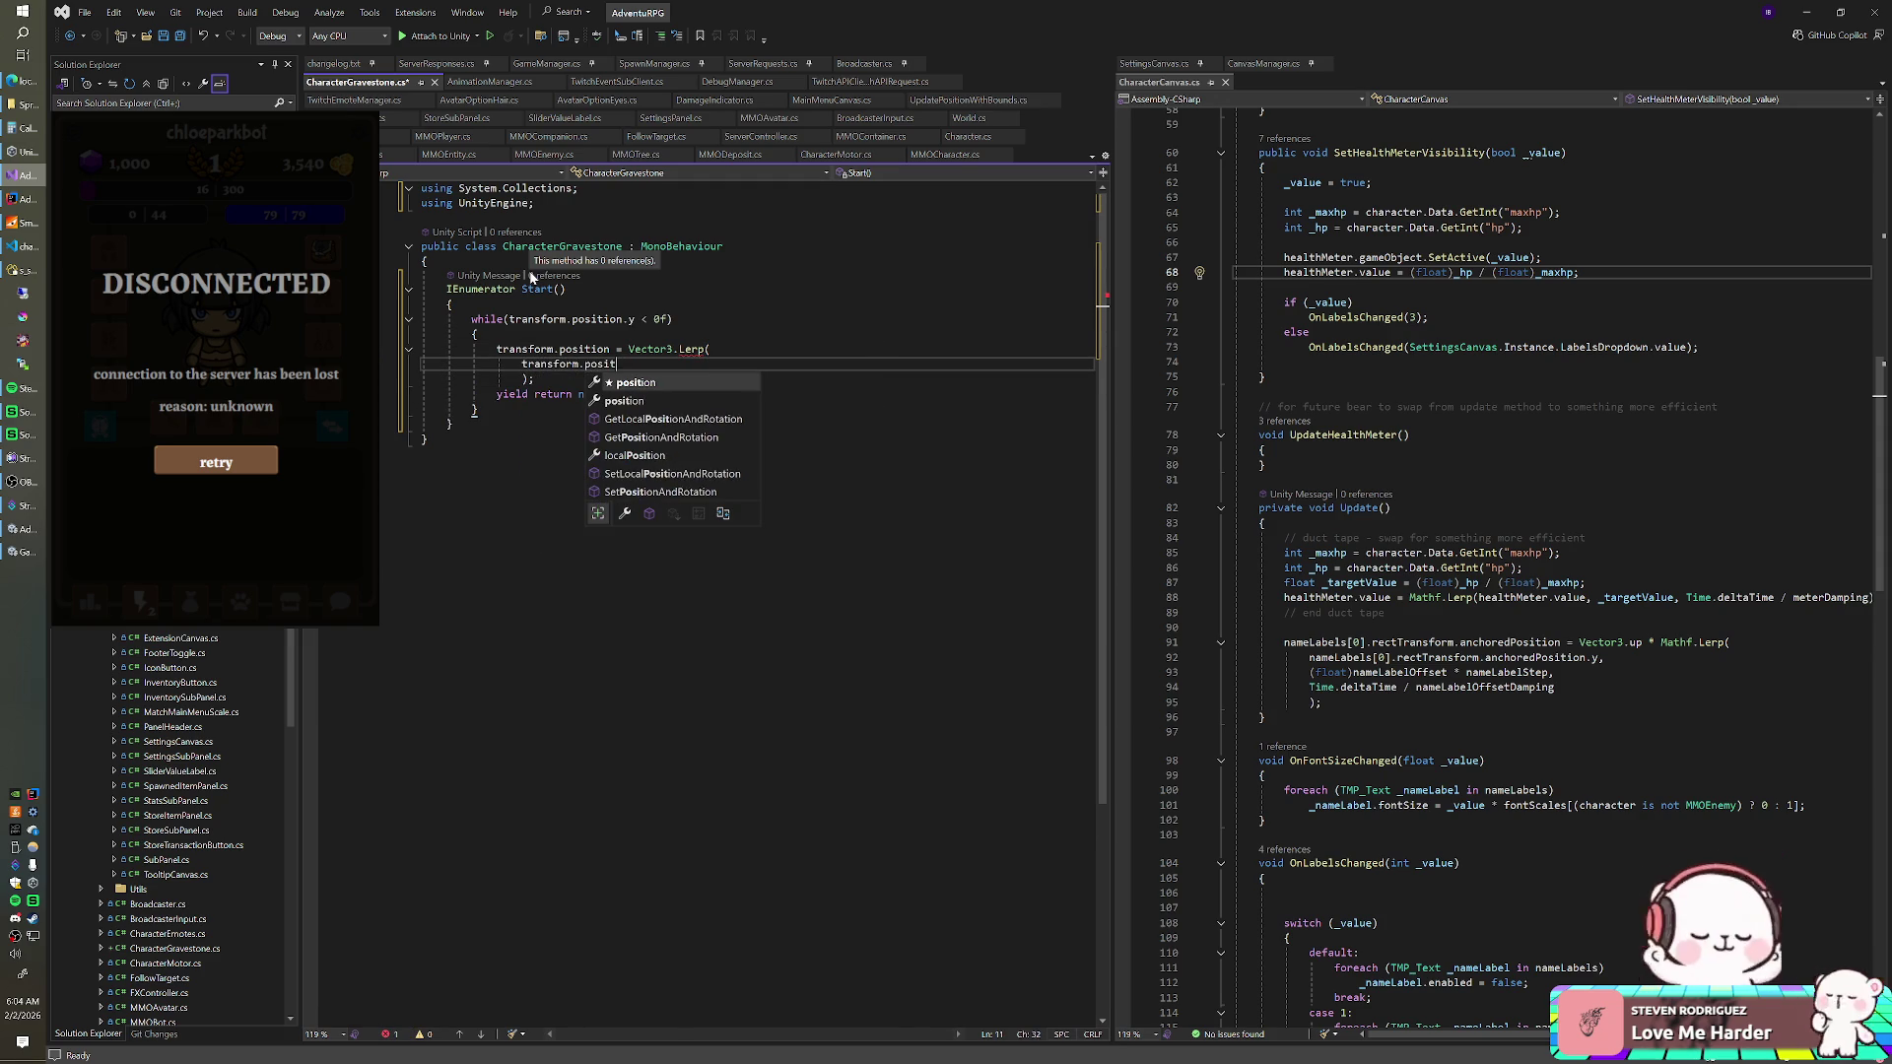
{"action": "type", "text": "ion,"}
{"action": "key", "text": "Return"}
- Add targetPosition and Time.deltaTime / movementDamping as the remaining Lerp arguments
{"action": "type", "text": "Vec"}
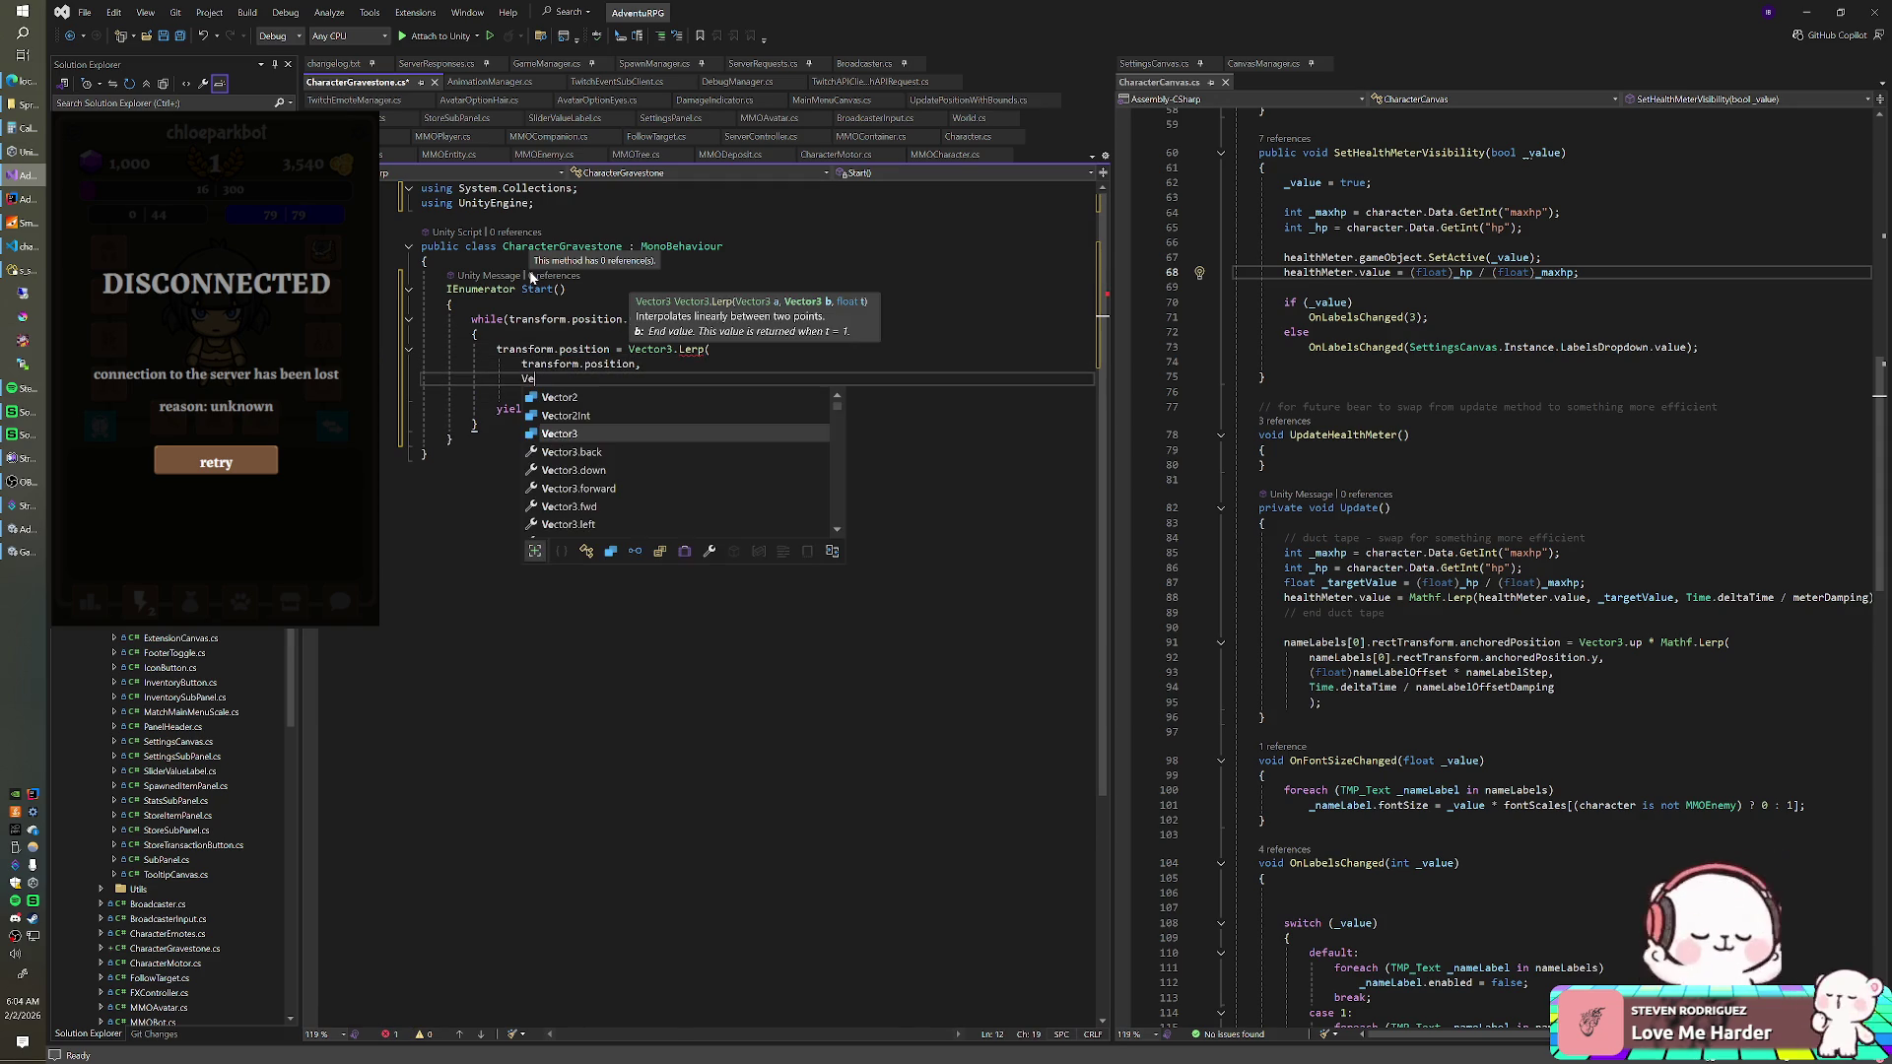
{"action": "key", "text": "BackSpace"}
{"action": "key", "text": "BackSpace"}
{"action": "key", "text": "BackSpace"}
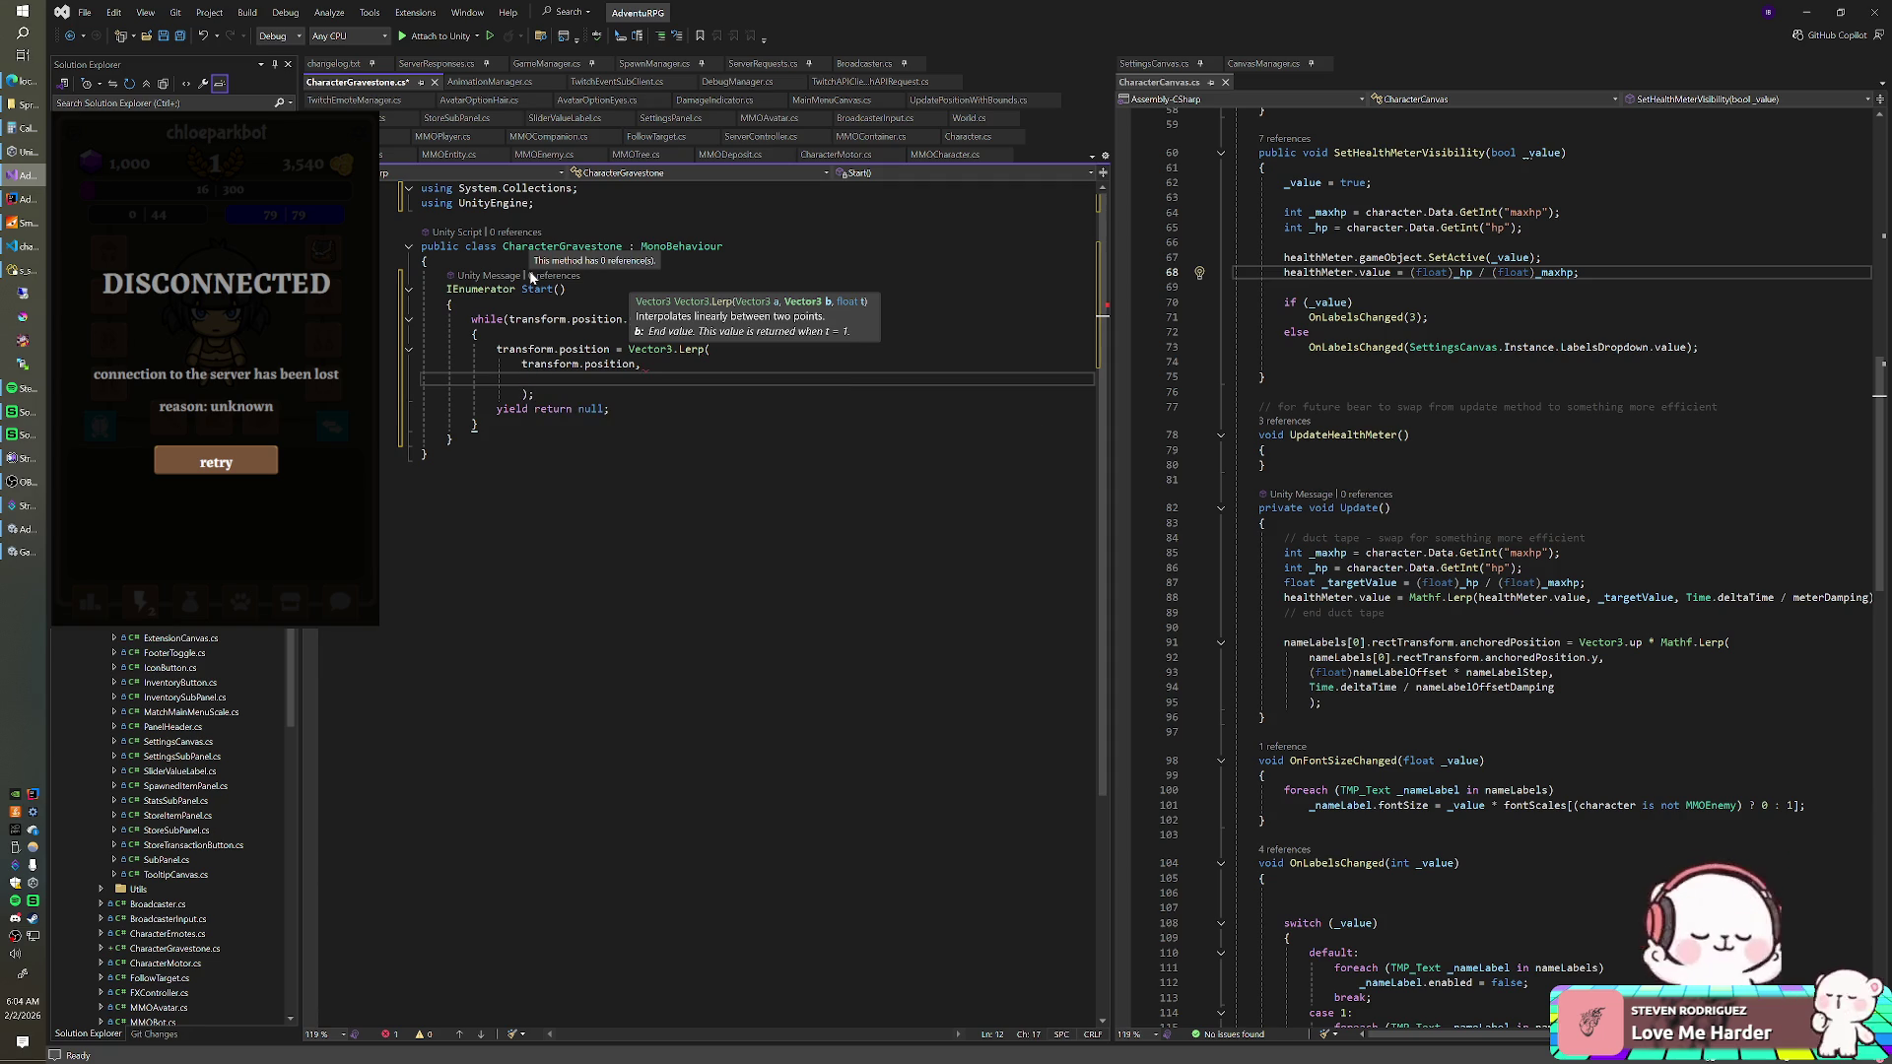
{"action": "type", "text": "targetPosition"}
{"action": "type", "text": ","}
{"action": "key", "text": "Return"}
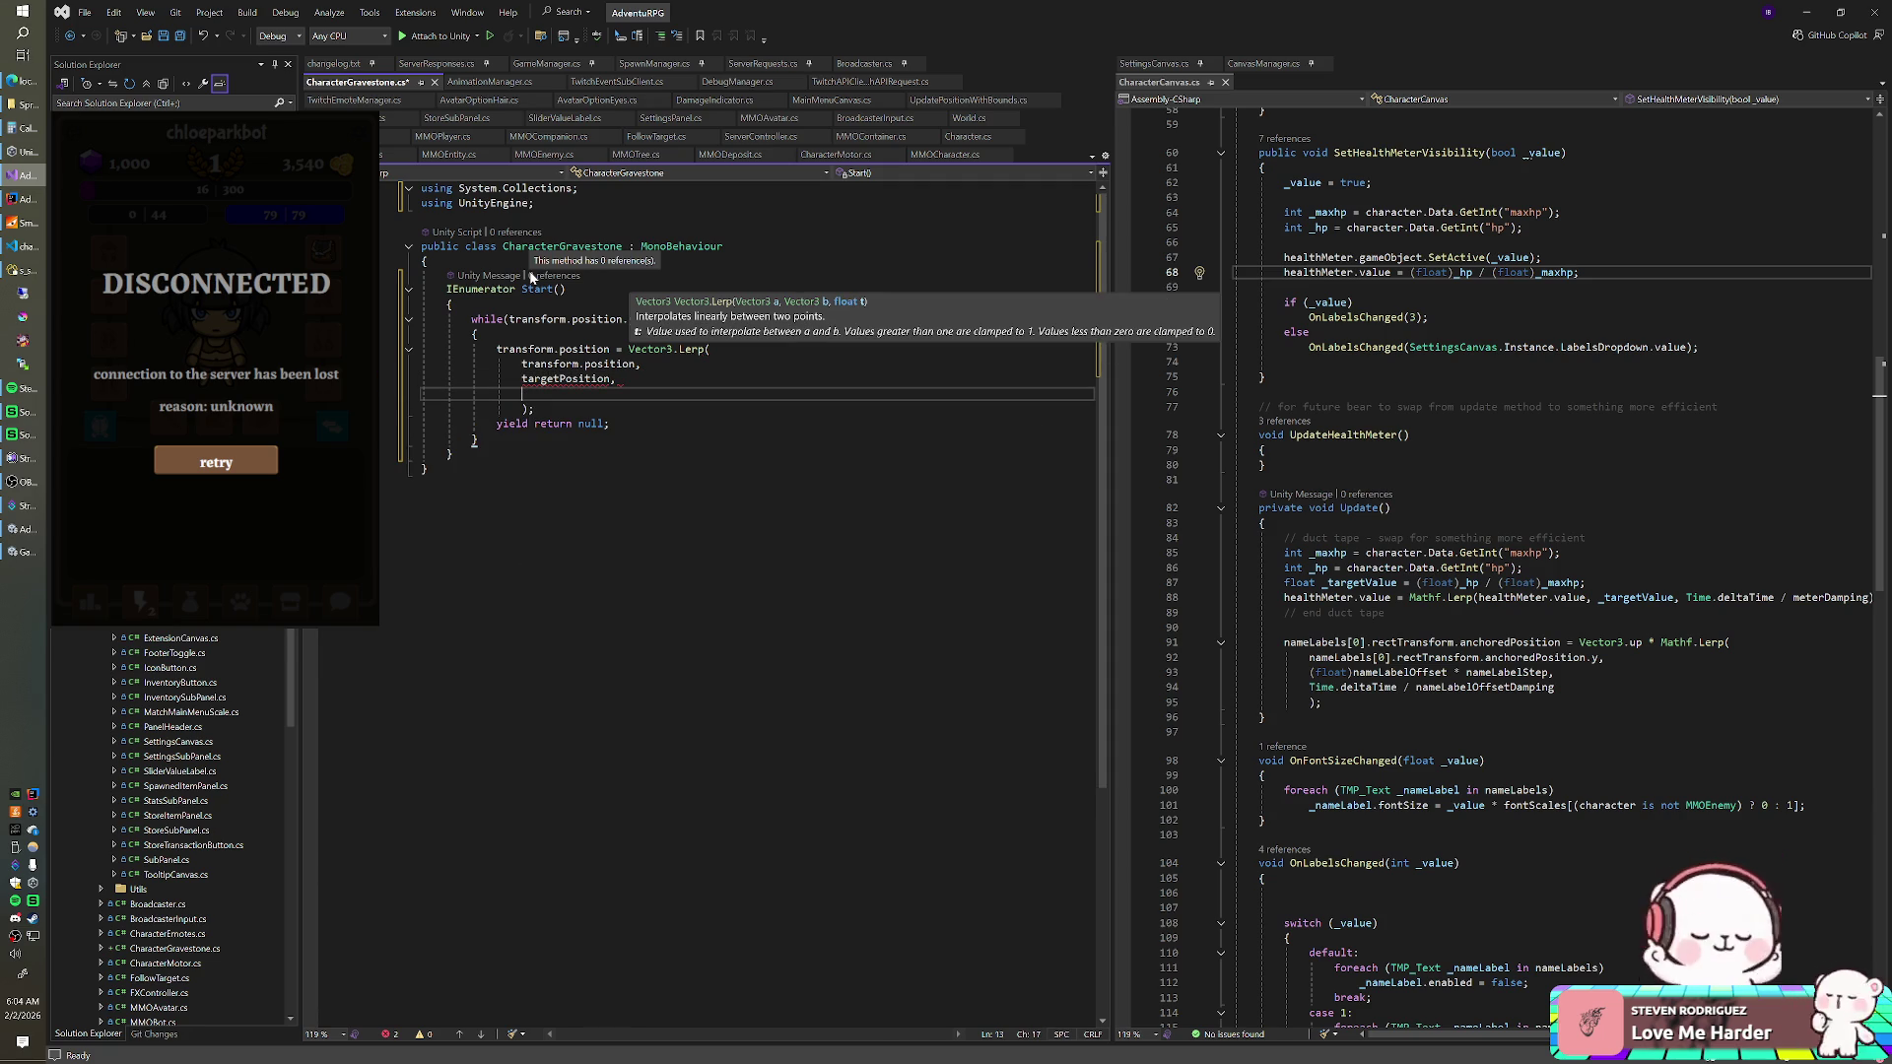
{"action": "type", "text": "Time.del"}
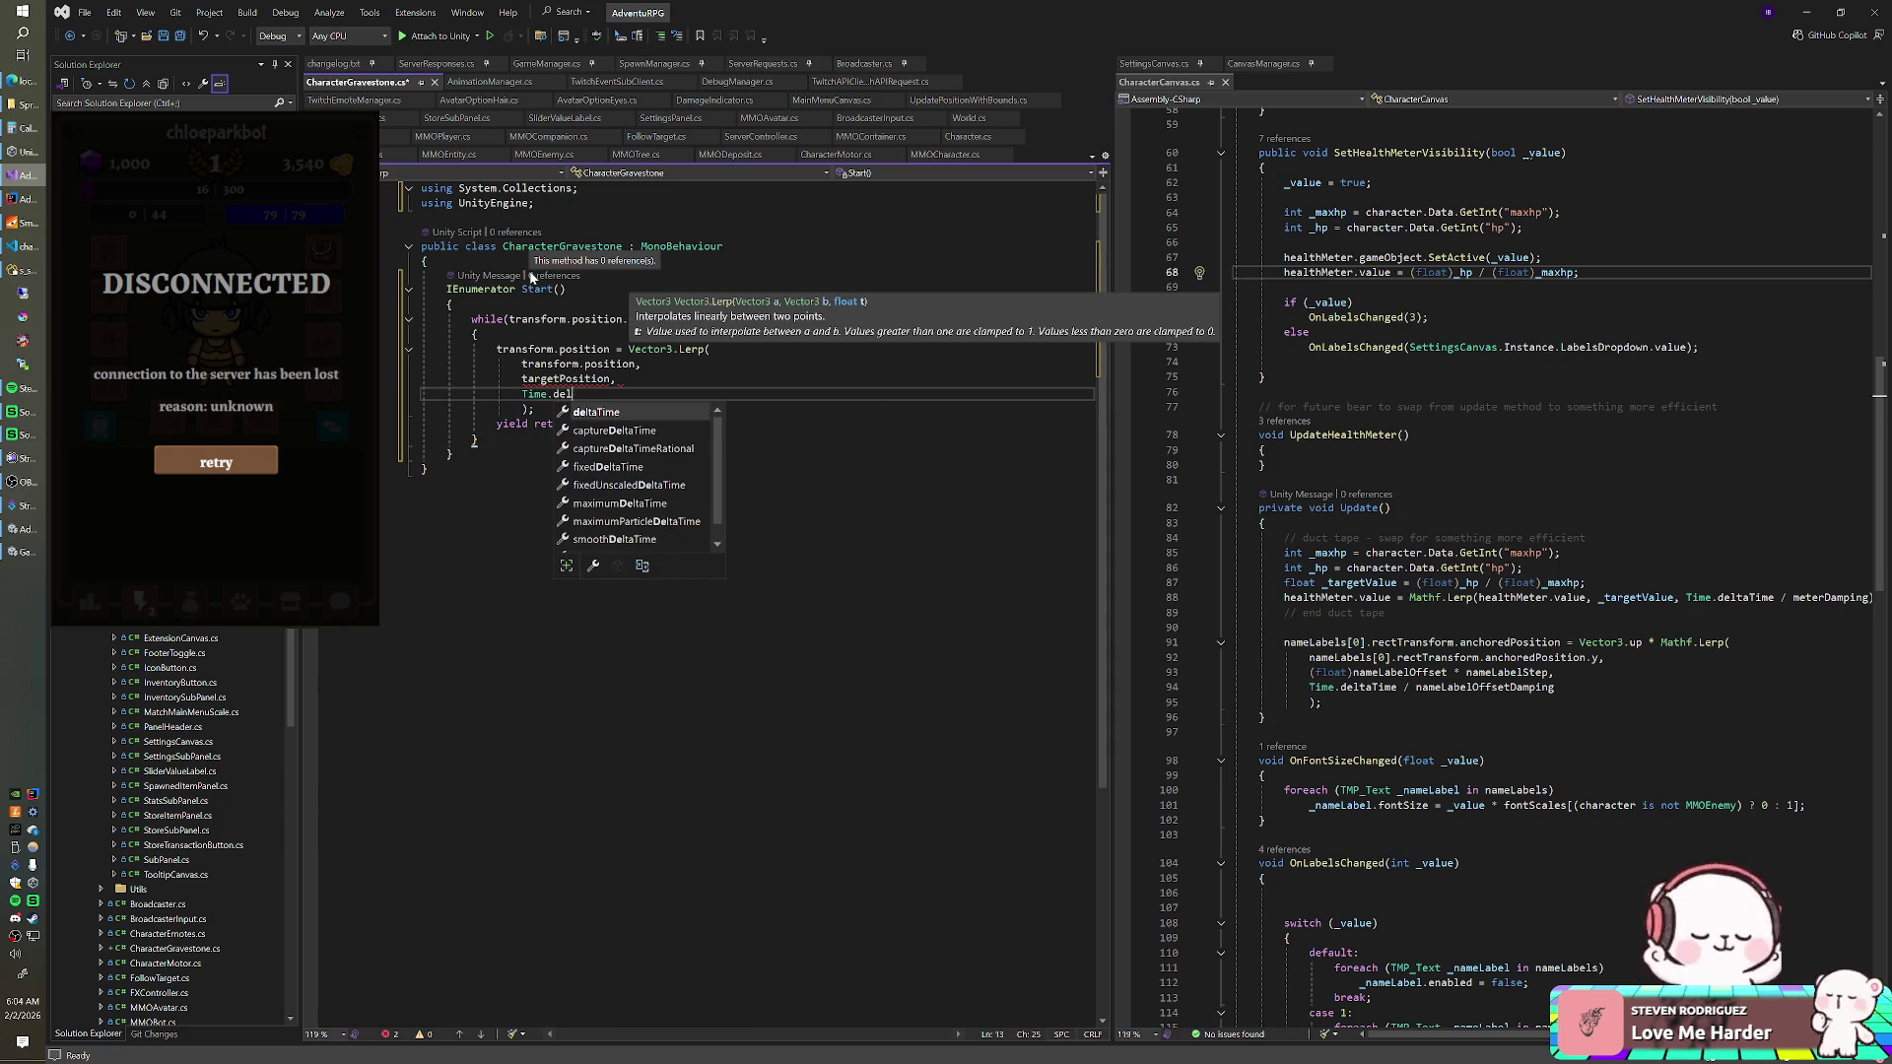
{"action": "type", "text": "taTime / "}
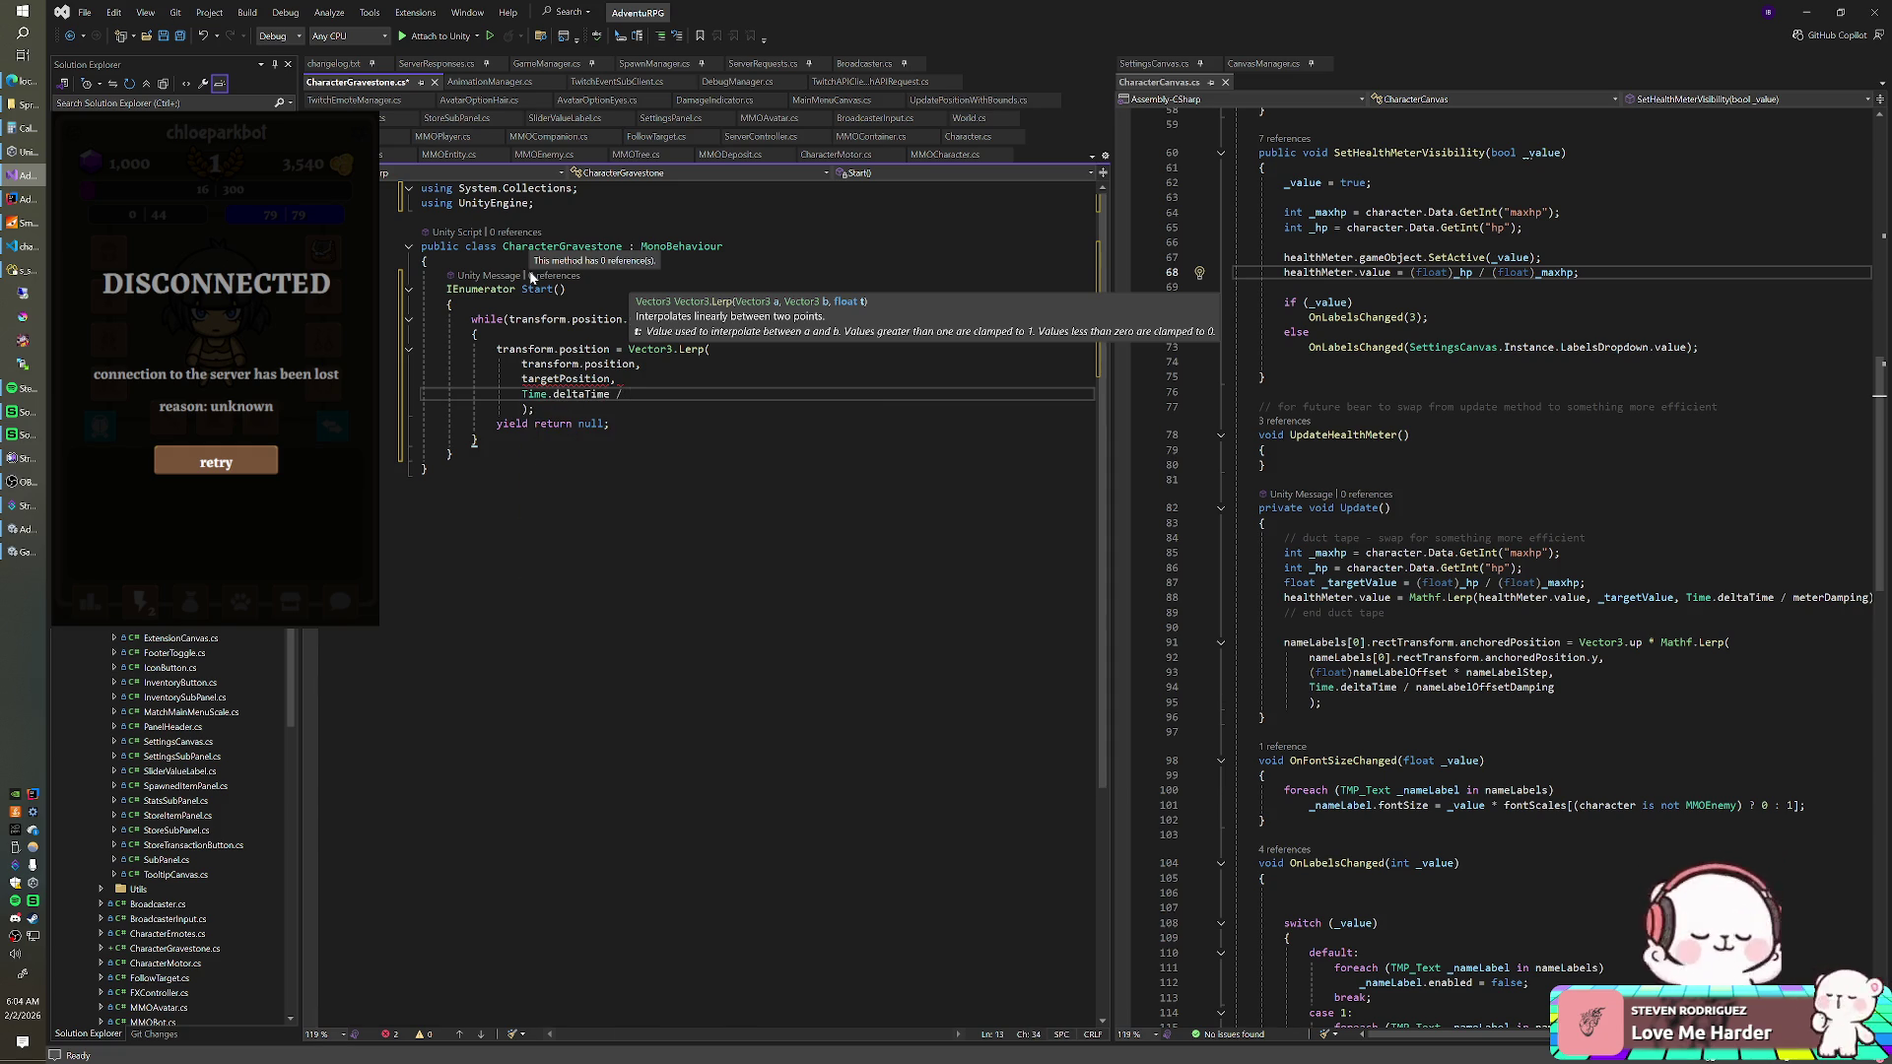
{"action": "type", "text": "mov"}
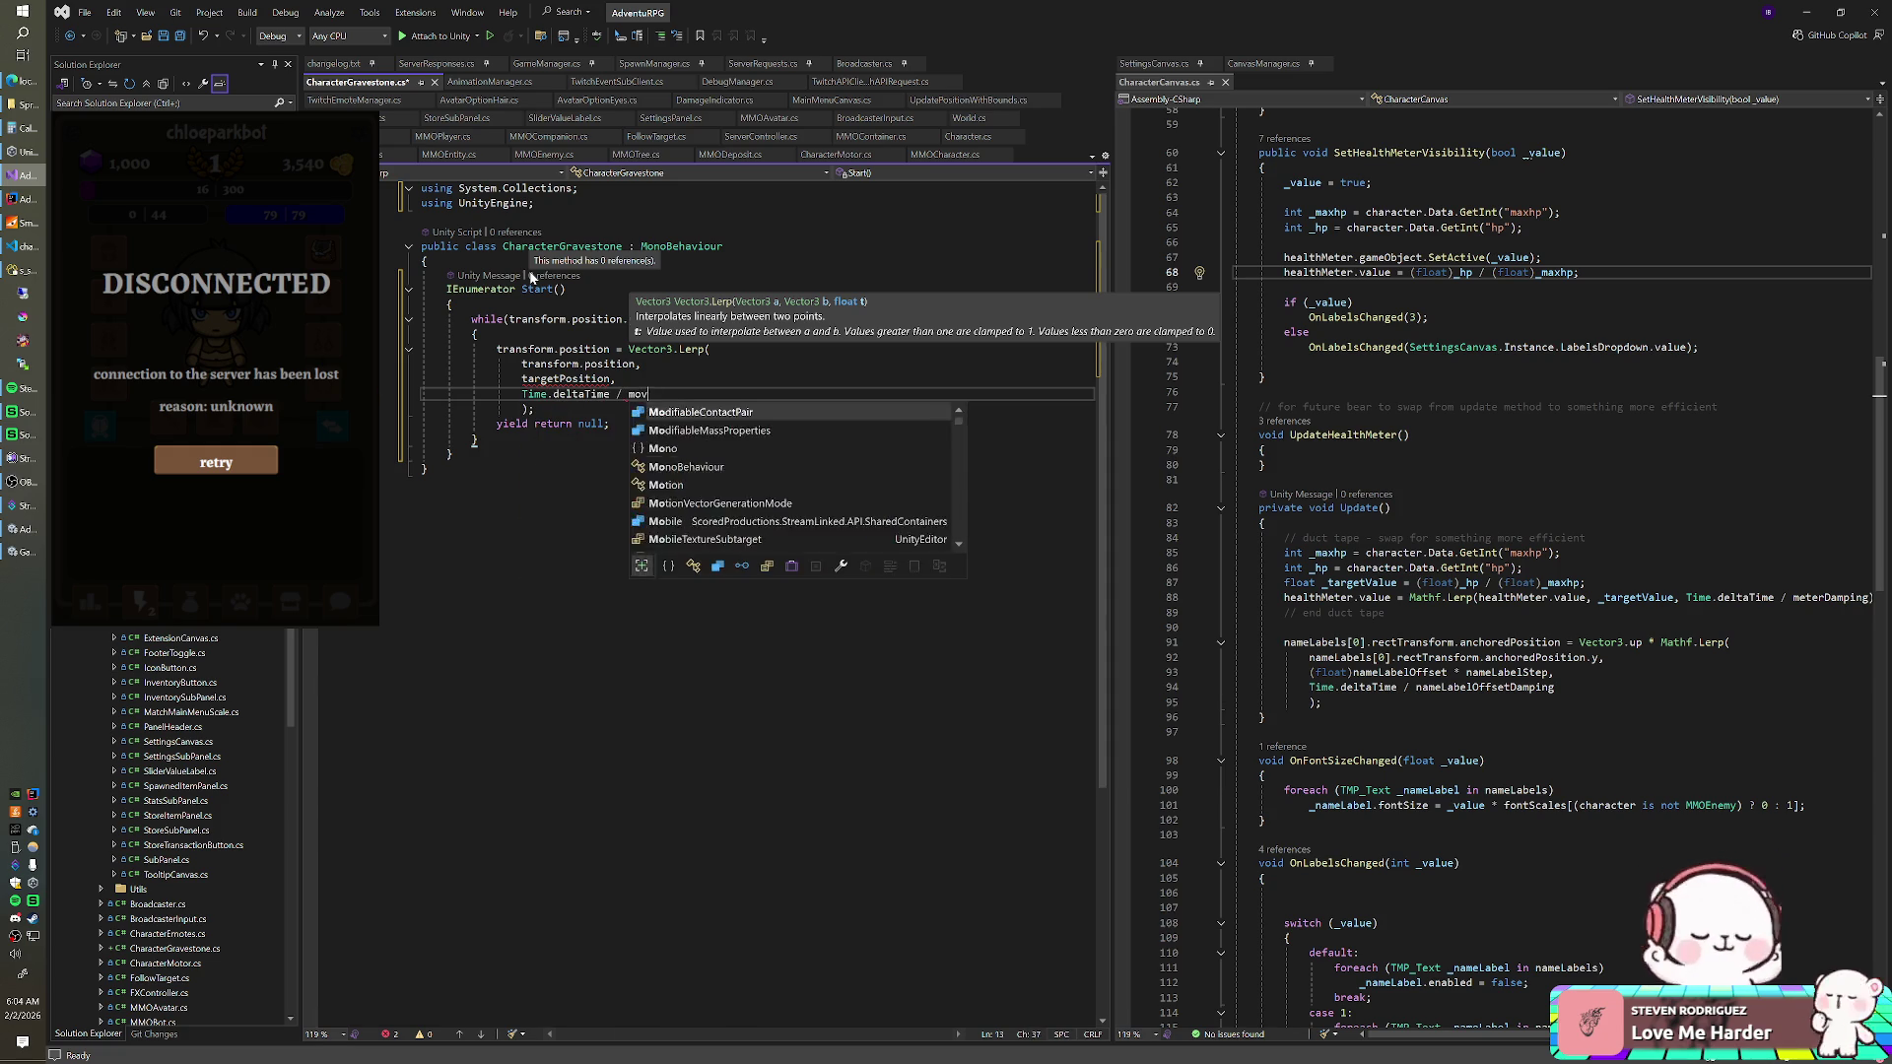
{"action": "type", "text": "ementDamping"}
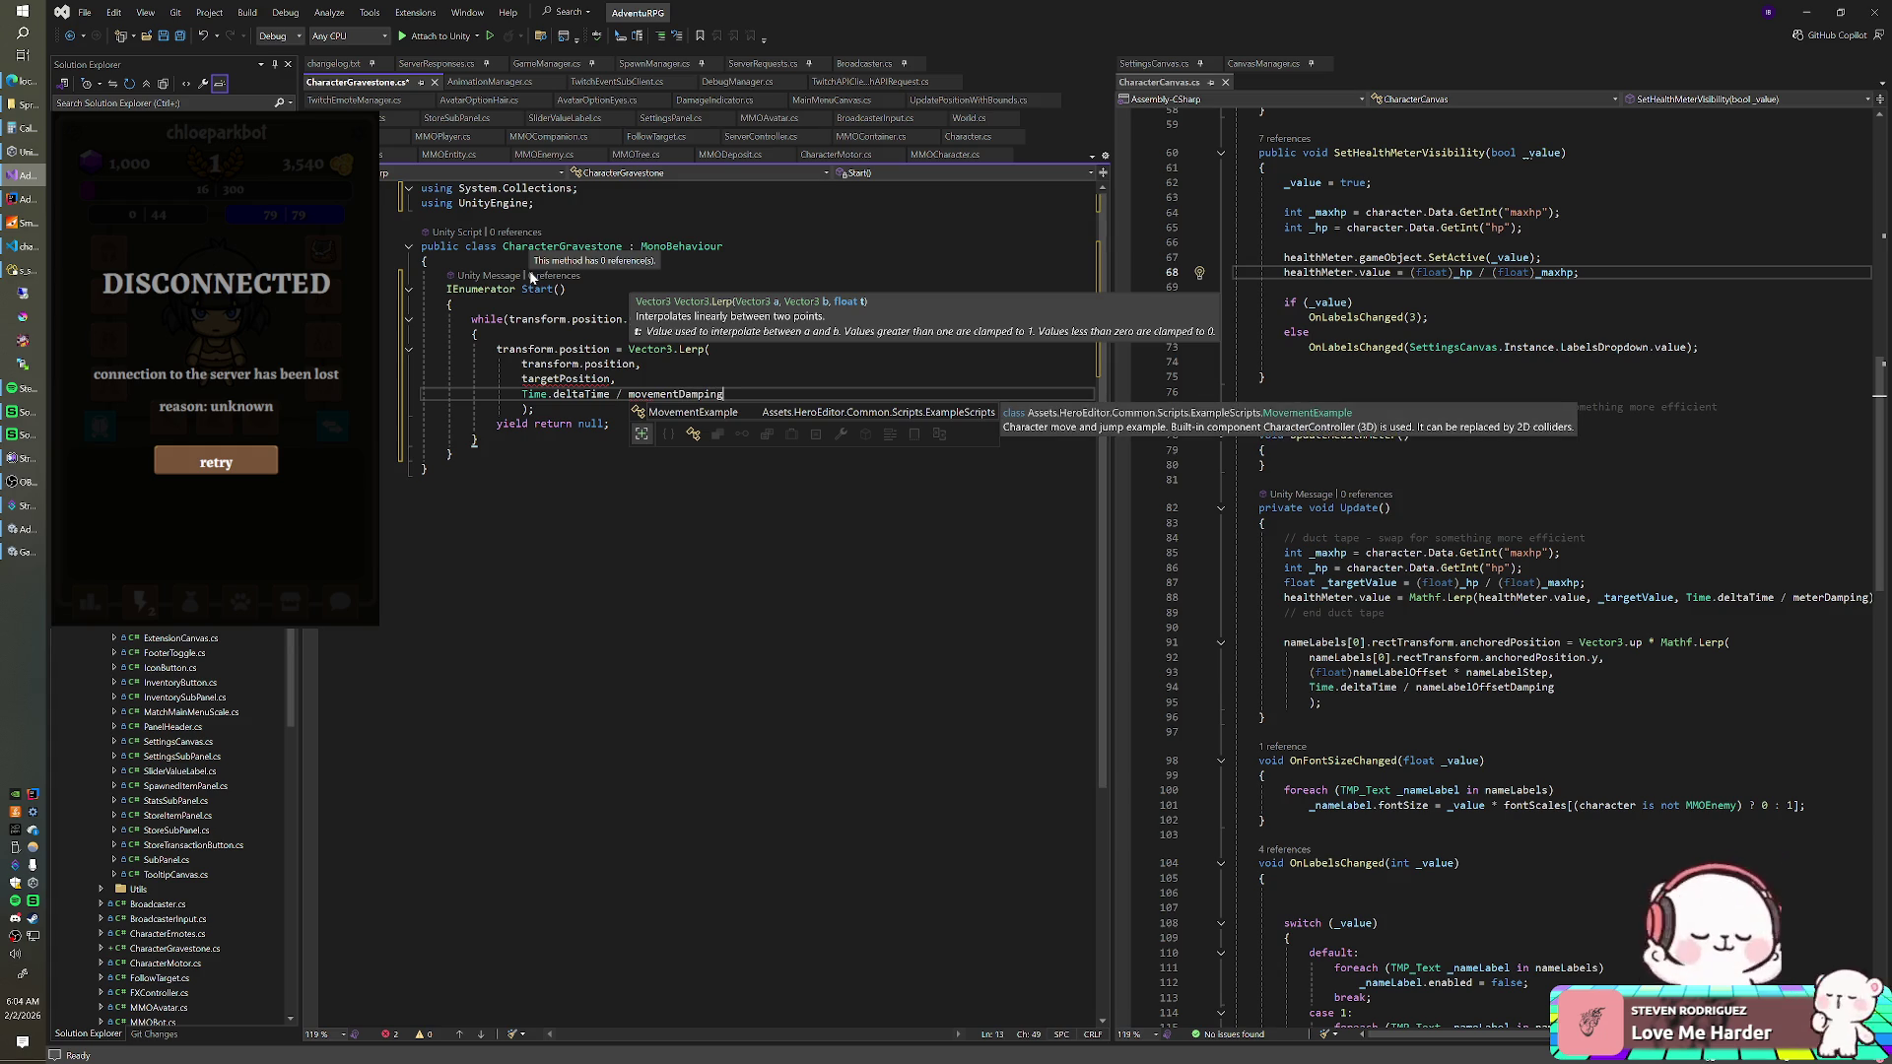
{"action": "key", "text": "Escape"}
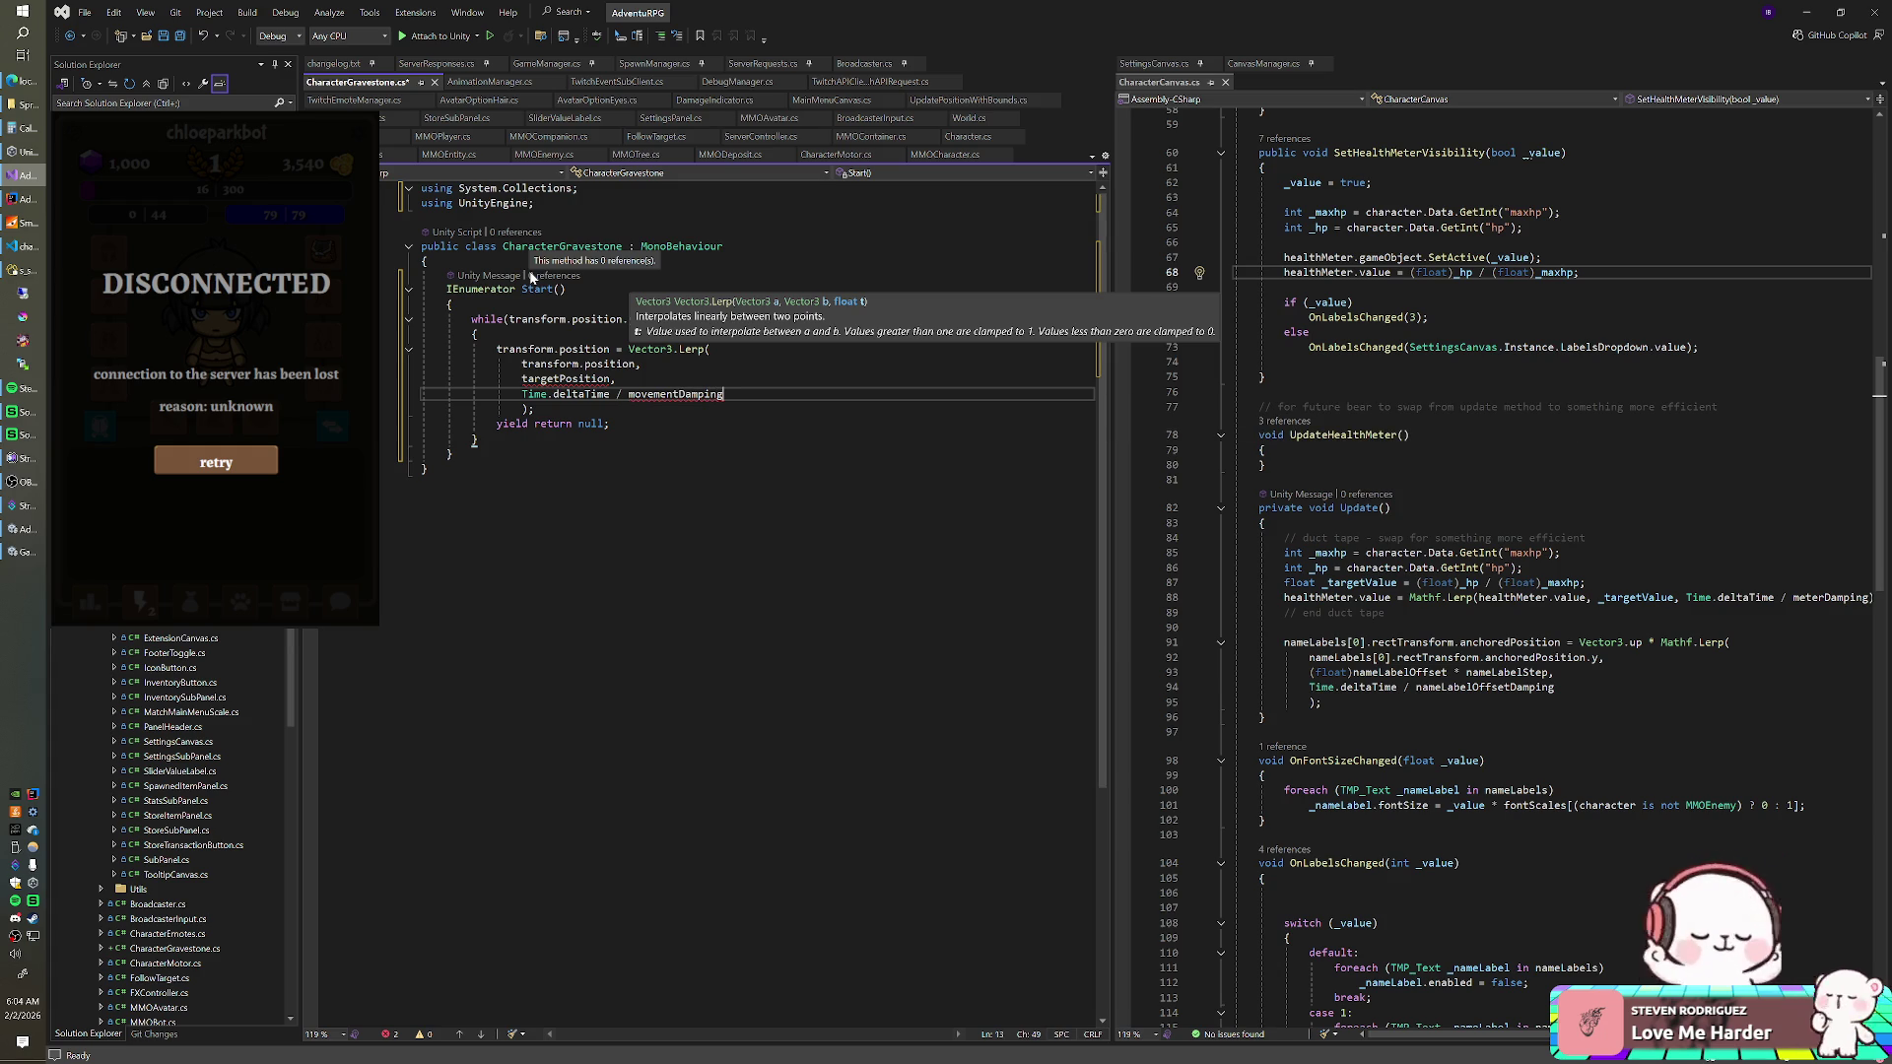
{"action": "key", "text": "Escape"}
{"action": "key", "text": "Up"}
{"action": "key", "text": "Up"}
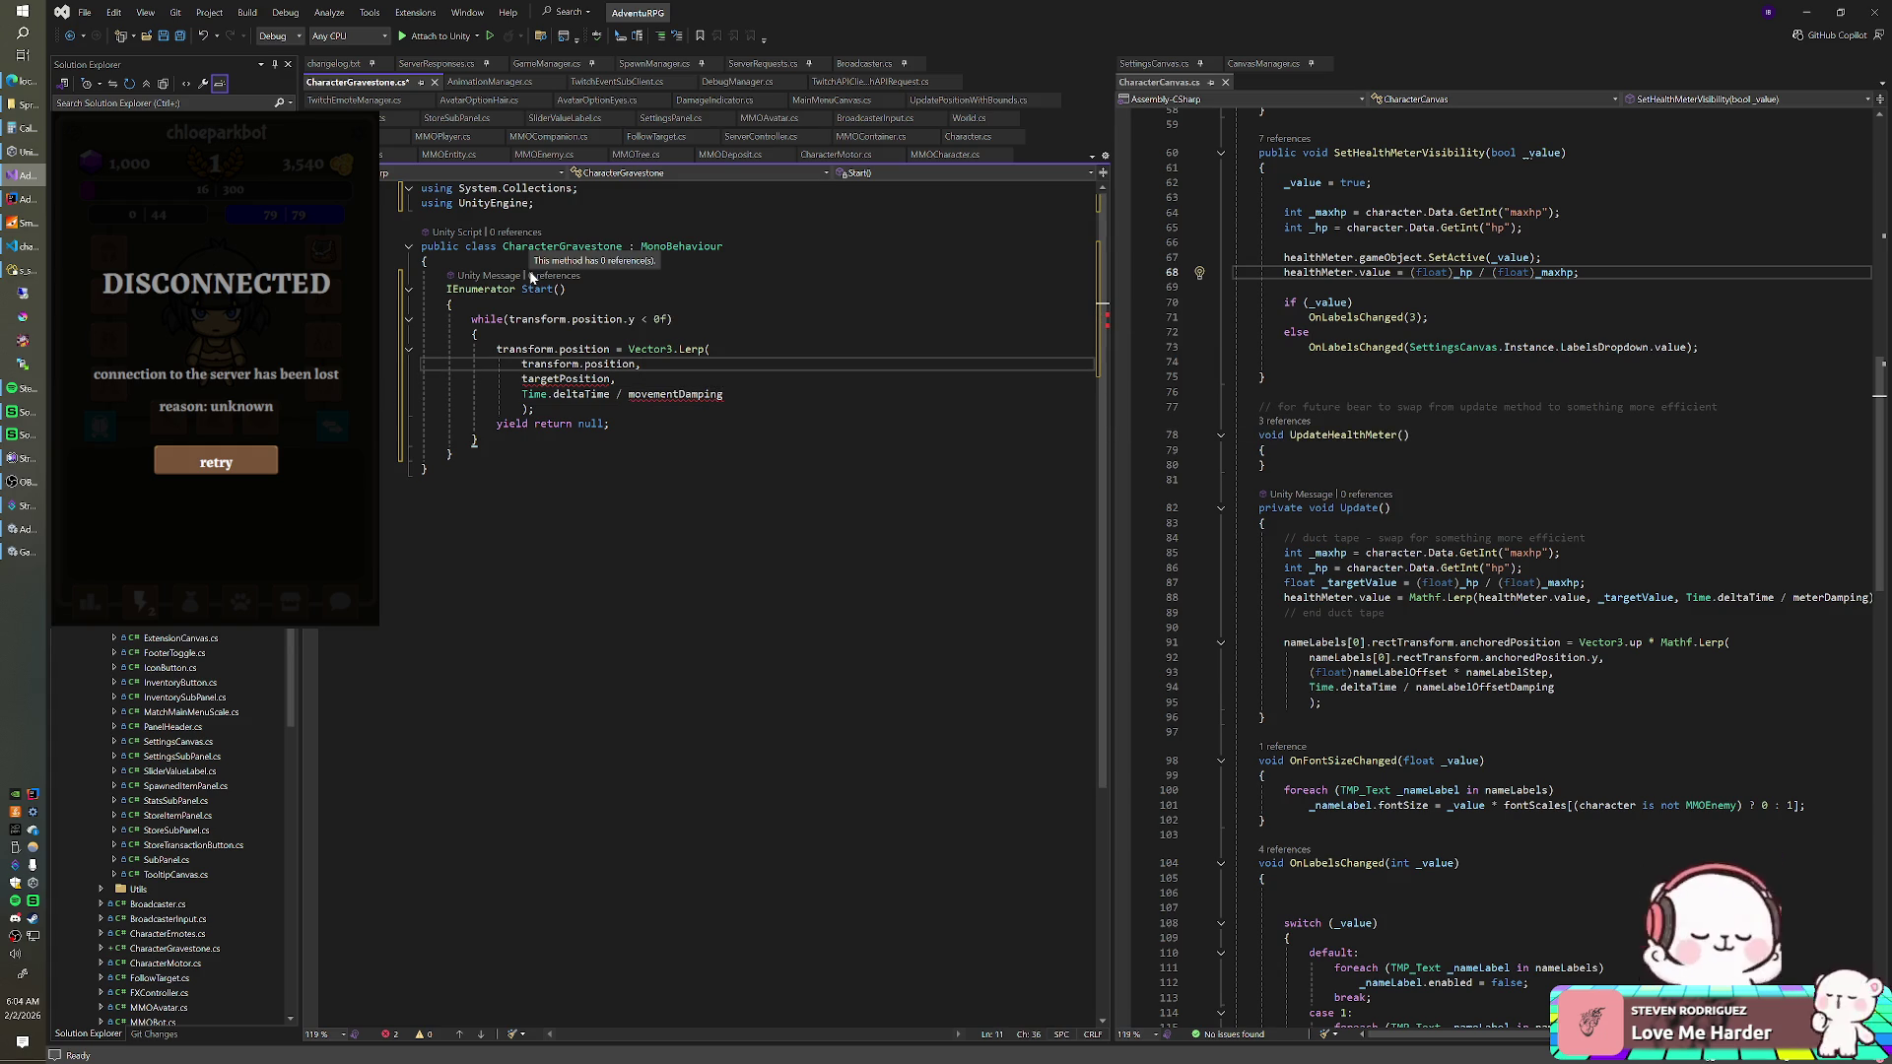
{"action": "key", "text": "Up"}
{"action": "key", "text": "Up"}
{"action": "key", "text": "Up"}
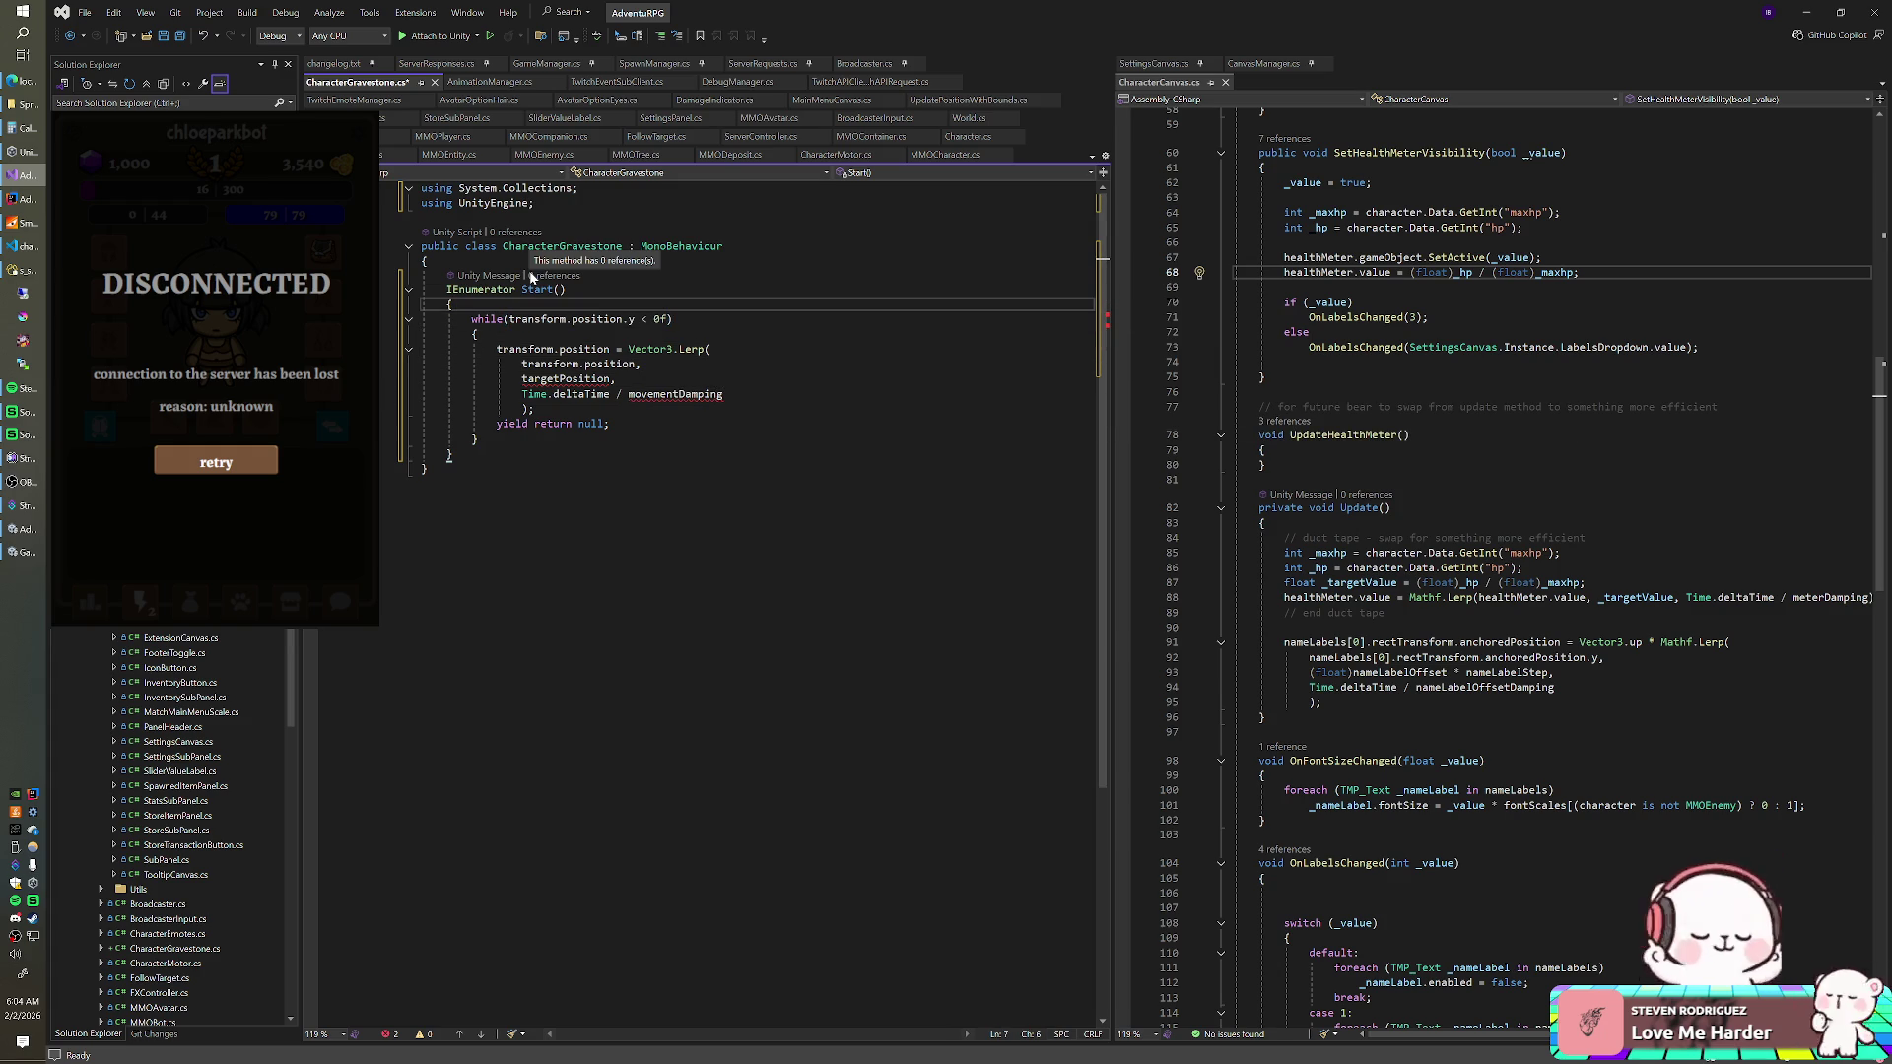
- At the top of Start, store transform.position as targetPosition and translate down by startOffsetY
{"action": "key", "text": "Return"}
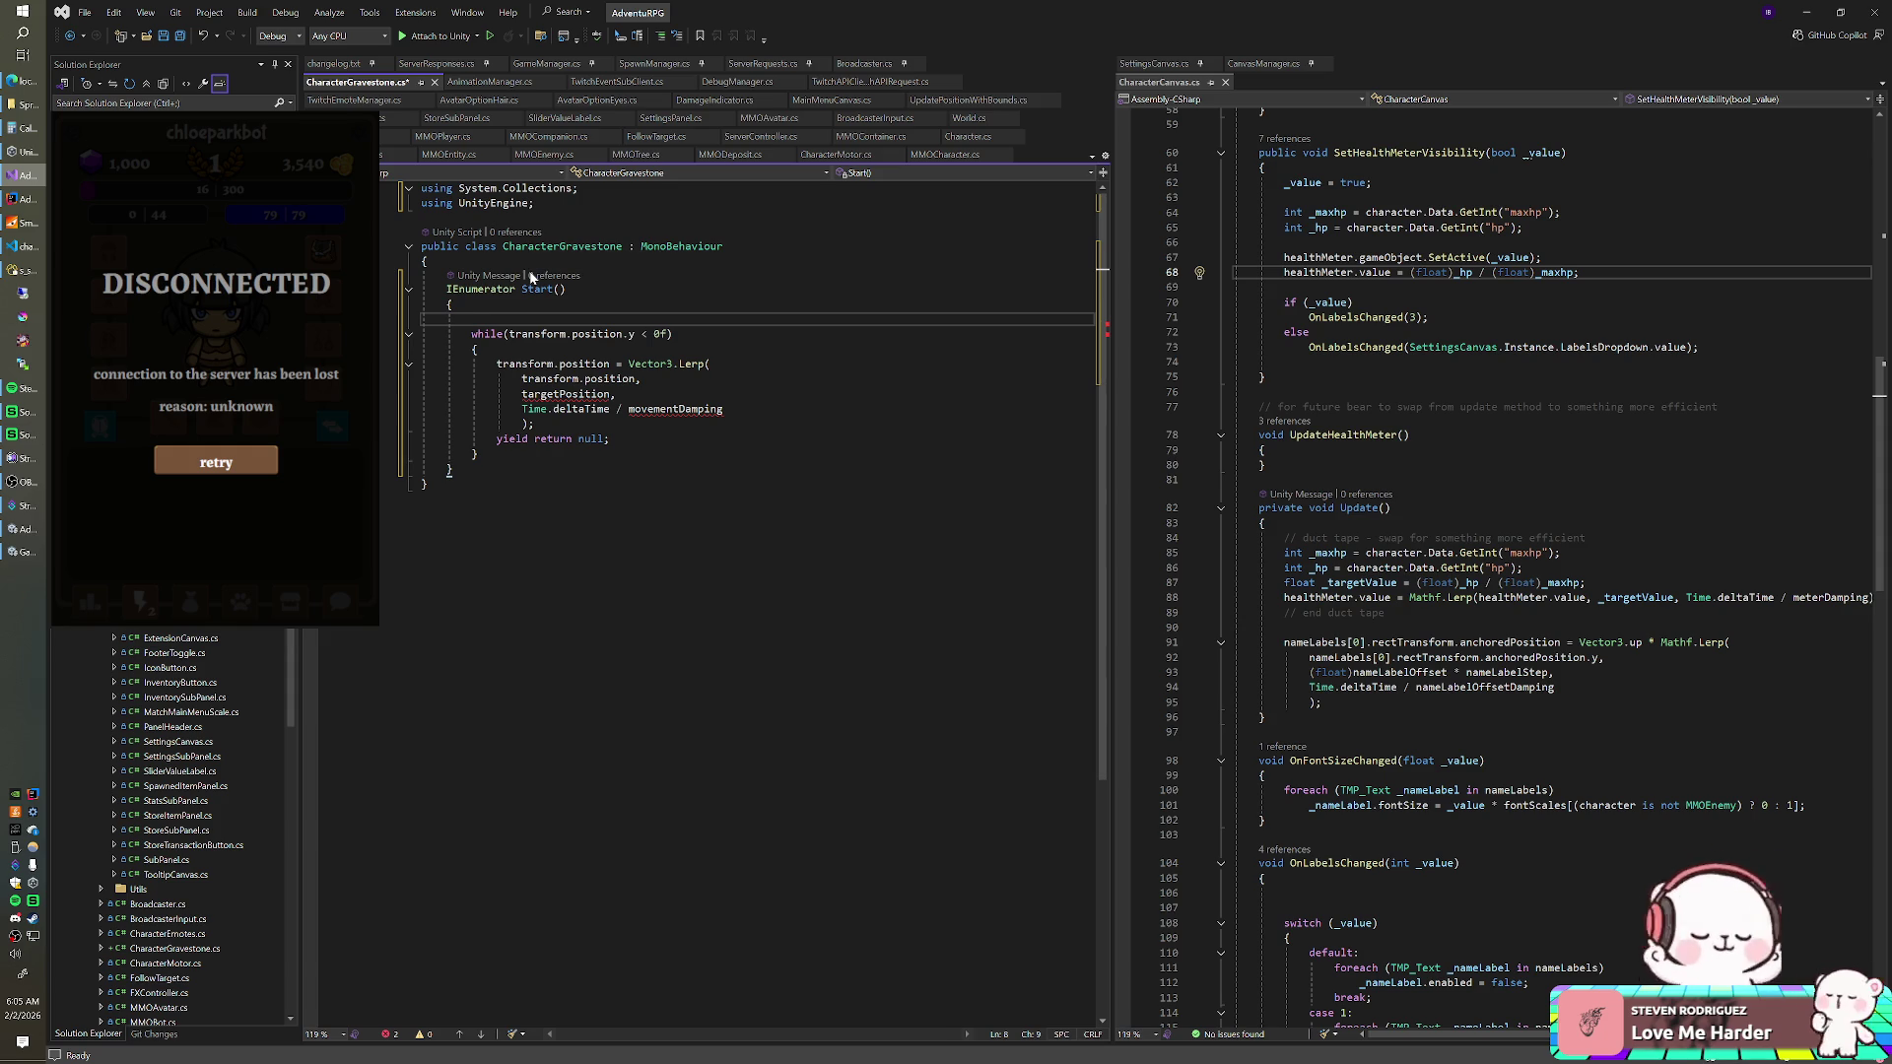
{"action": "type", "text": "Vector3 "}
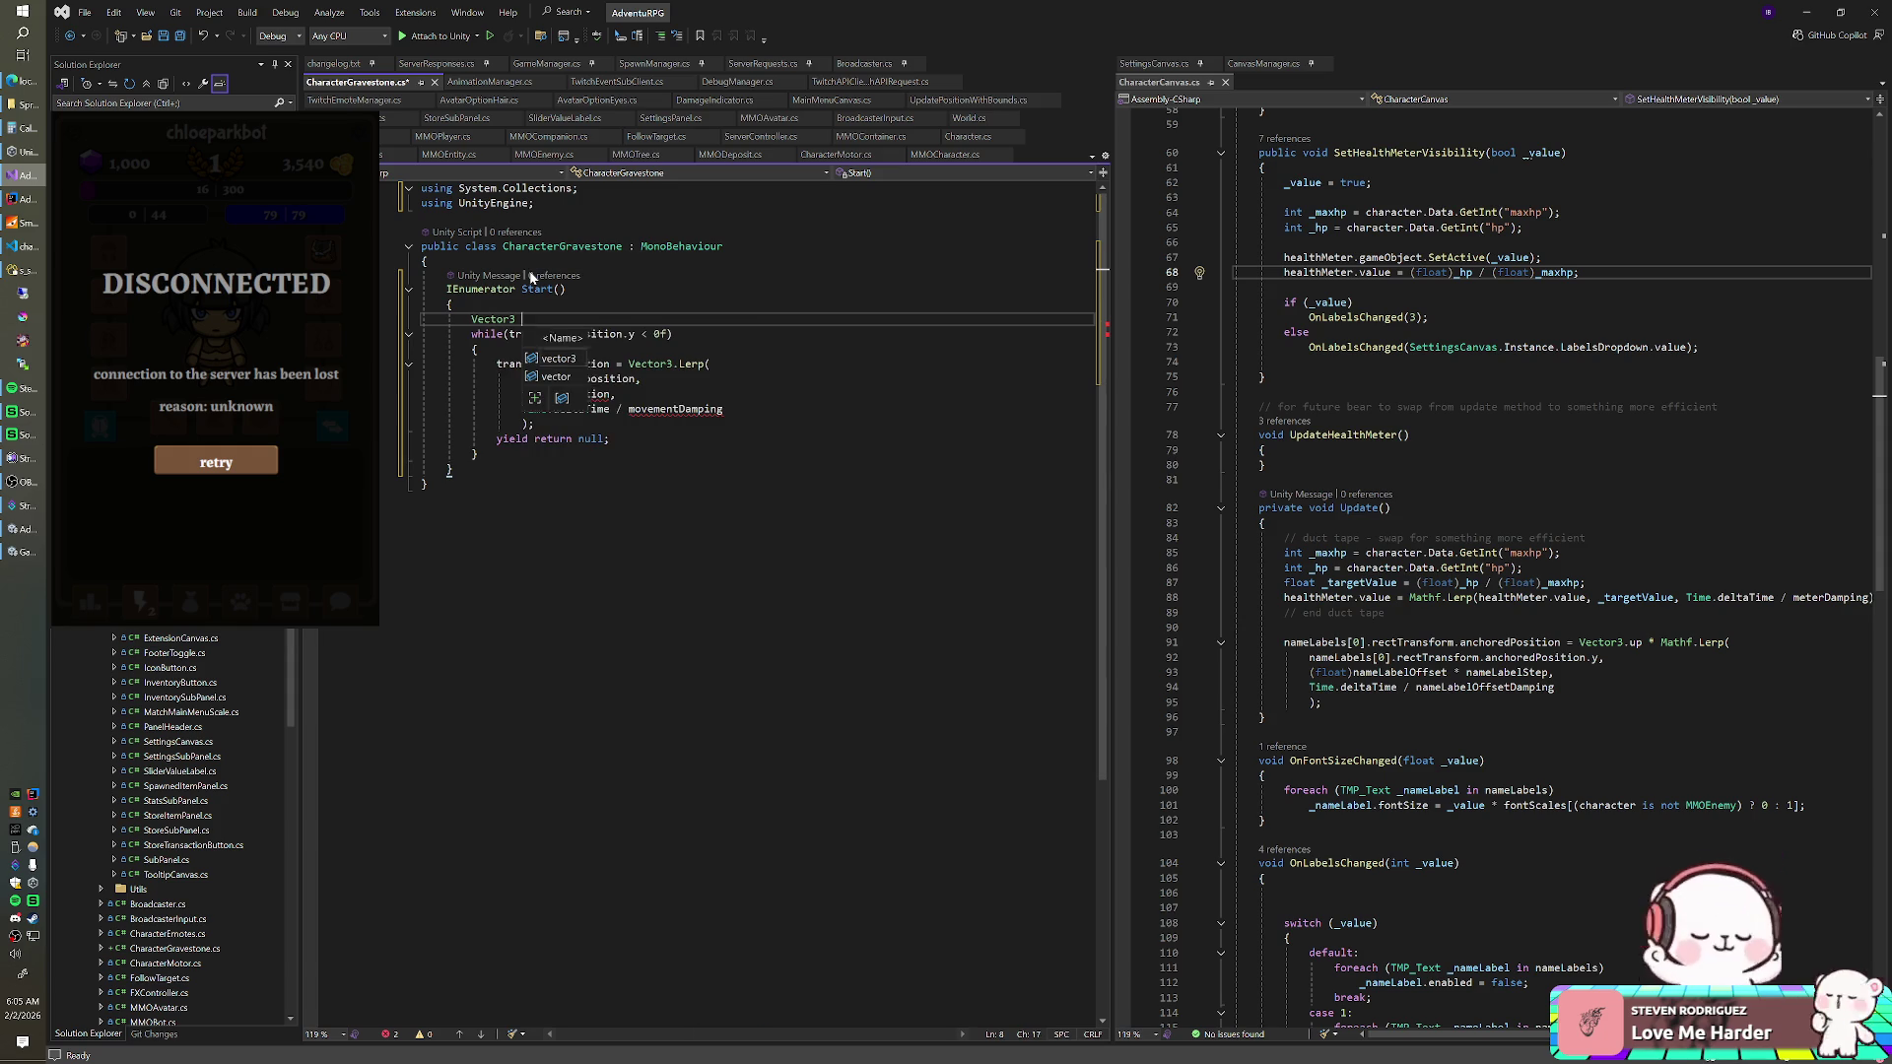
{"action": "type", "text": "targetPosition ="}
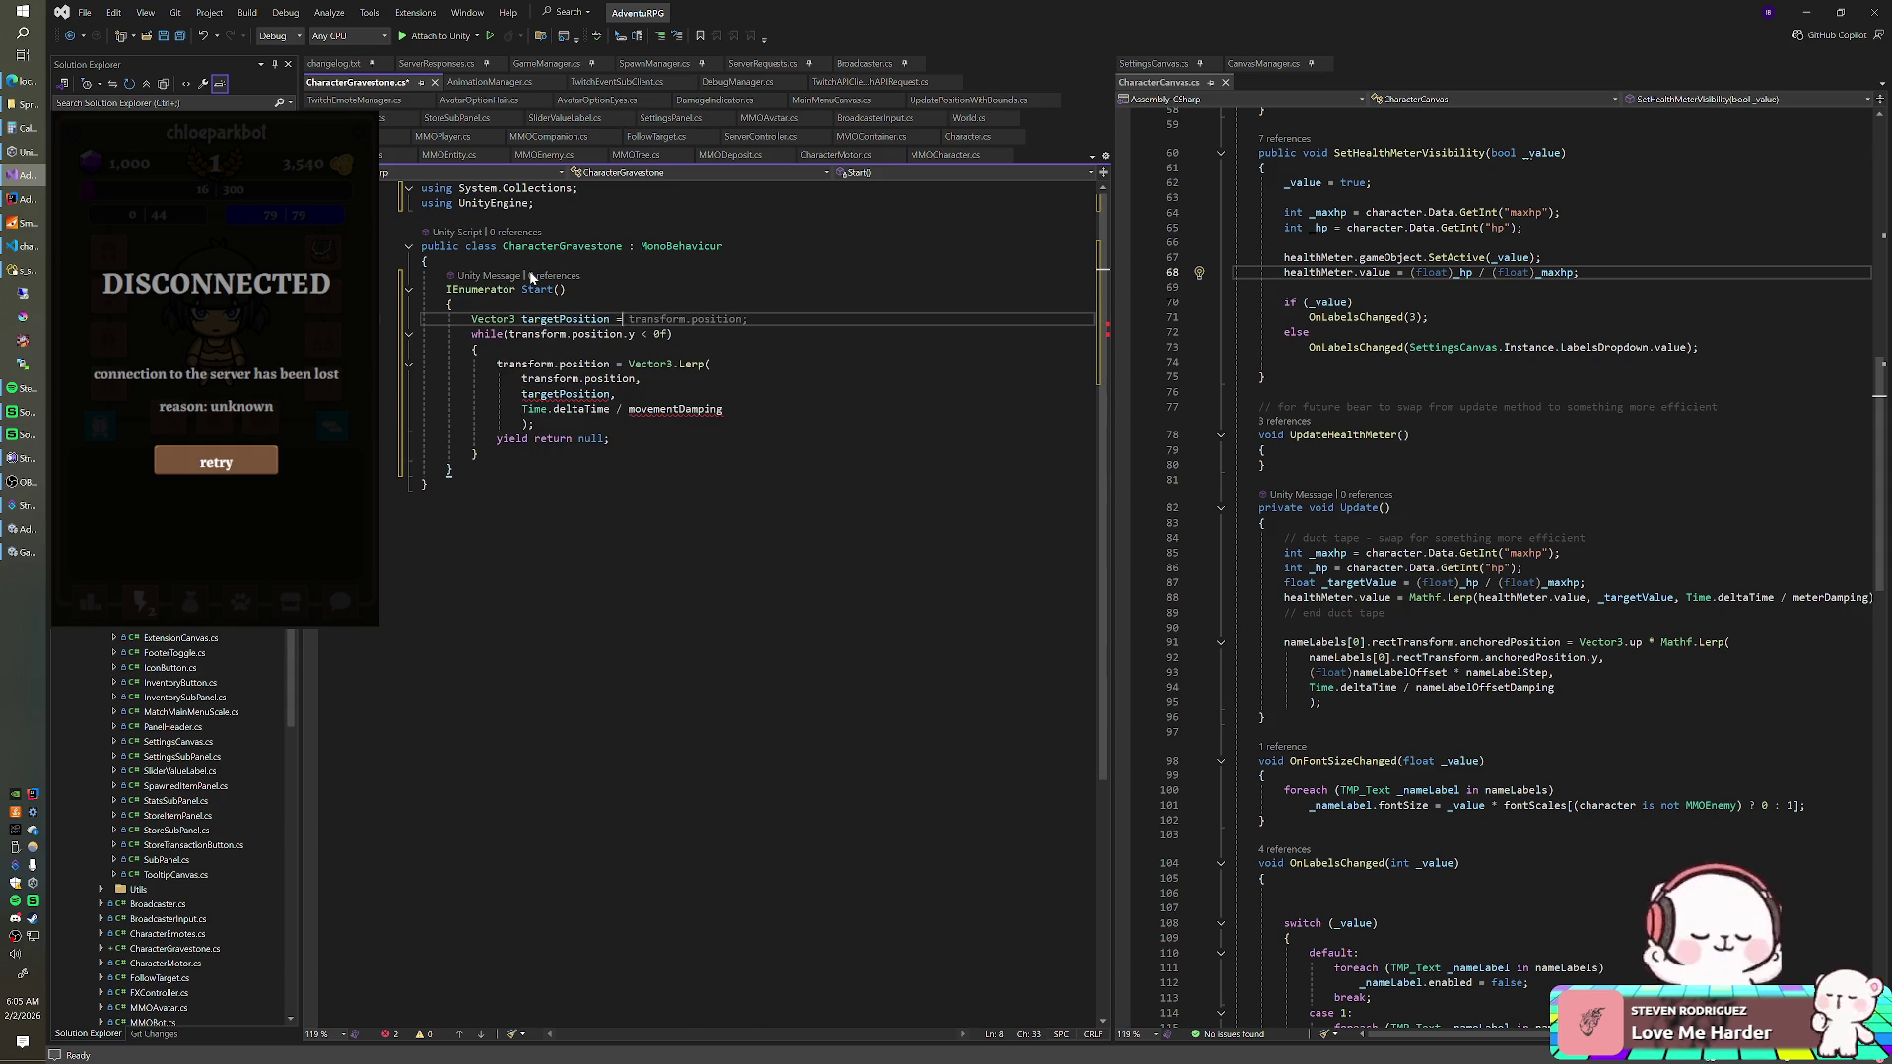
{"action": "type", "text": " transform.position;"}
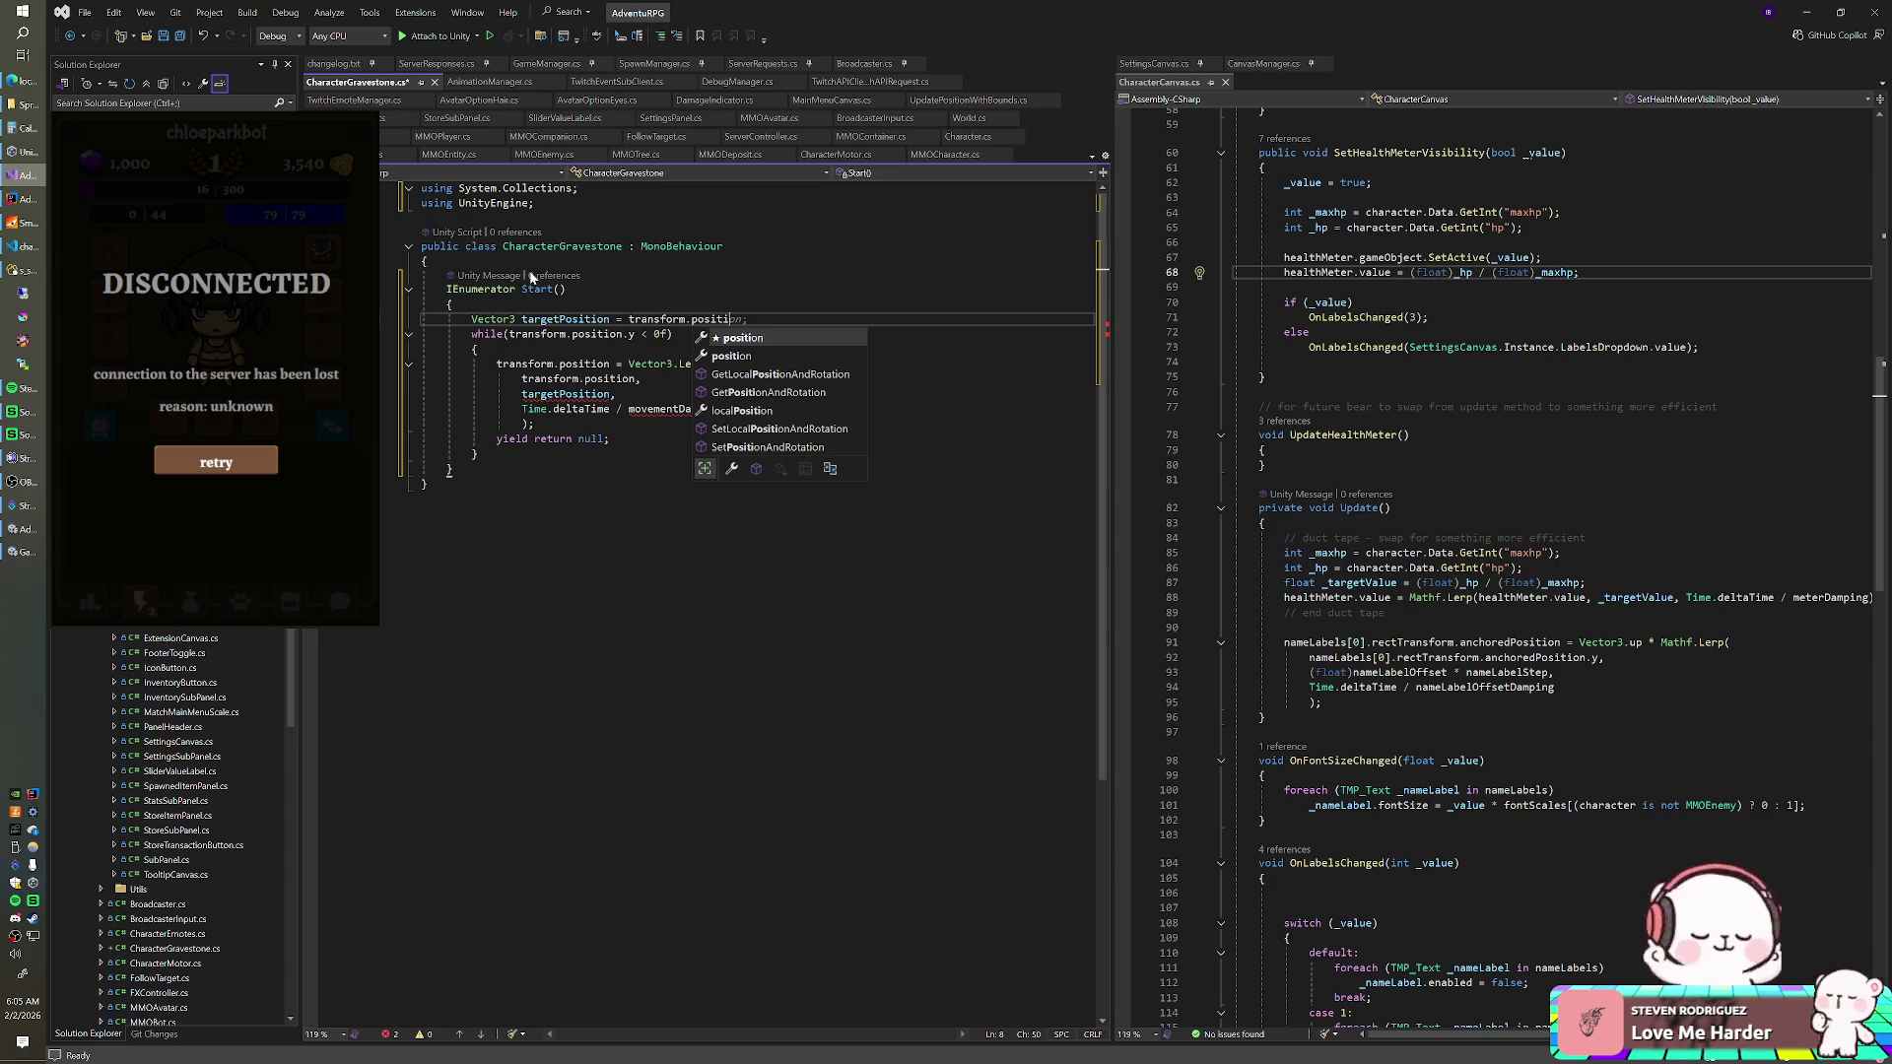
{"action": "key", "text": "Return"}
{"action": "type", "text": "transform"}
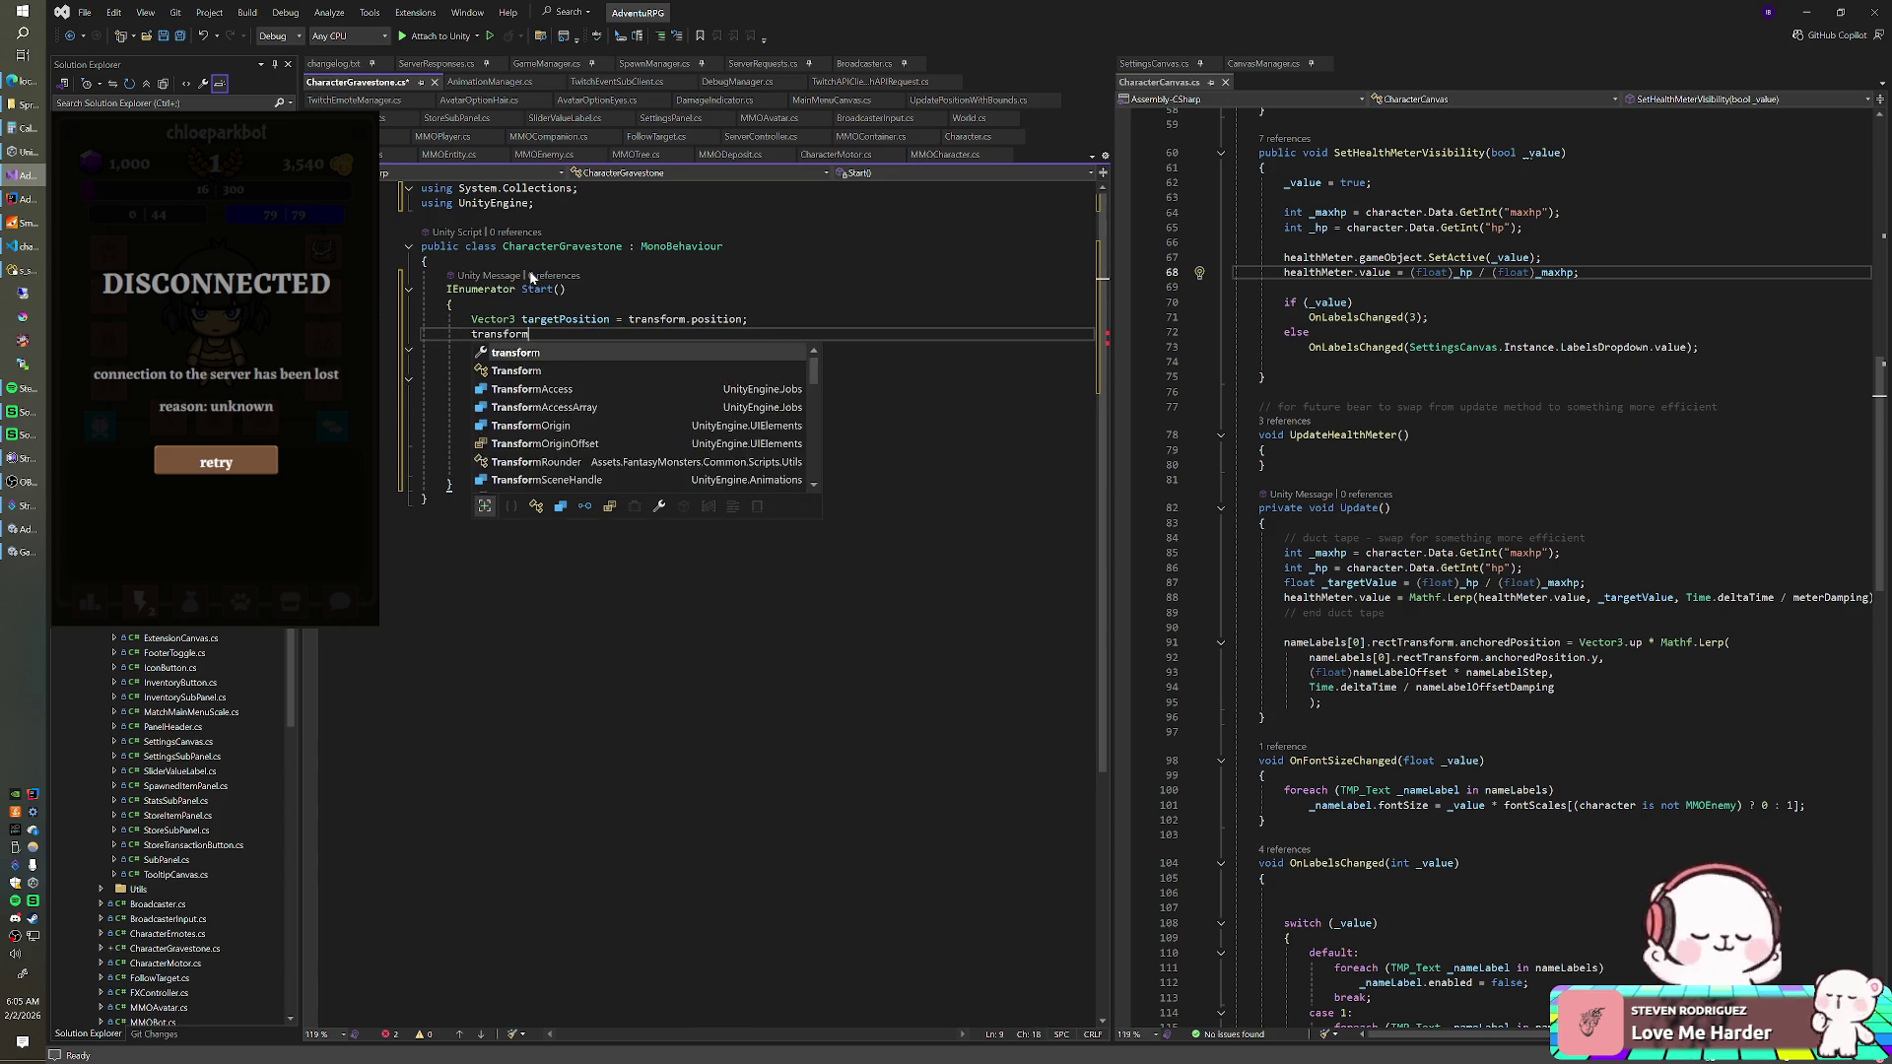
{"action": "type", "text": ".Trans"}
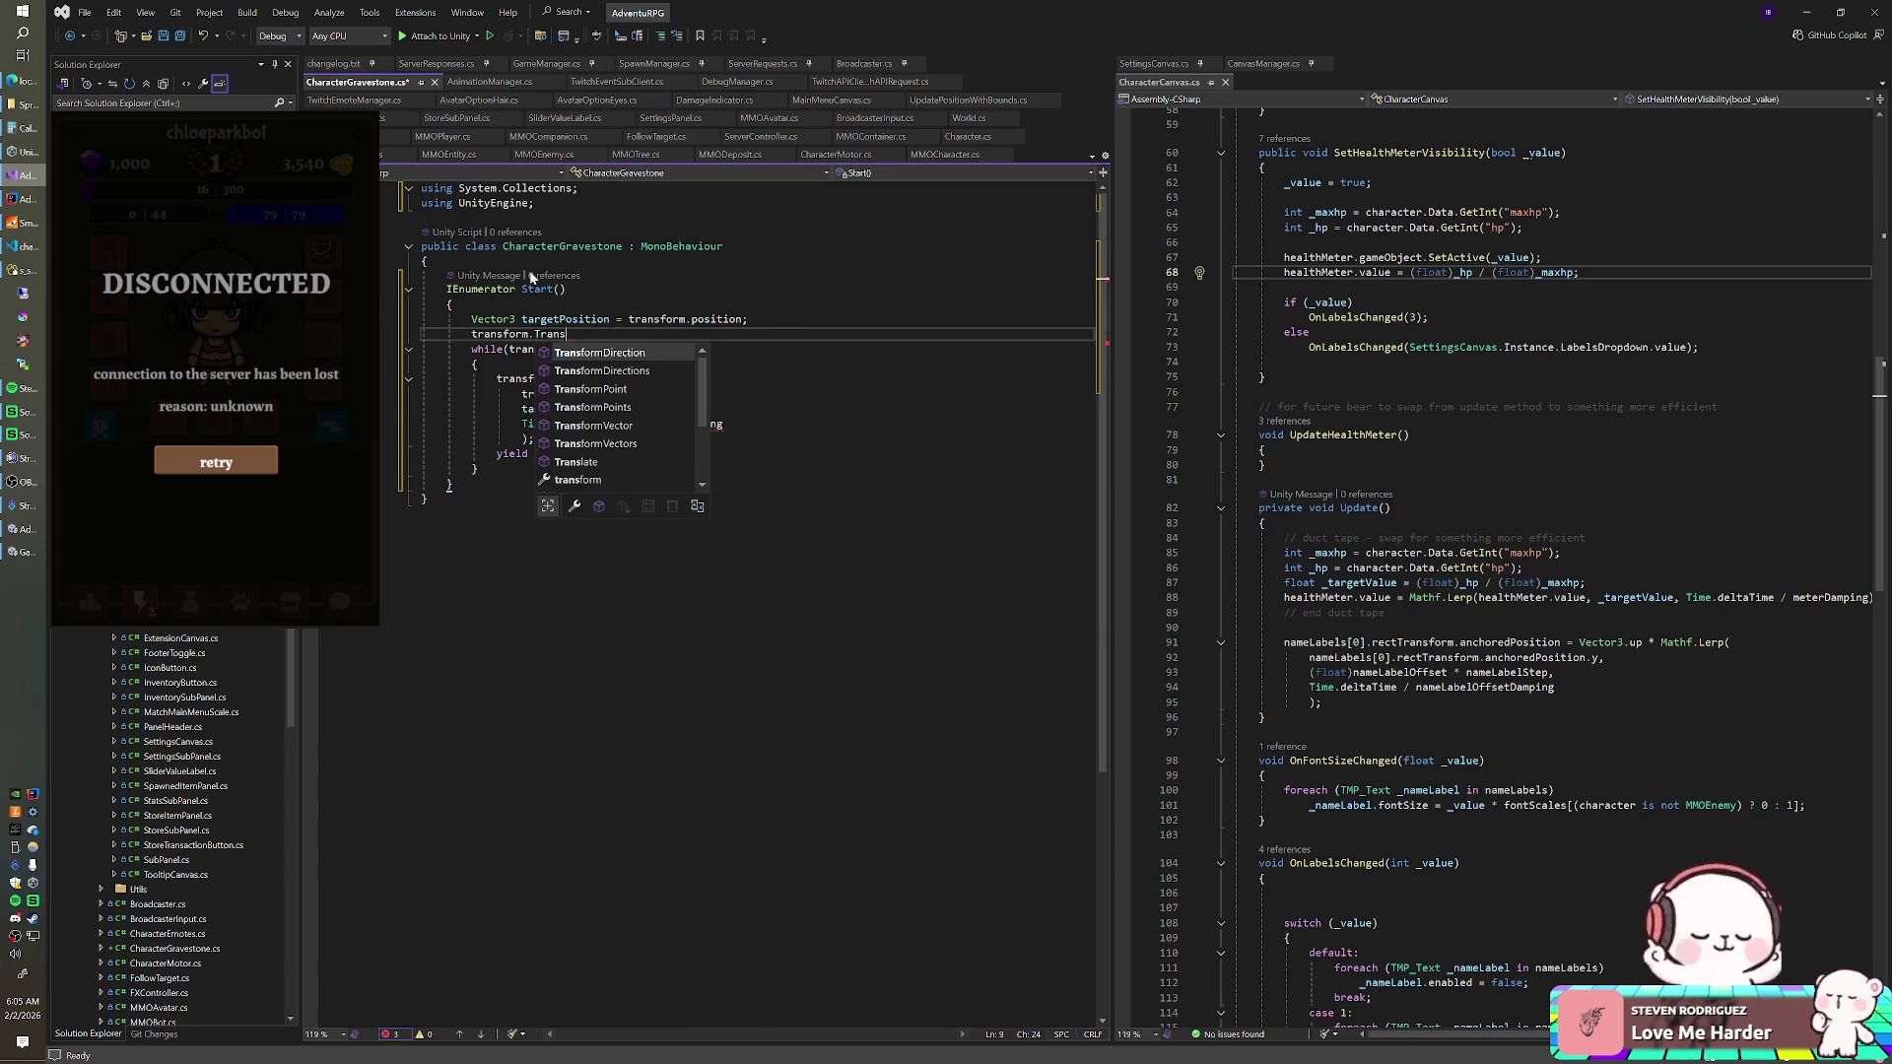
{"action": "type", "text": "late(Vector3.dow"}
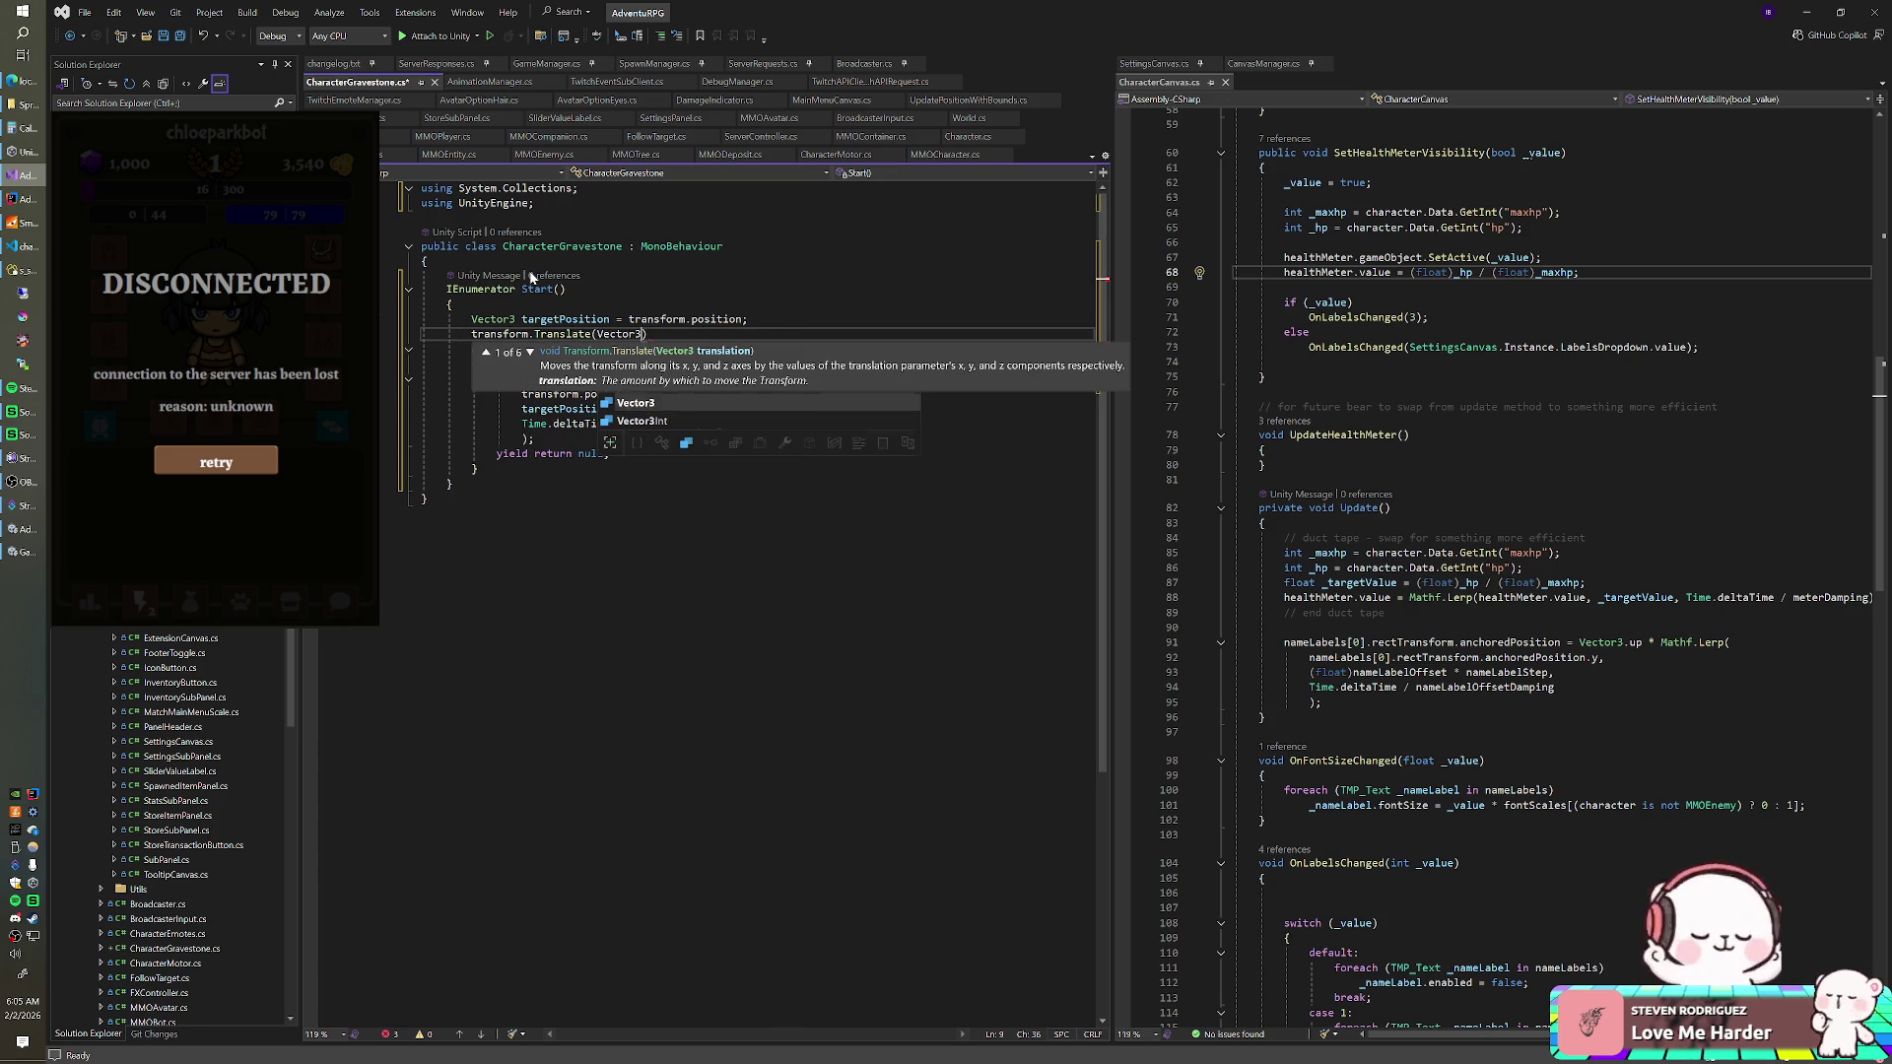
{"action": "key", "text": "Tab"}
{"action": "type", "text": "startOf"}
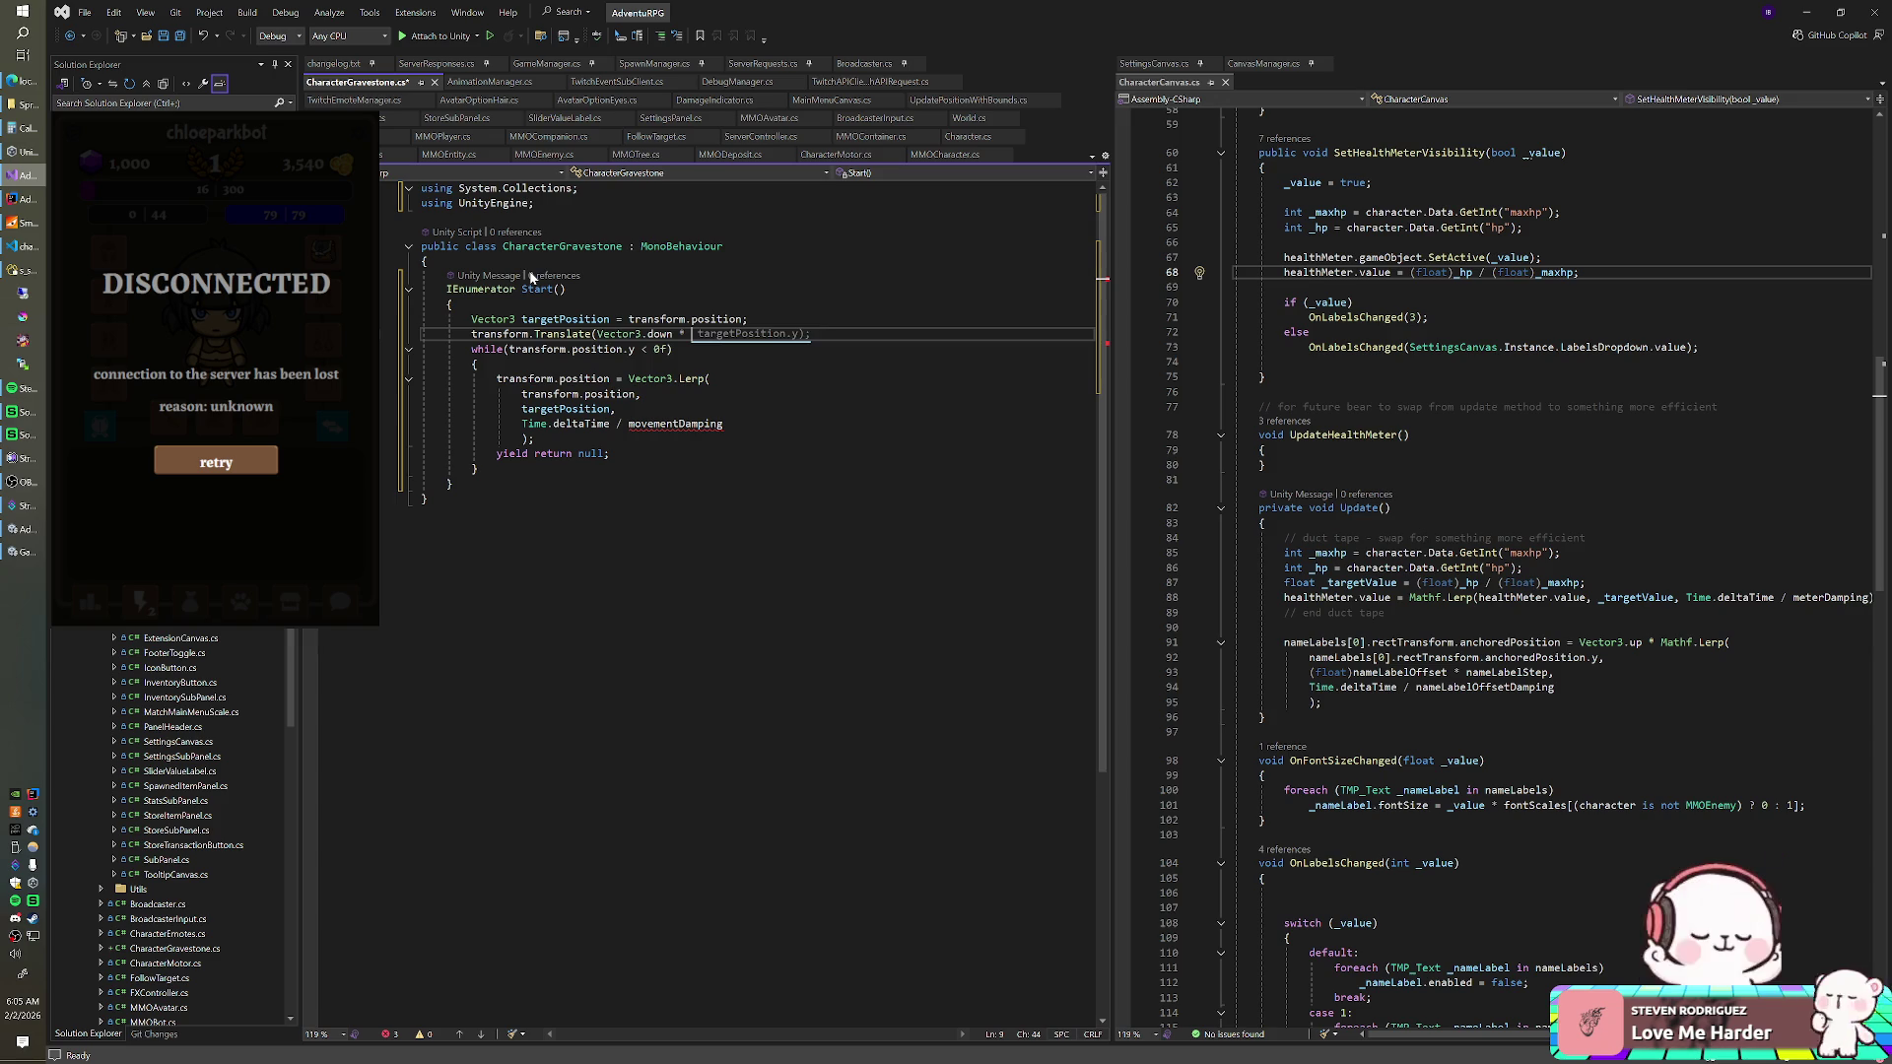
{"action": "type", "text": "fsetY"}
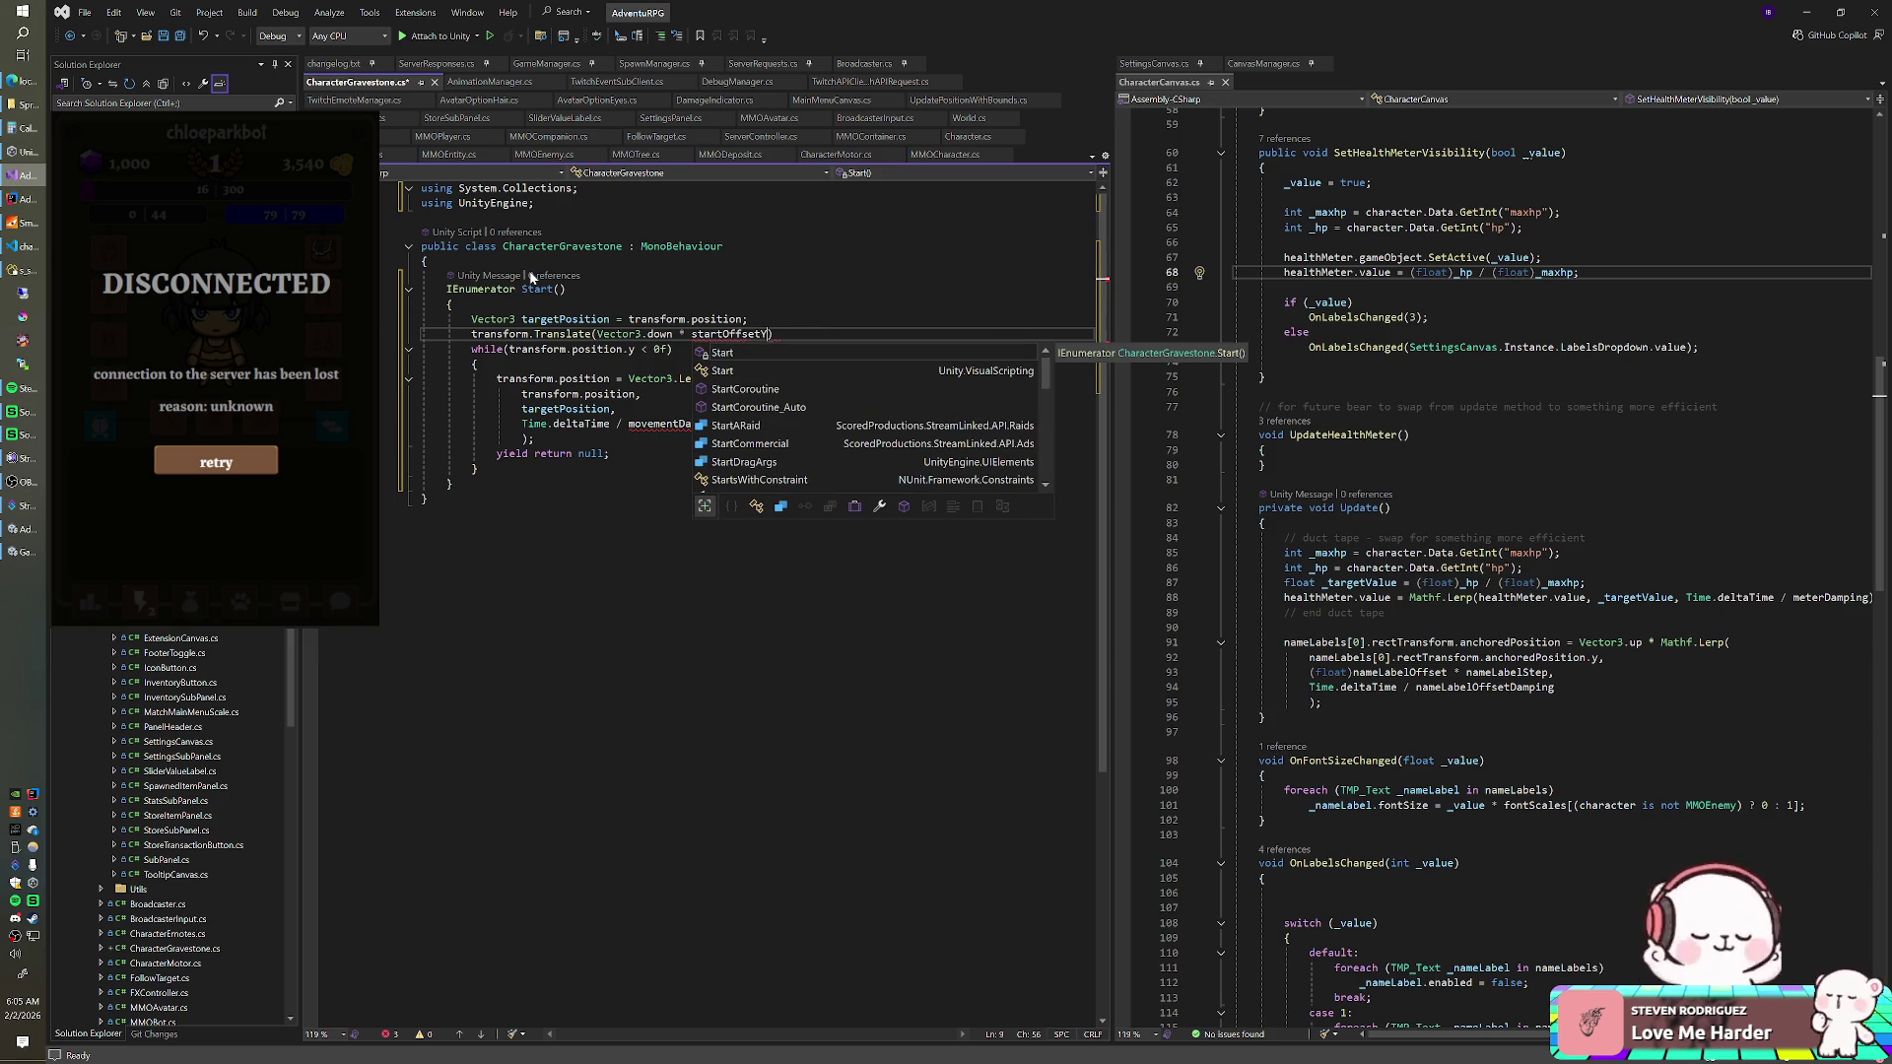
{"action": "type", "text": ")"}
{"action": "key", "text": "Up"}
{"action": "key", "text": "Up"}
{"action": "key", "text": "Up"}
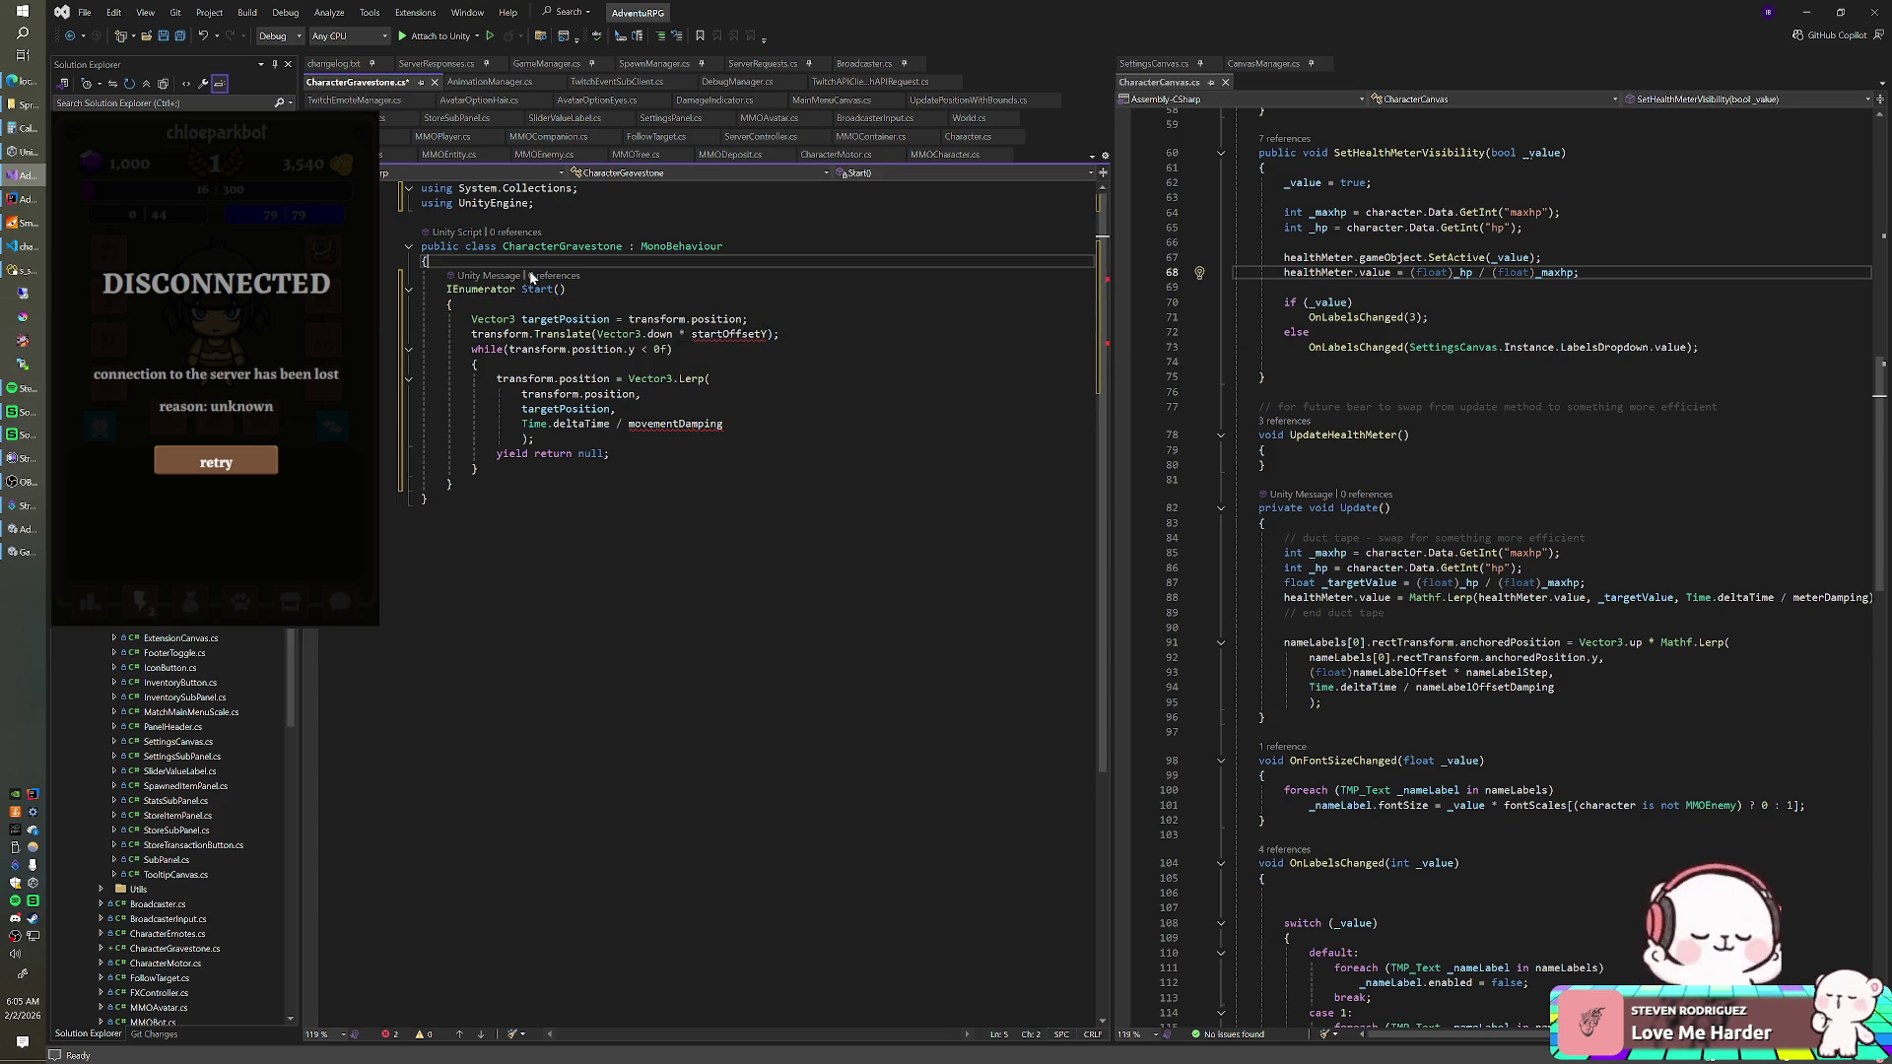
- Add serialized fields targetOffsetY = 50f and movementDamping to the class
{"action": "key", "text": "Return"}
{"action": "type", "text": "erializeField] "}
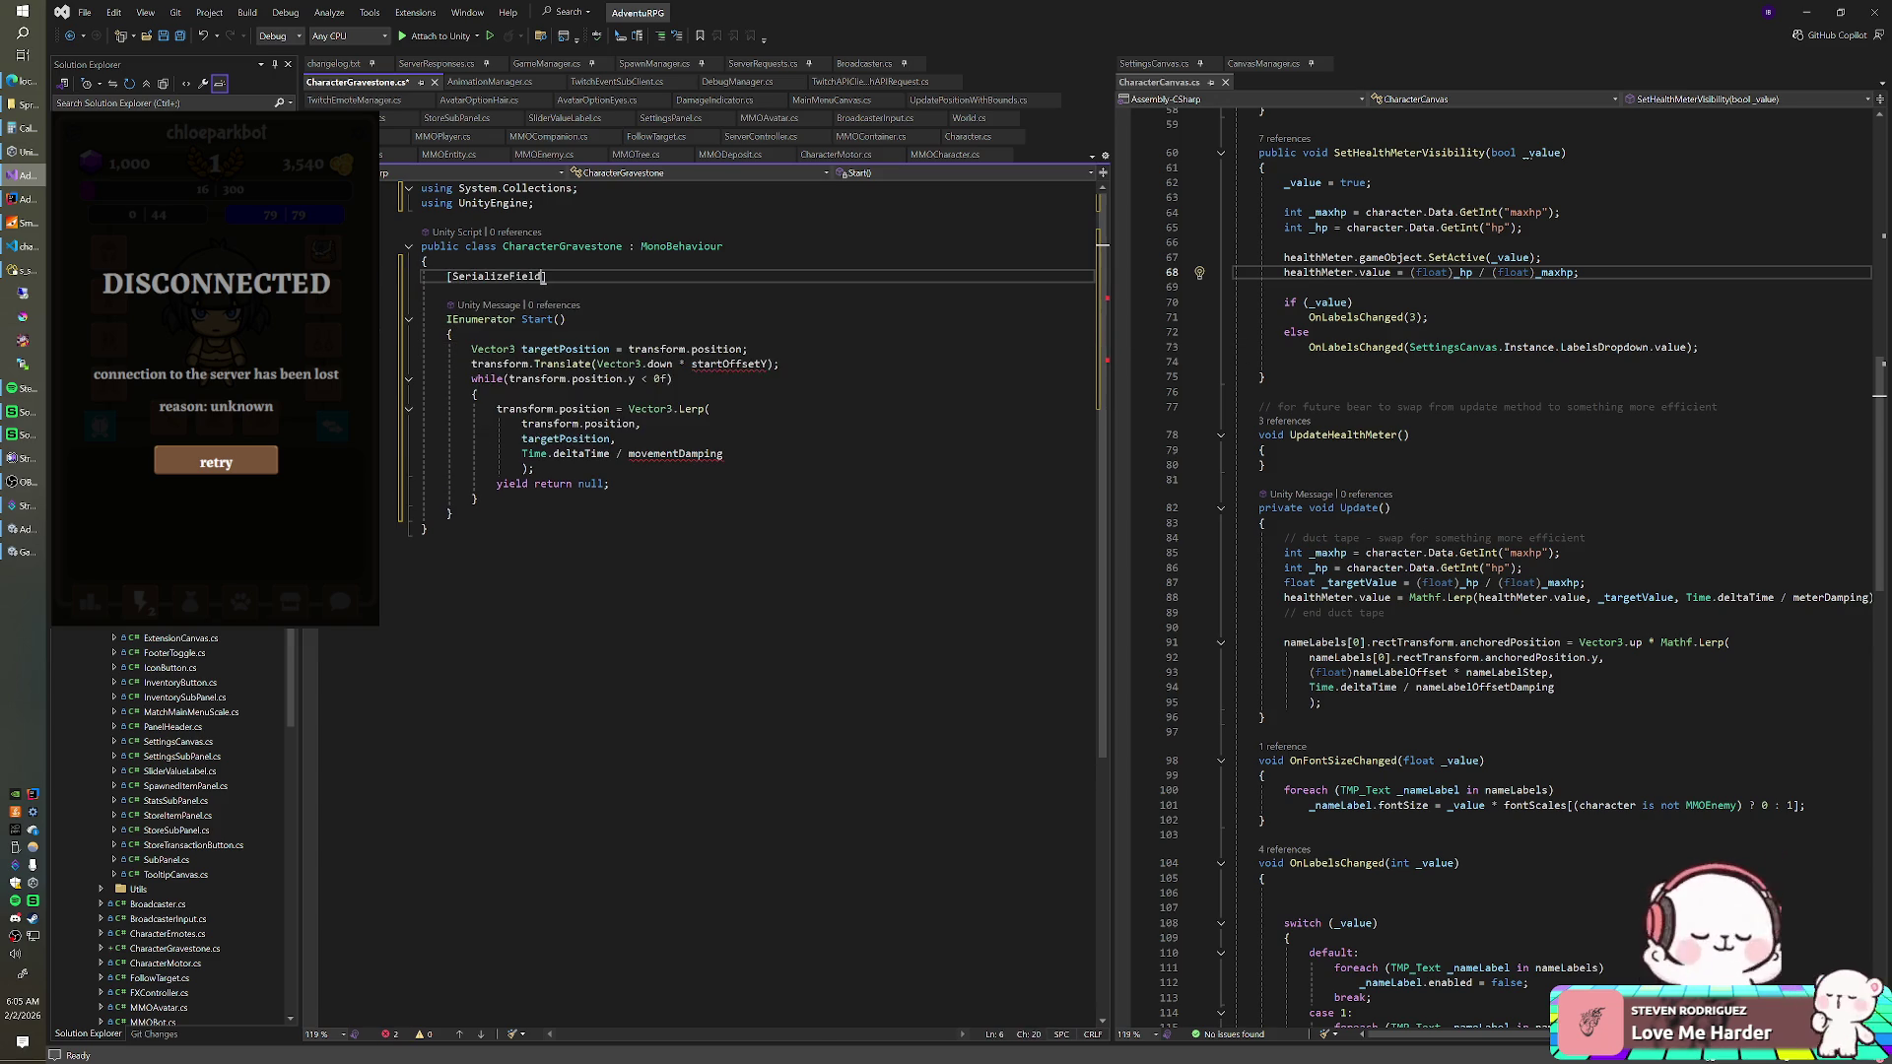
{"action": "type", "text": "float target"}
{"action": "type", "text": "OffsetY"}
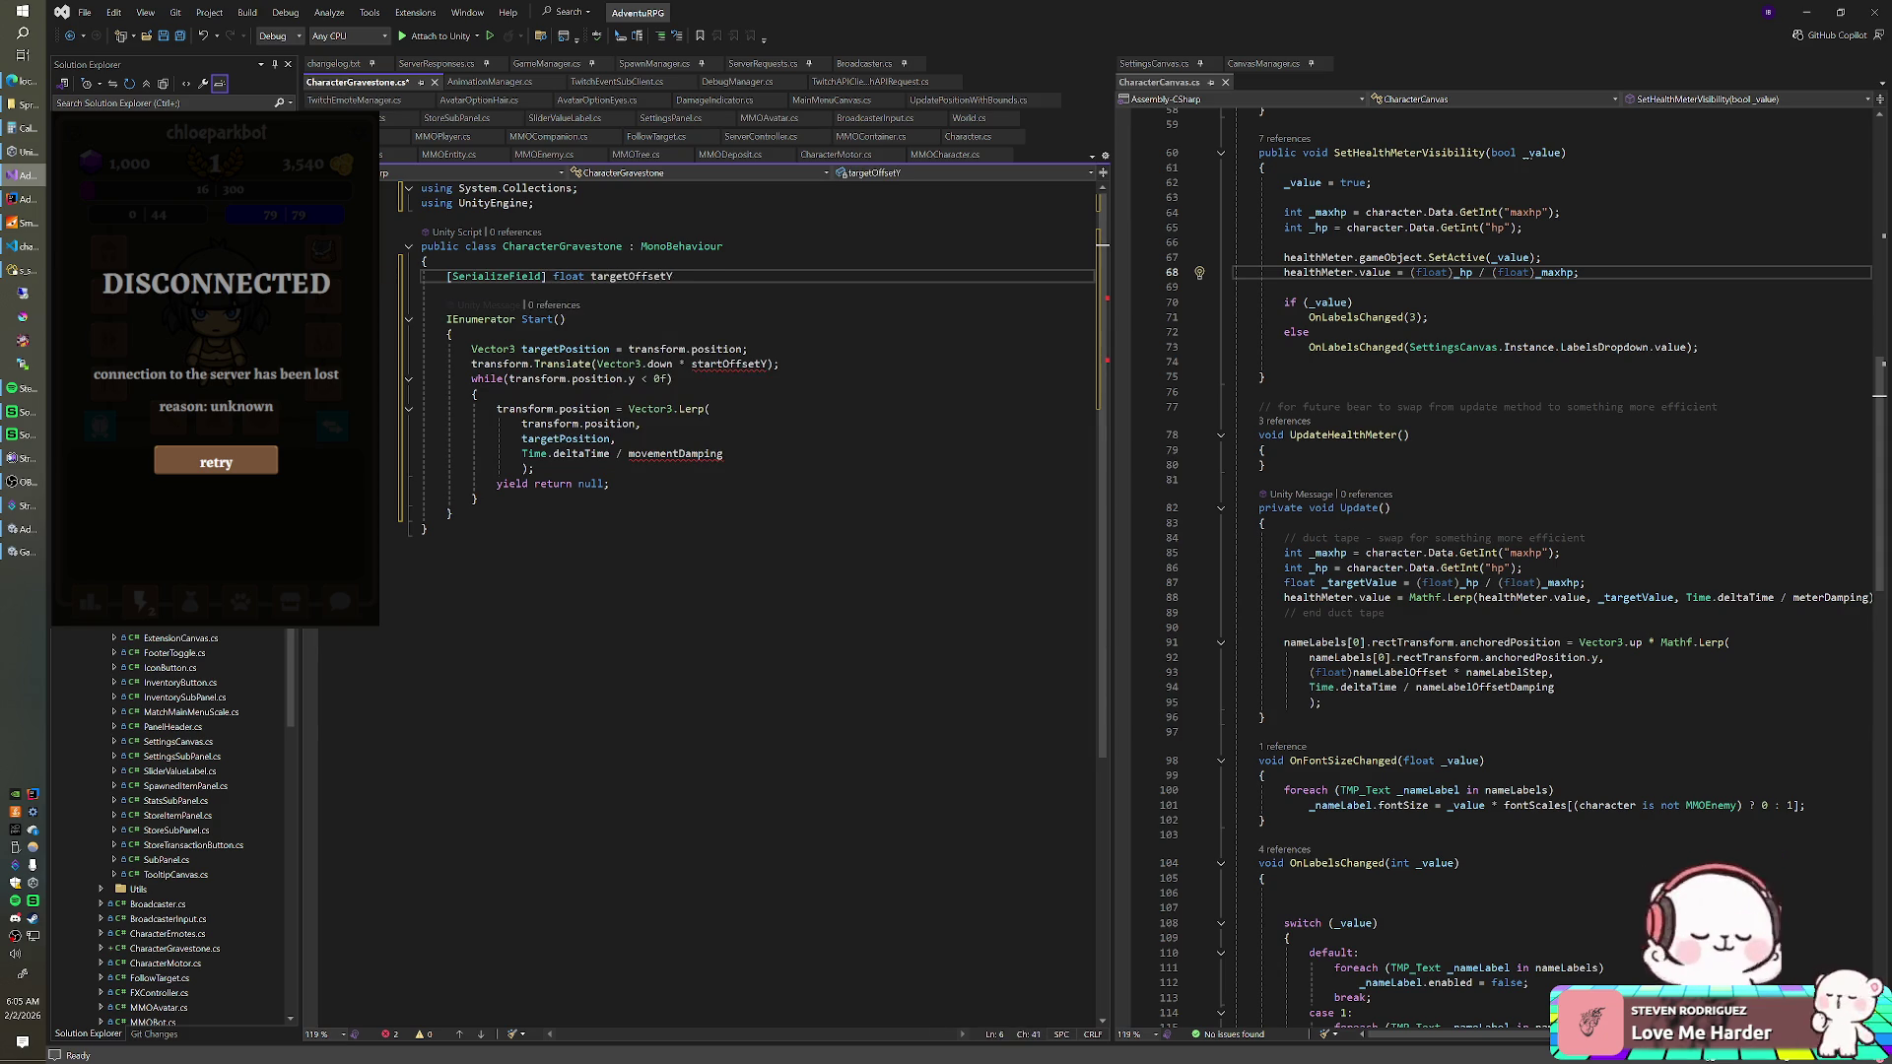
{"action": "type", "text": " = -"}
{"action": "type", "text": "50f;"}
{"action": "key", "text": "Left"}
{"action": "key", "text": "Left"}
{"action": "key", "text": "Left"}
{"action": "key", "text": "BackSpace"}
{"action": "key", "text": "Return"}
{"action": "type", "text": "[SerializeField] float movementDamping"}
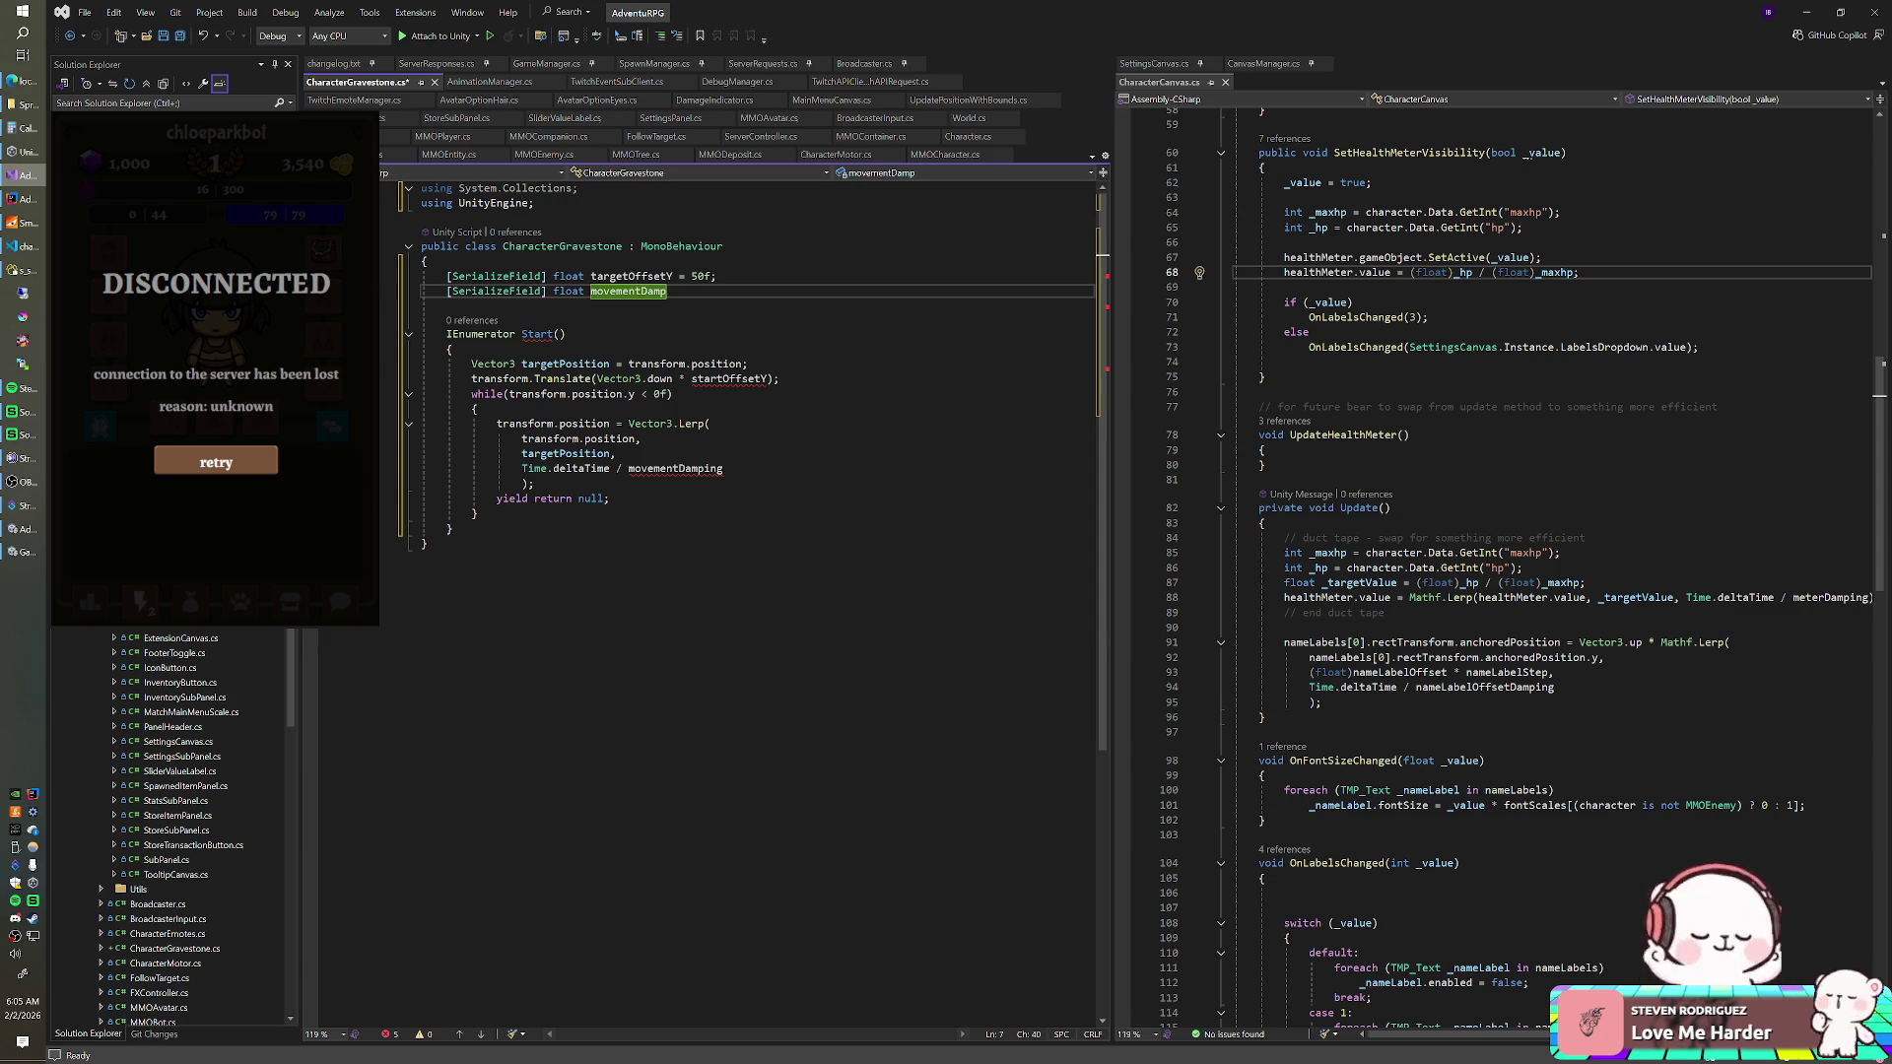
- Rename targetOffsetY to startOffset across all its references
{"action": "left_click", "coordinate": [618, 276]}
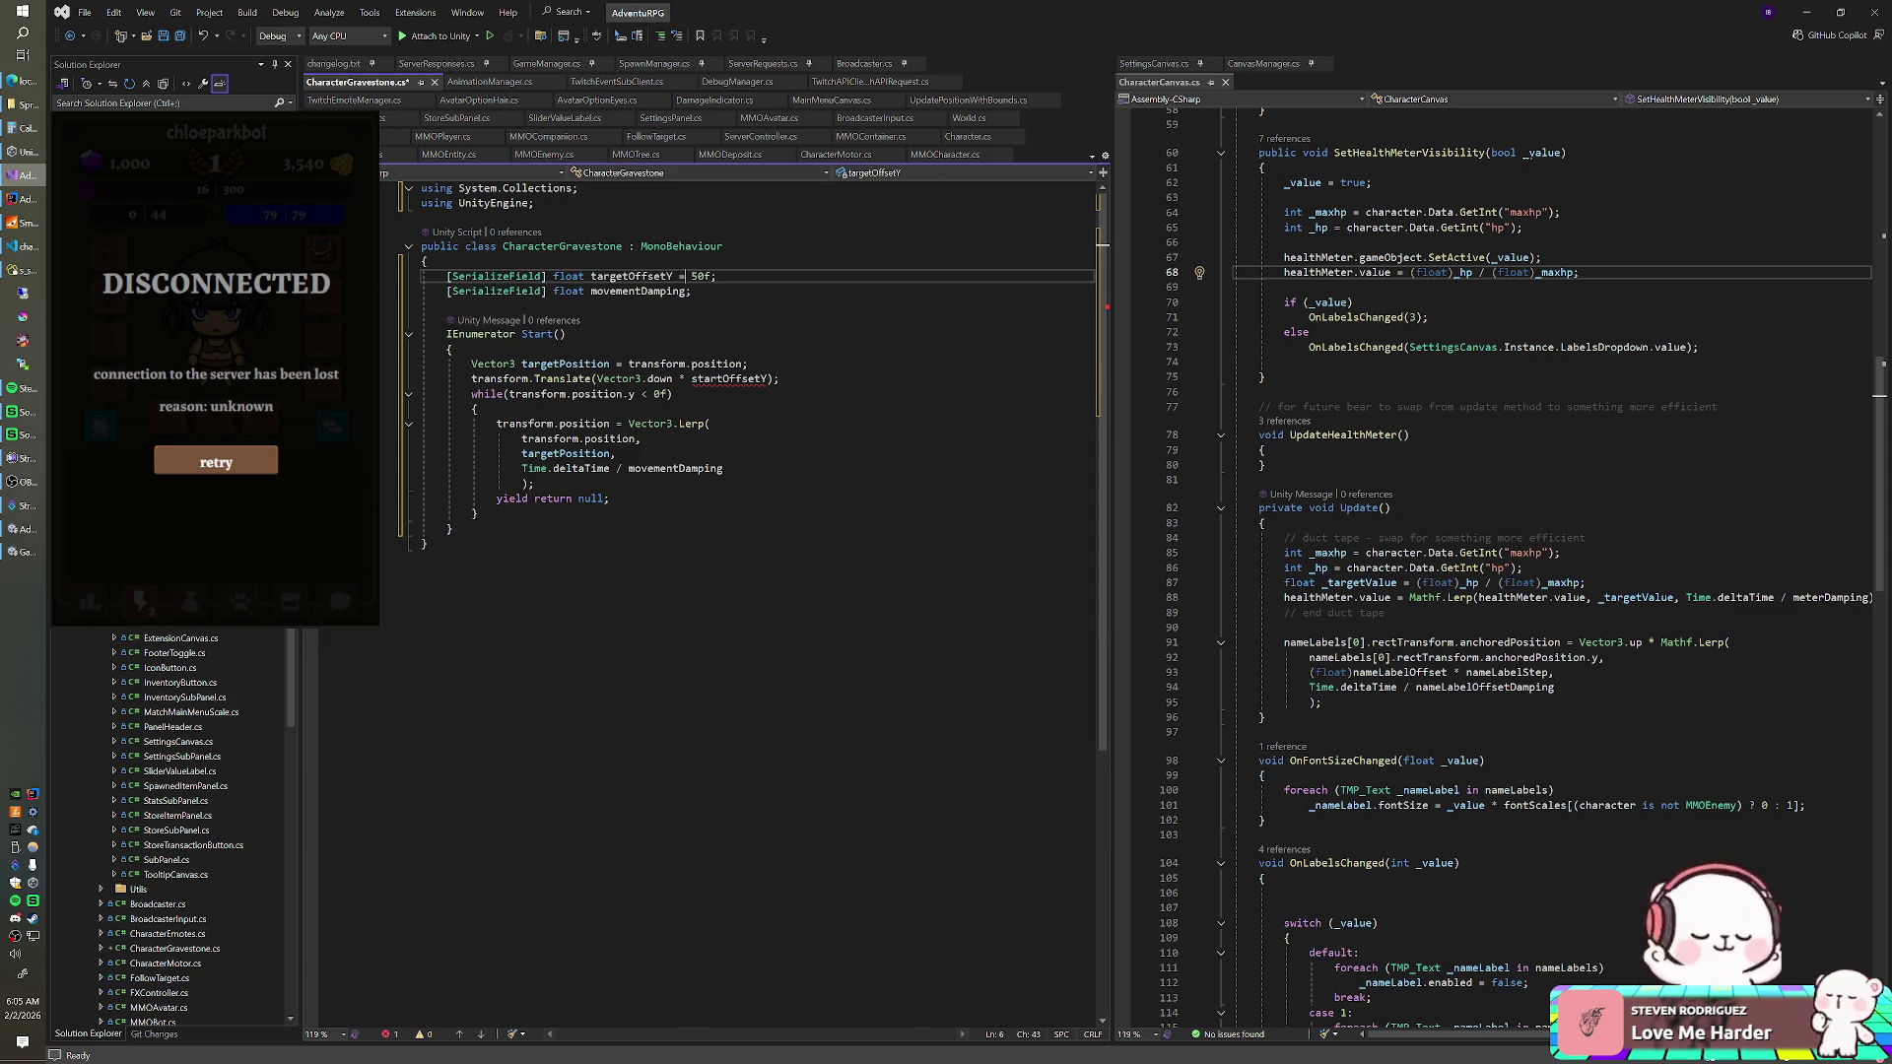
{"action": "key", "text": "BackSpace"}
{"action": "key", "text": "BackSpace"}
{"action": "key", "text": "BackSpace"}
{"action": "type", "text": "start"}
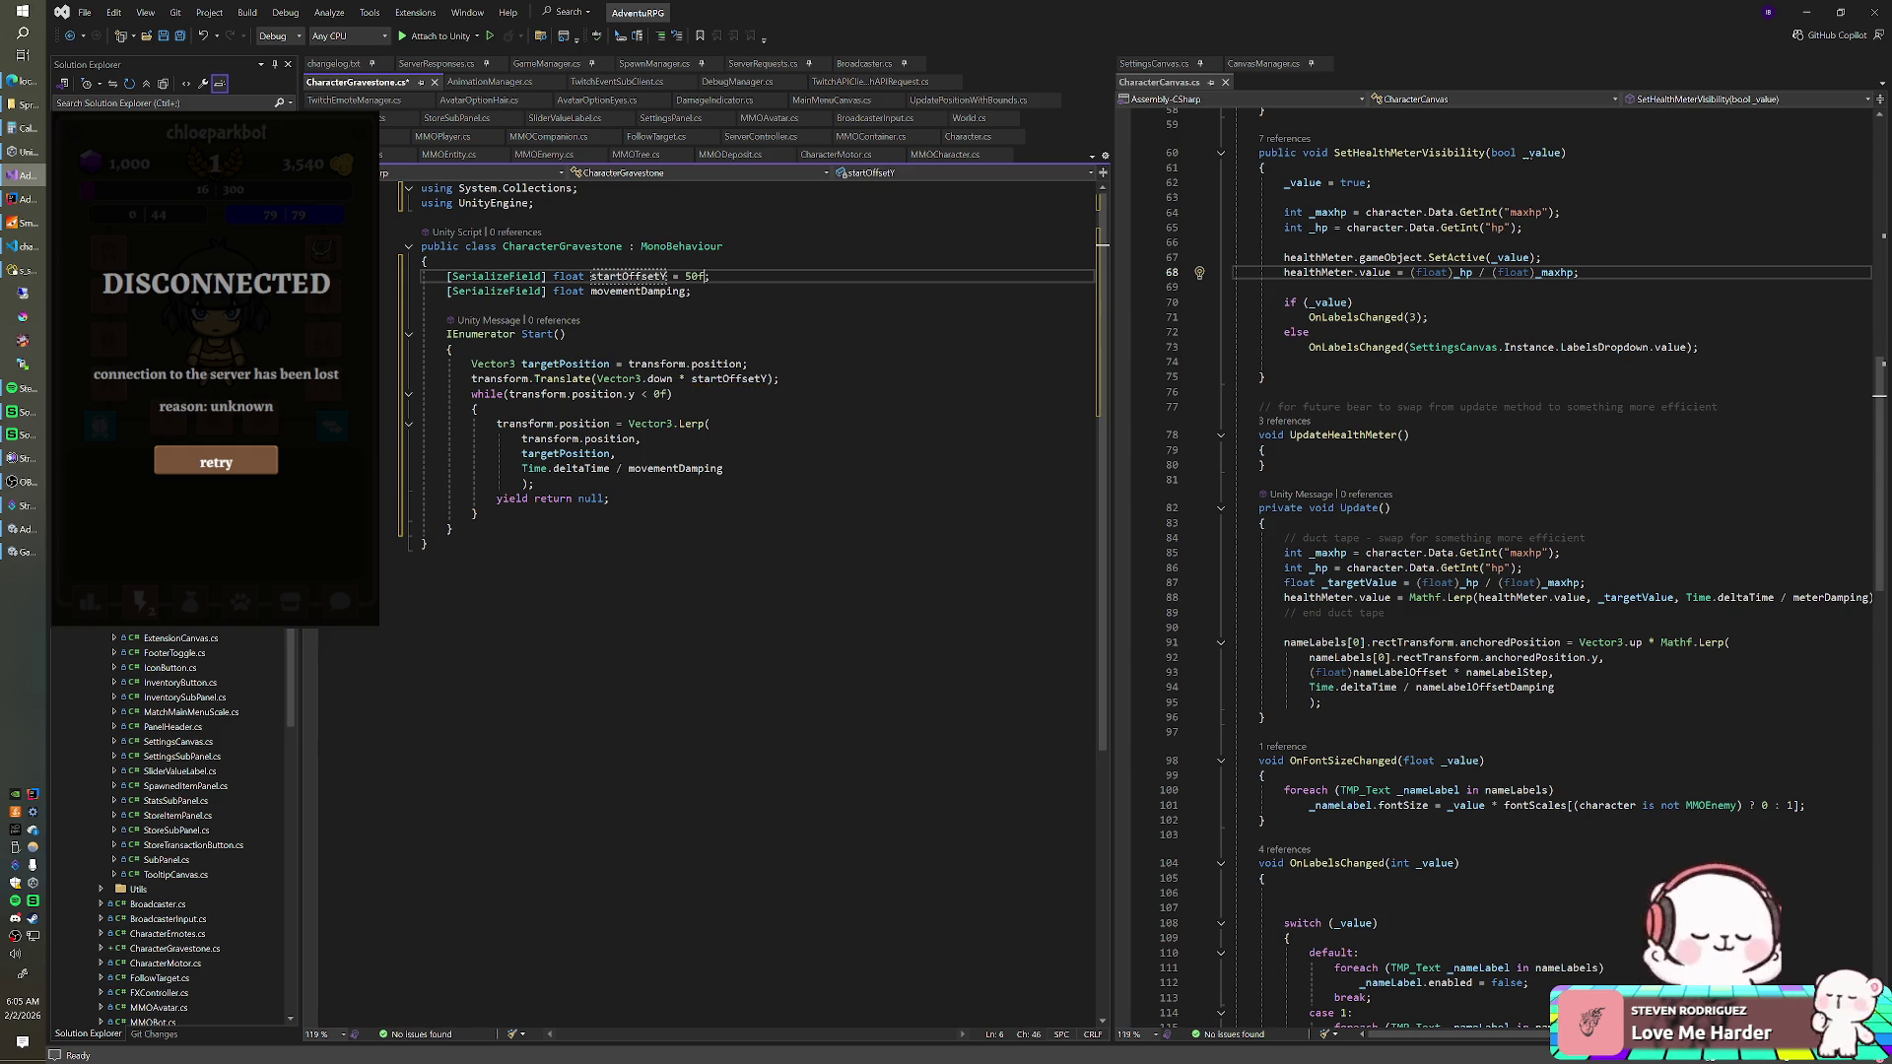
{"action": "key", "text": "BackSpace"}
{"action": "key", "text": "ctrl+period"}
{"action": "key", "text": "Return"}
- Add a [Range(0f, 0.5f)] attribute above movementDamping and make its default 0.25f
{"action": "left_click", "coordinate": [693, 290]}
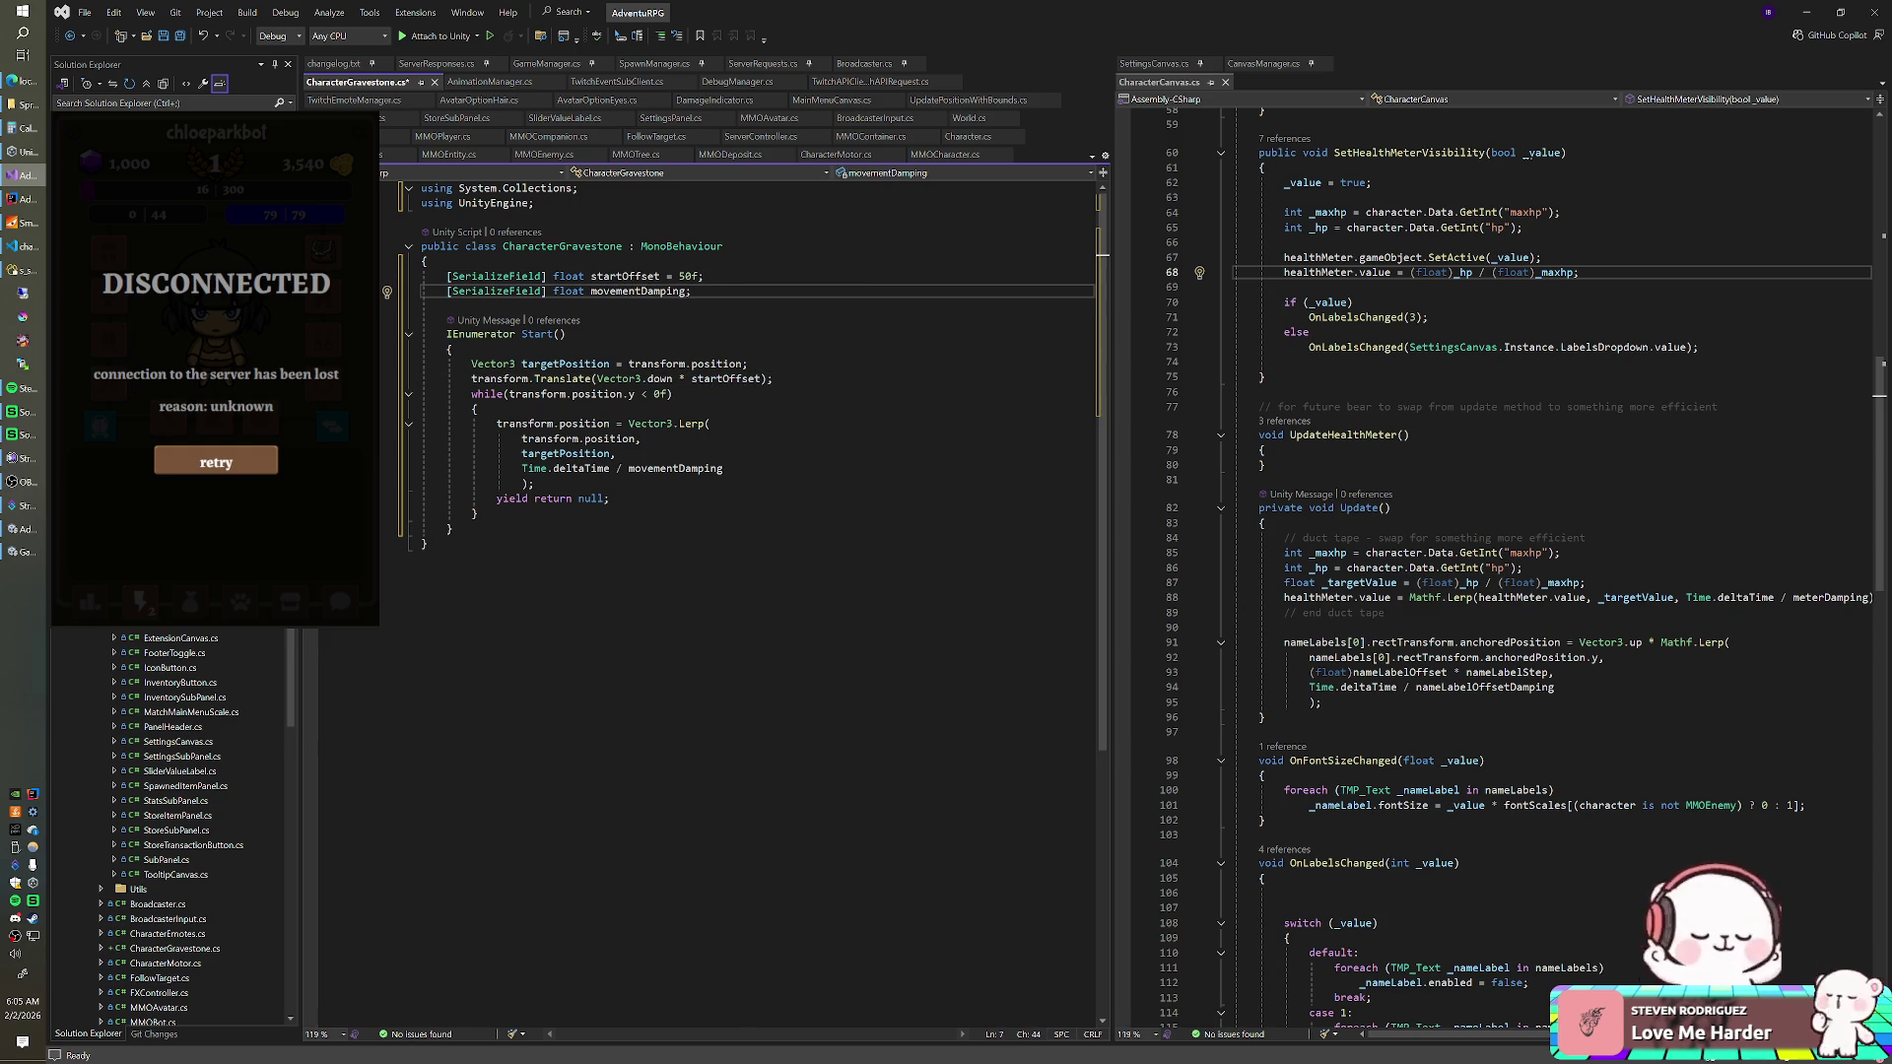
{"action": "type", "text": "="}
{"action": "key", "text": "BackSpace"}
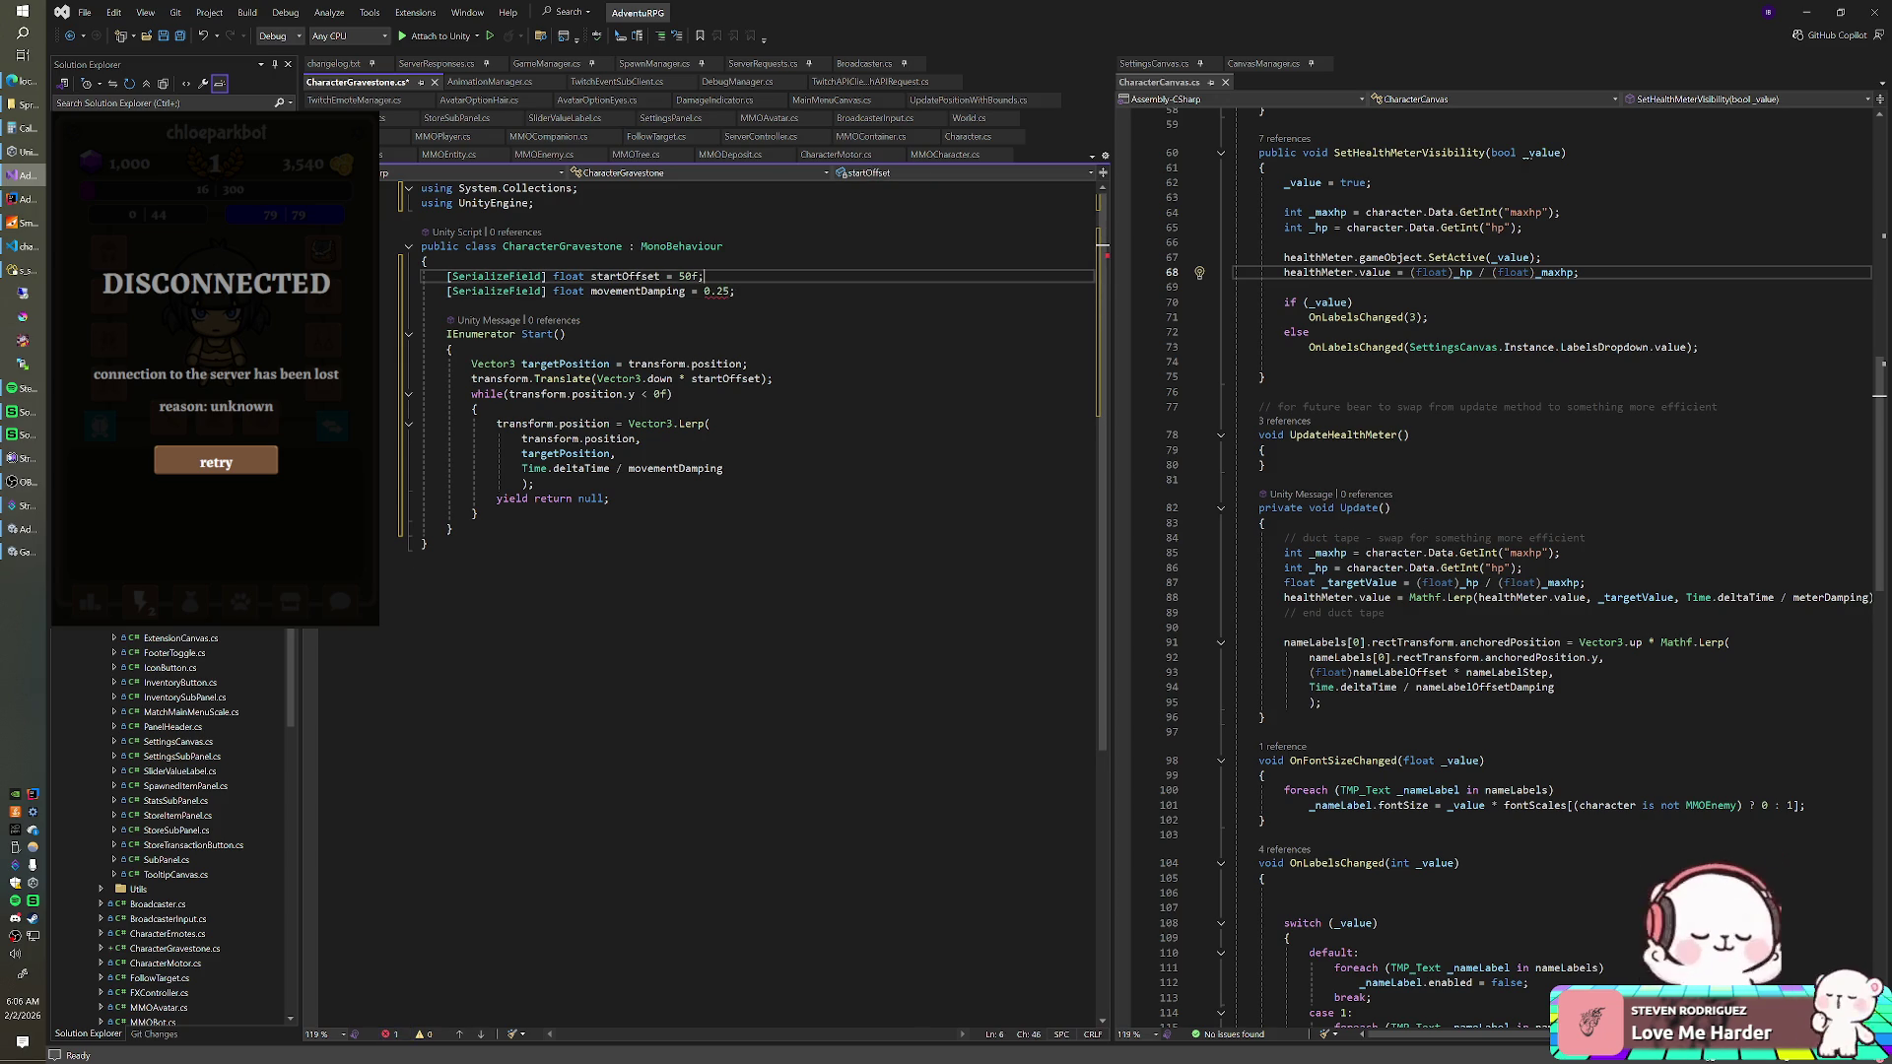
{"action": "key", "text": "ctrl+Return"}
{"action": "type", "text": "[Range(0f, 0.5f"}
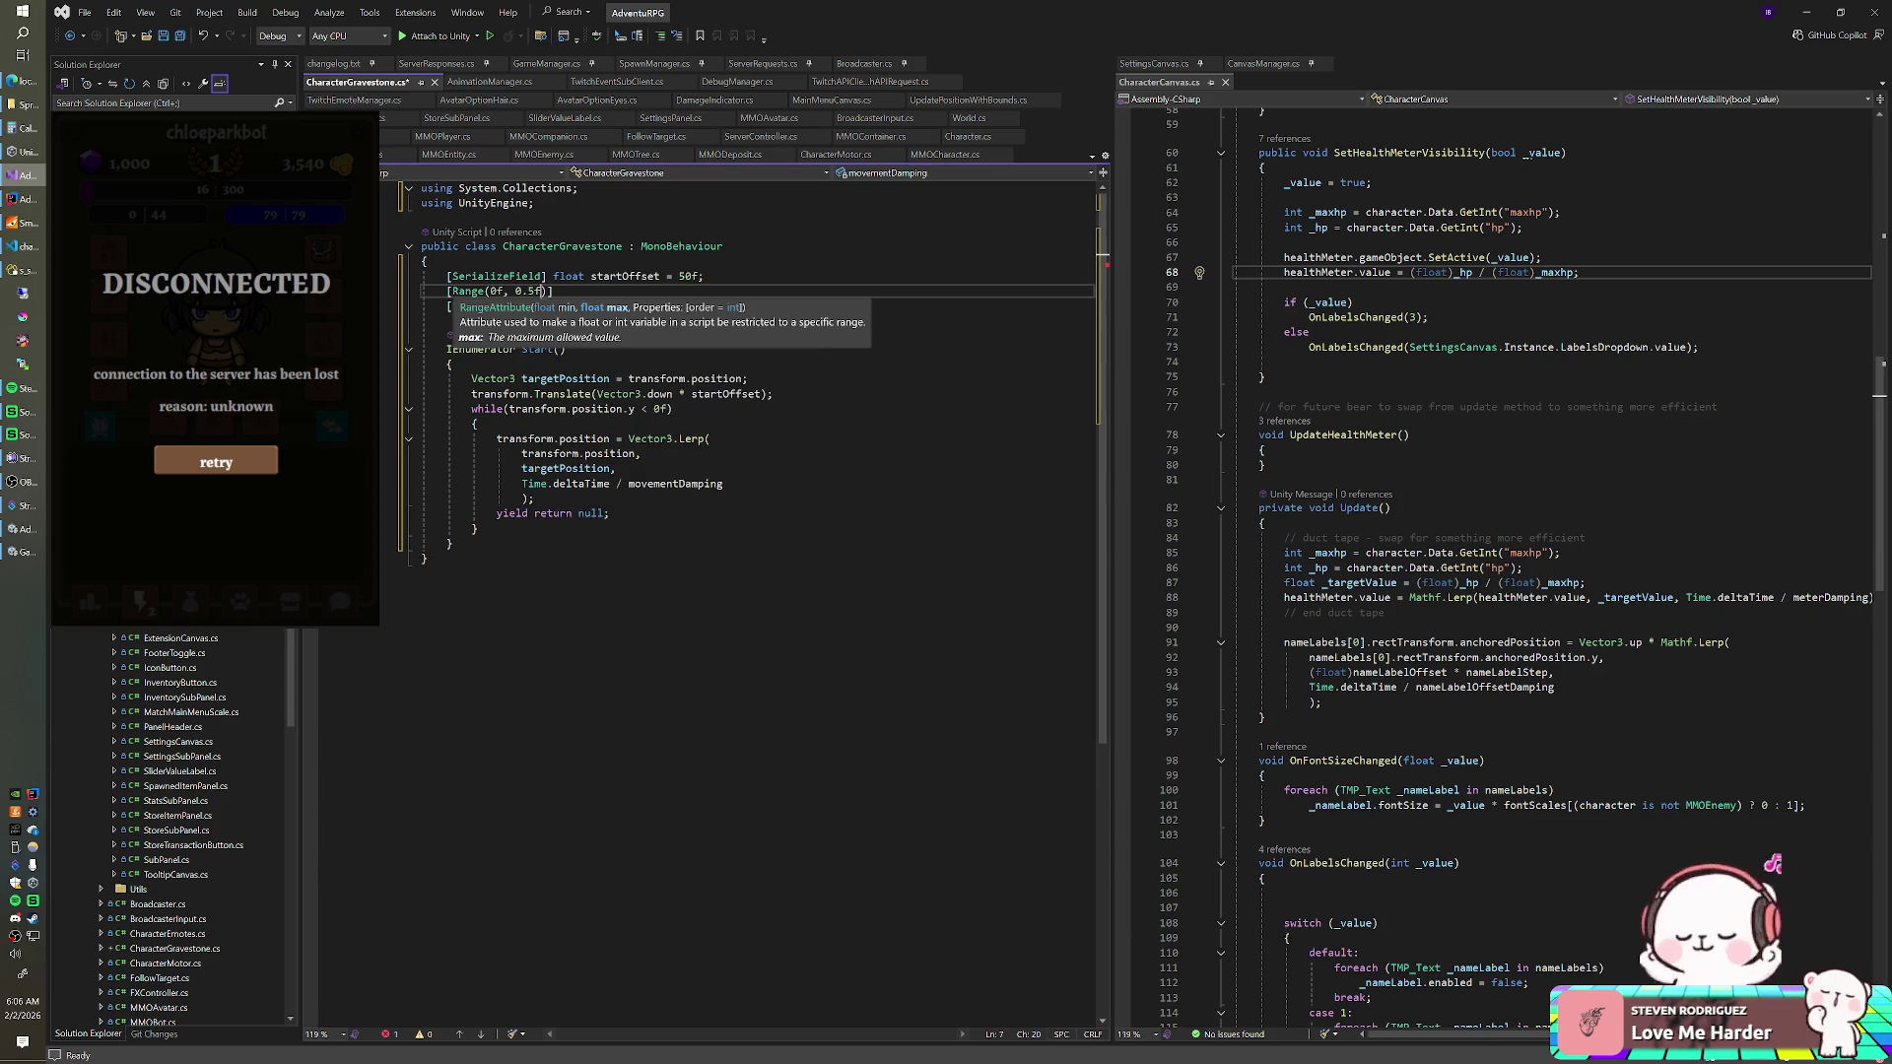
{"action": "key", "text": "Escape"}
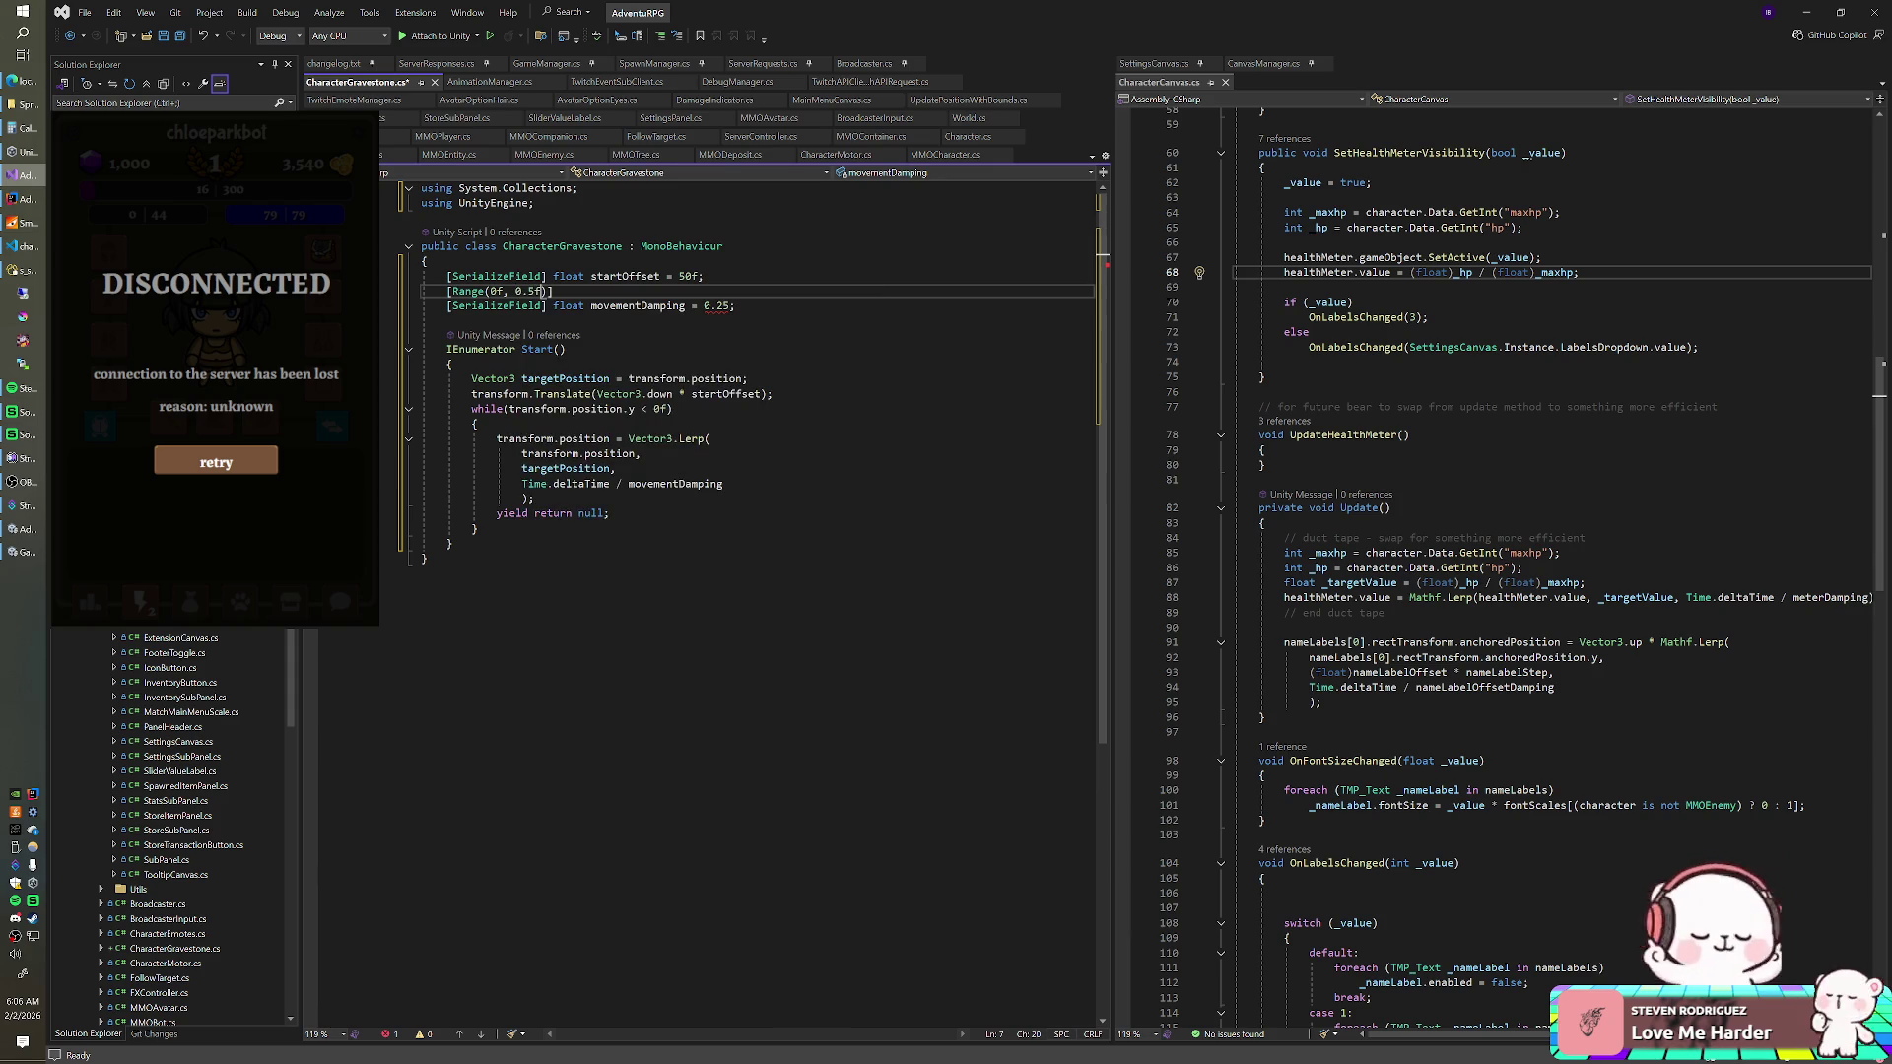
{"action": "left_click", "coordinate": [730, 306]}
{"action": "type", "text": "f"}
- Save the CharacterGravestone script and review the Start method before returning to Unity
{"action": "key", "text": "ctrl+s"}
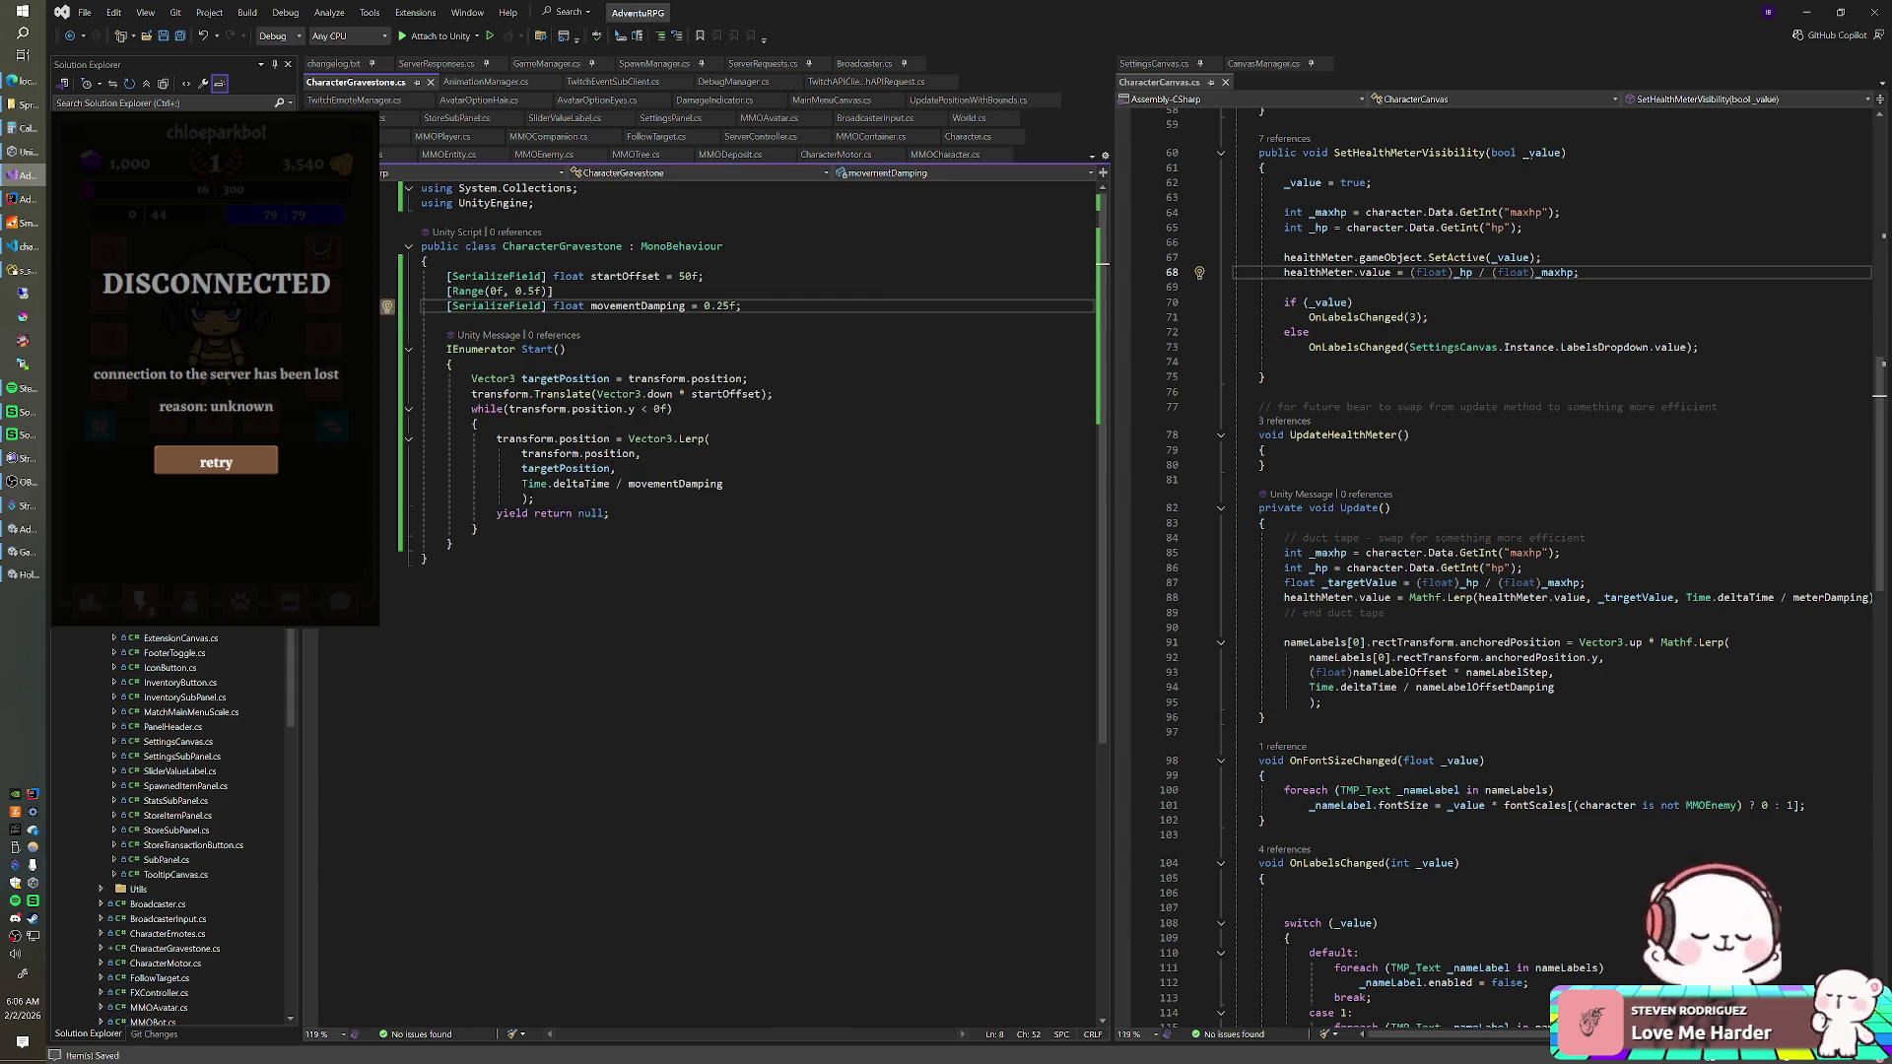
{"action": "left_click", "coordinate": [774, 394]}
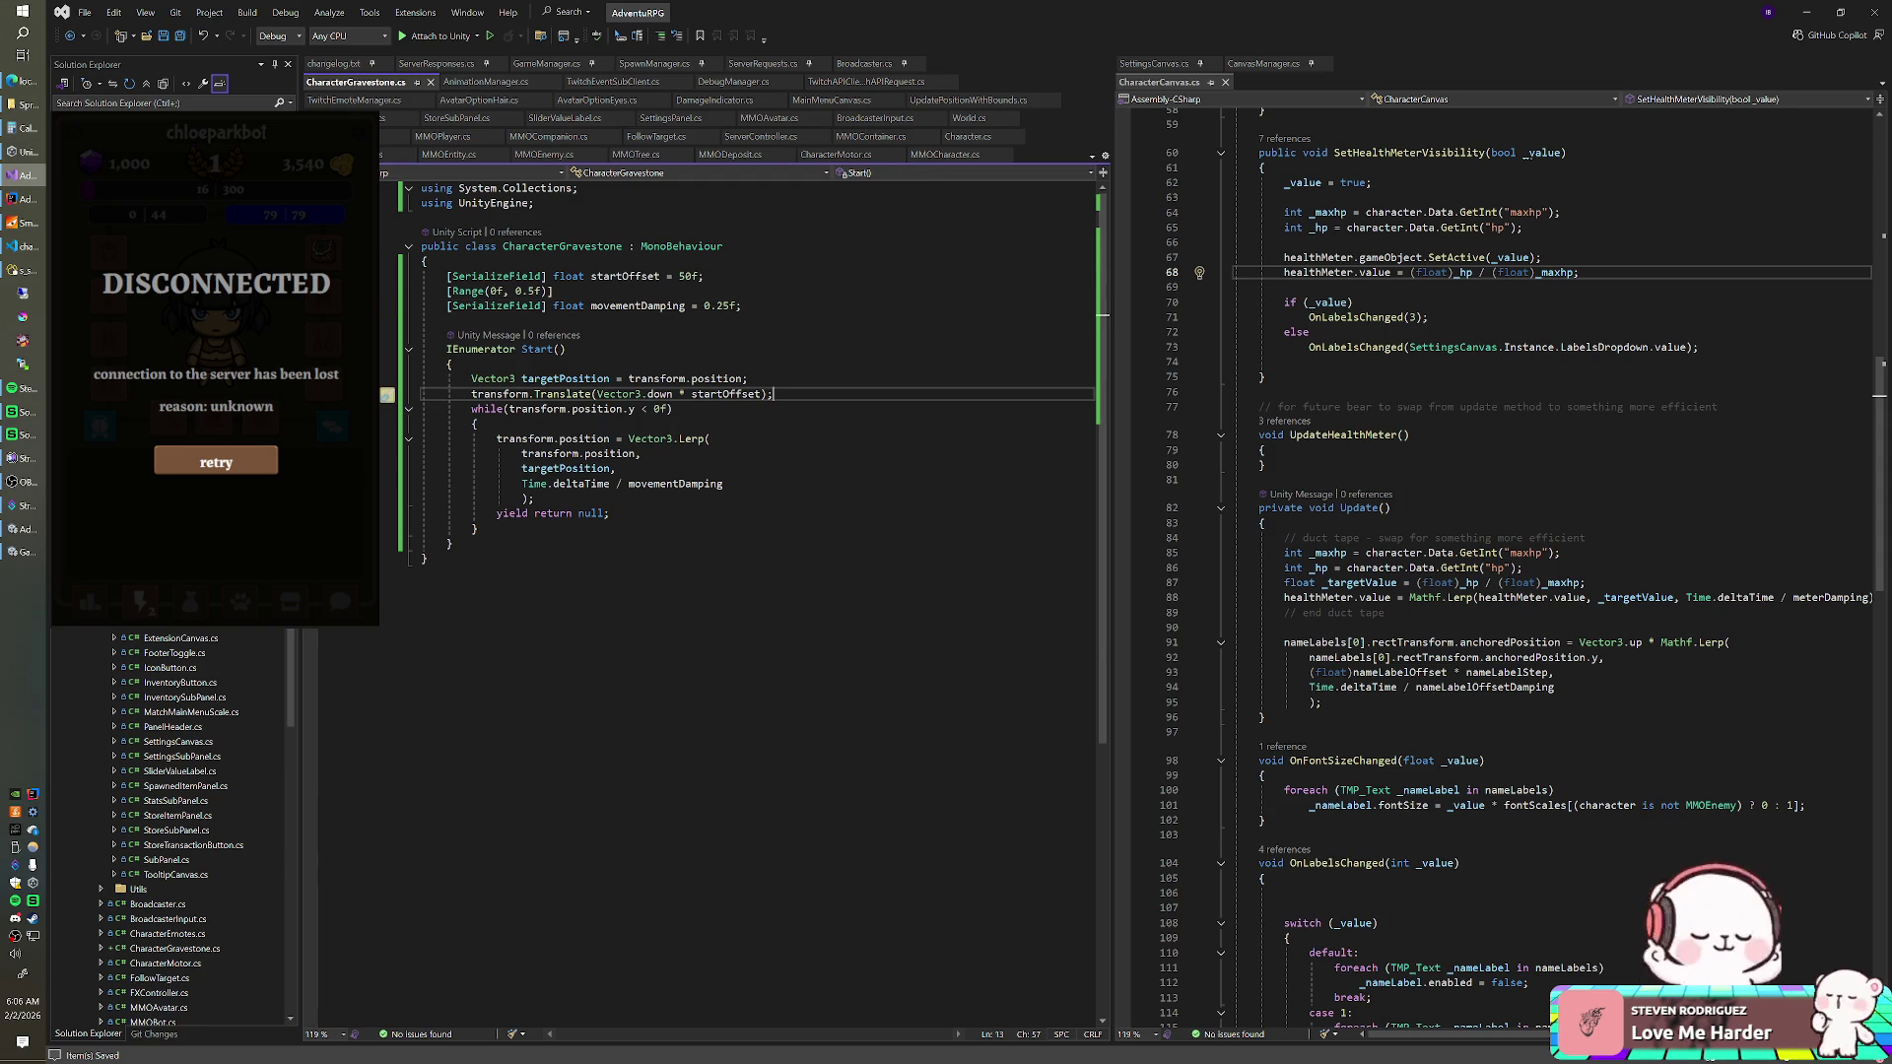
{"action": "left_click", "coordinate": [748, 378]}
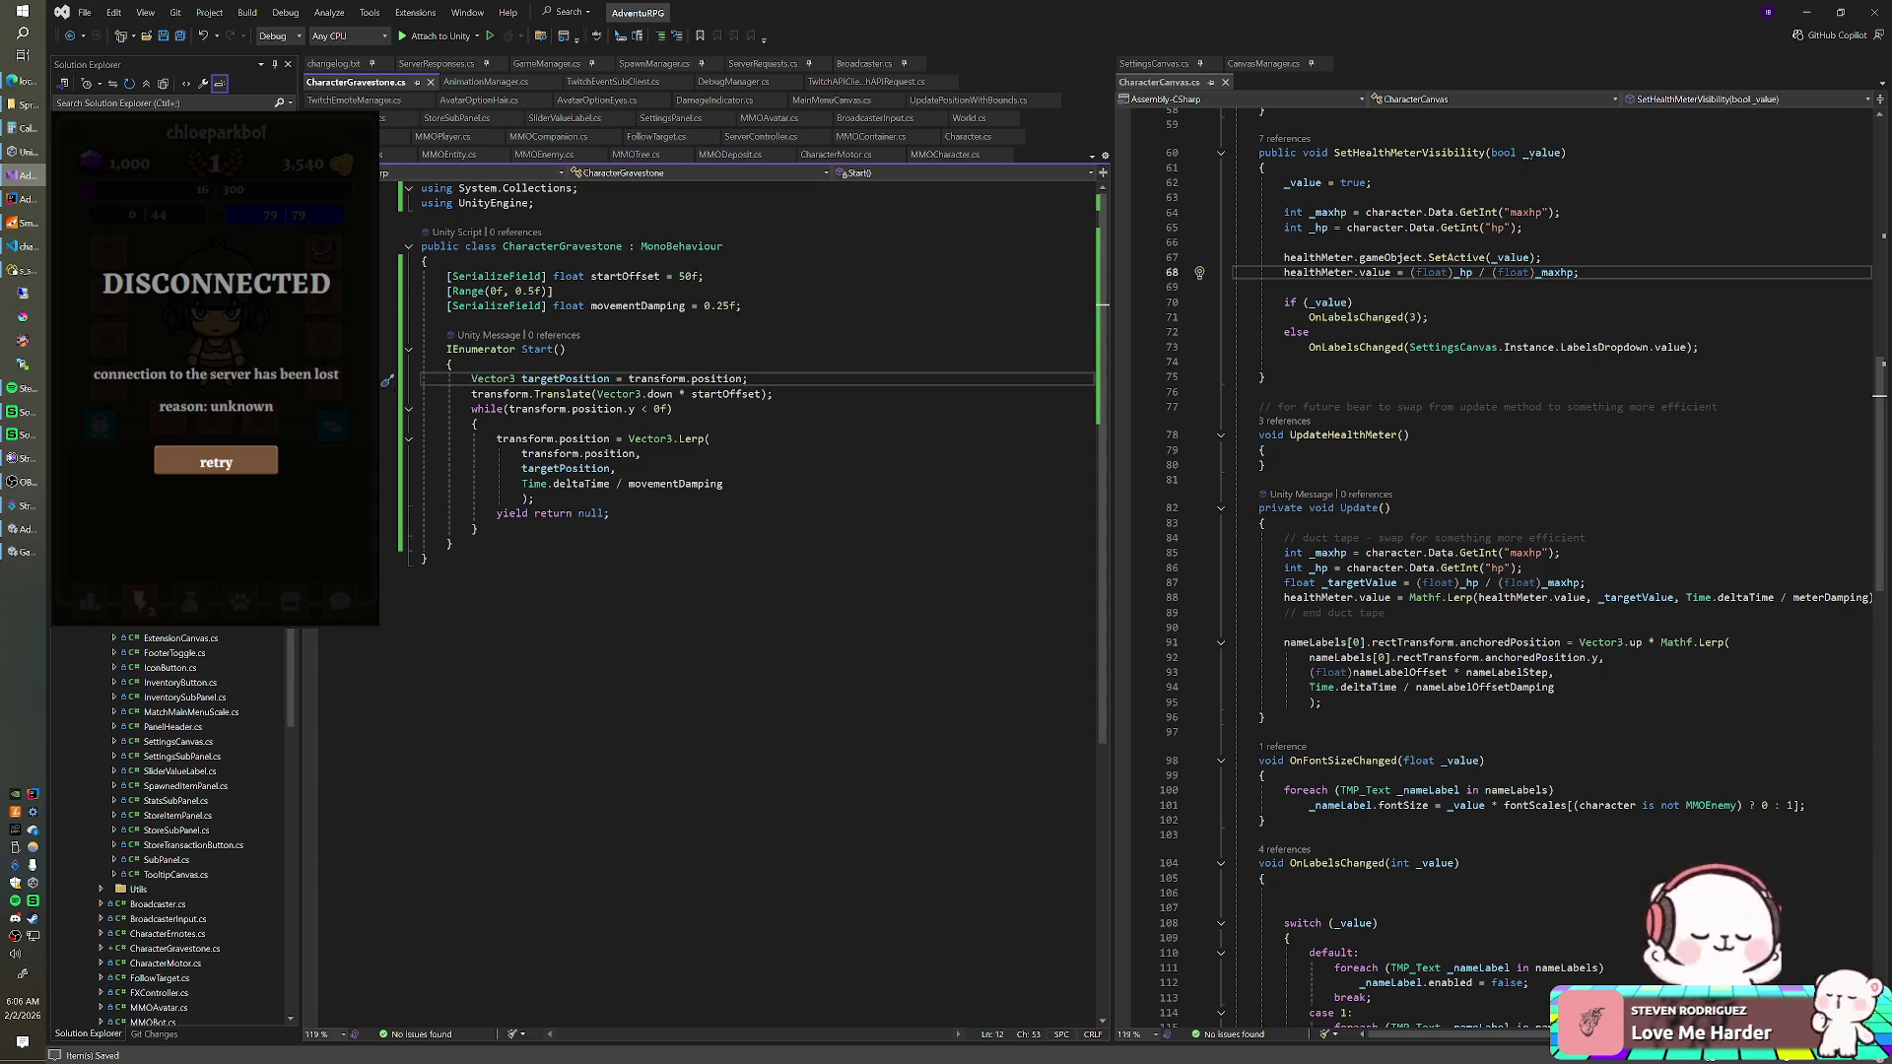
{"action": "key", "text": "alt+Tab"}
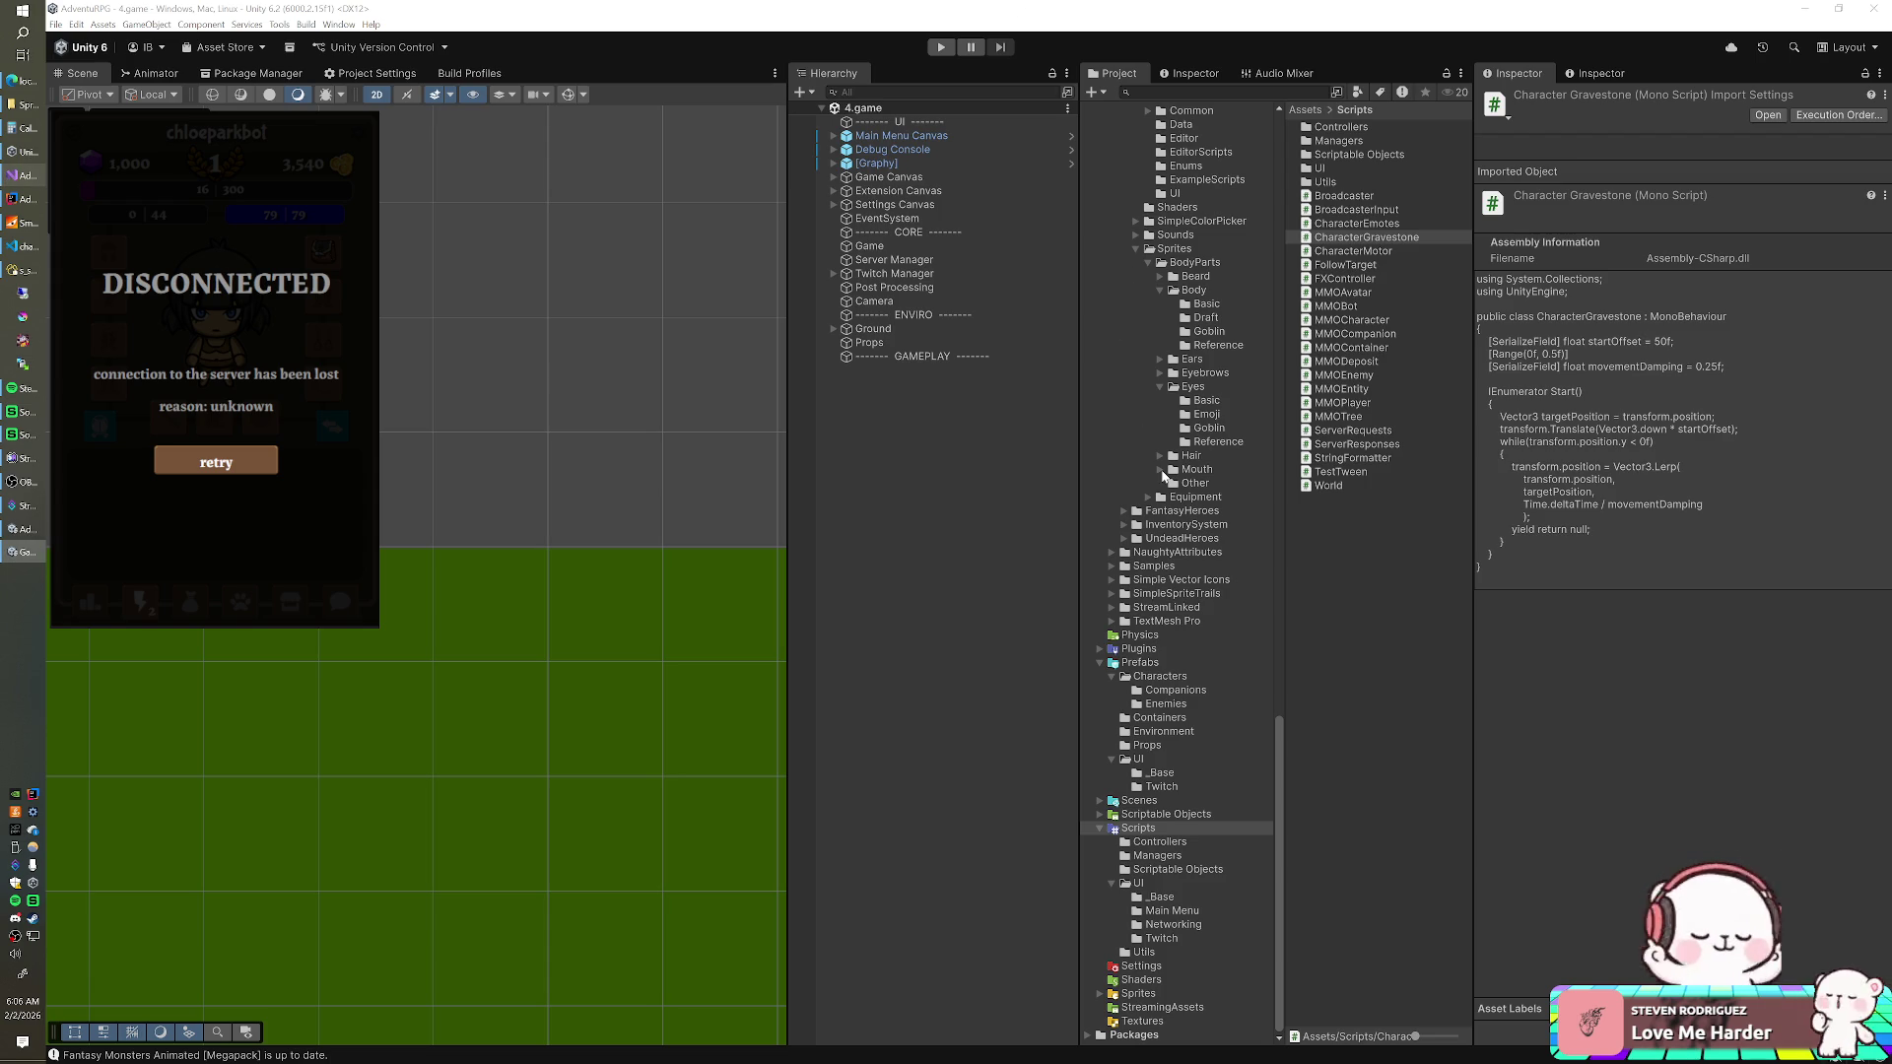
- Add the Character Gravestone script component to the Character Gravestone prefab in Prefabs/Props
{"action": "left_click", "coordinate": [1153, 745]}
{"action": "left_click", "coordinate": [1414, 130]}
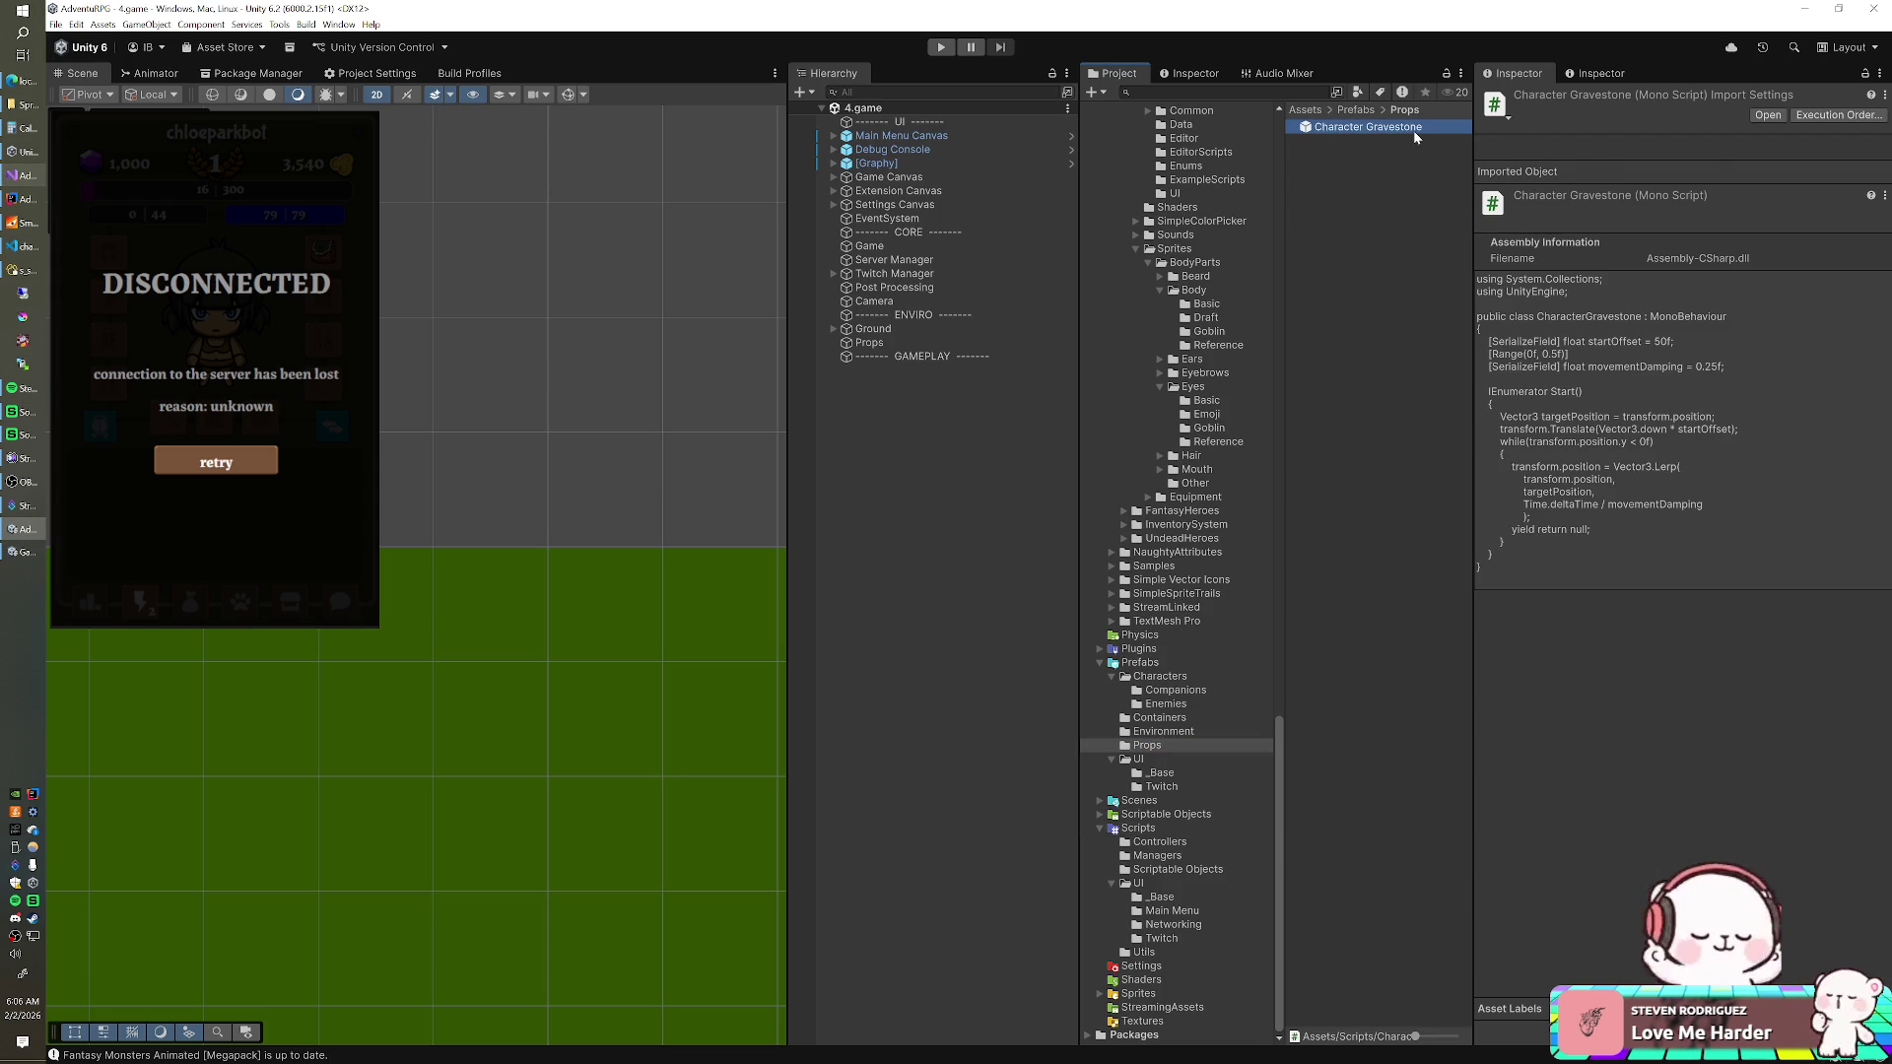
{"action": "left_click", "coordinate": [1611, 626]}
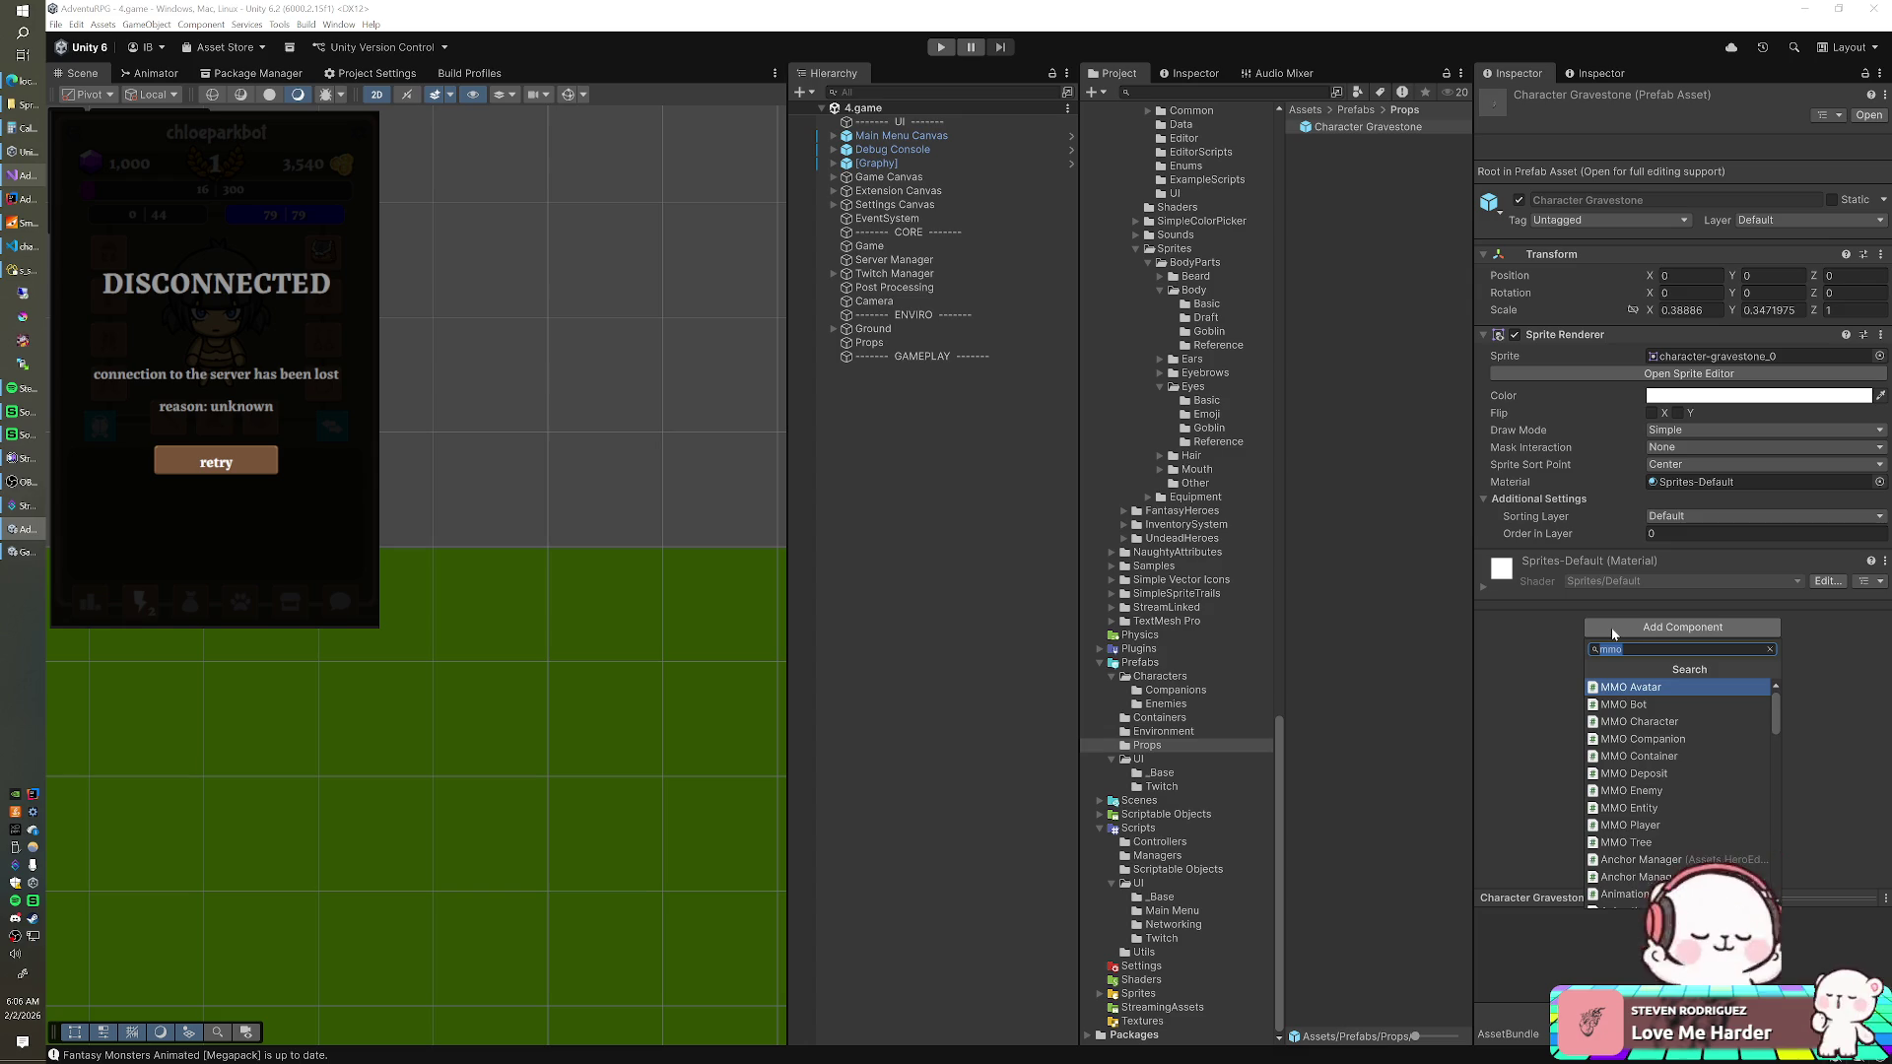
{"action": "type", "text": "grav"}
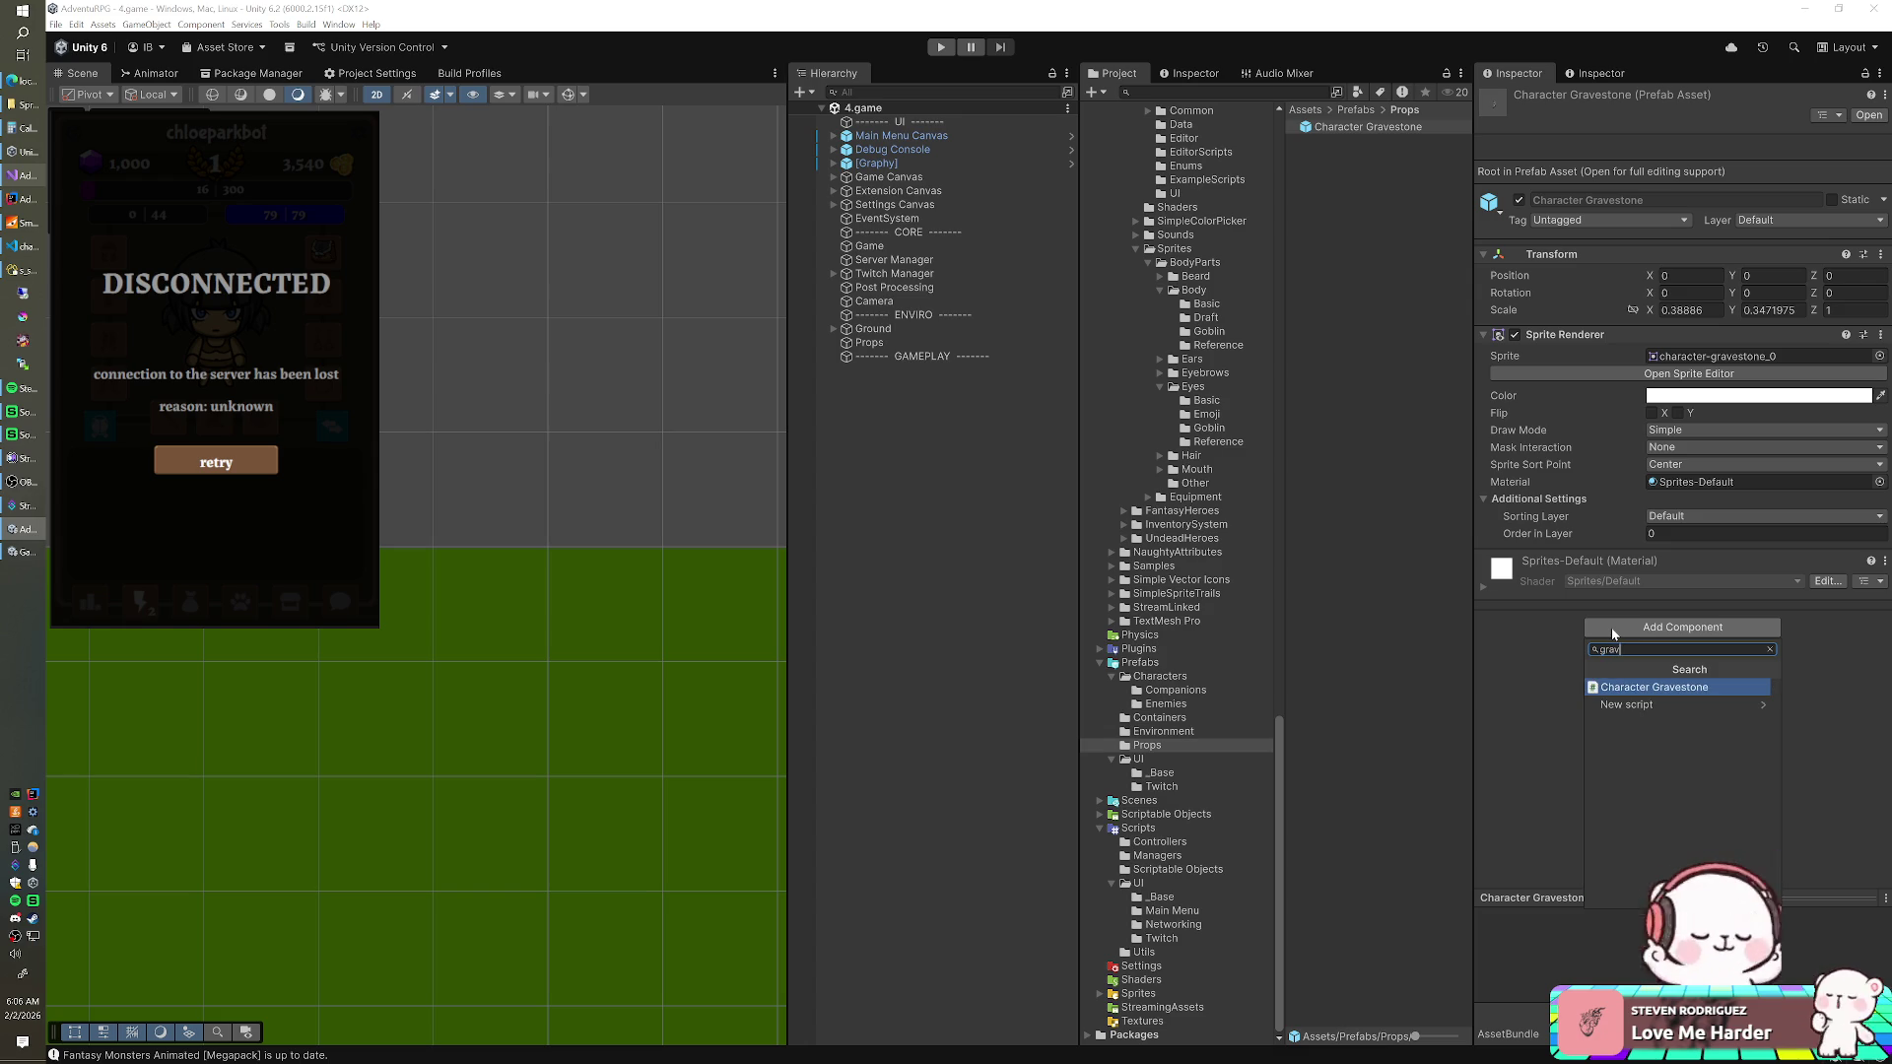
{"action": "left_click", "coordinate": [1727, 690]}
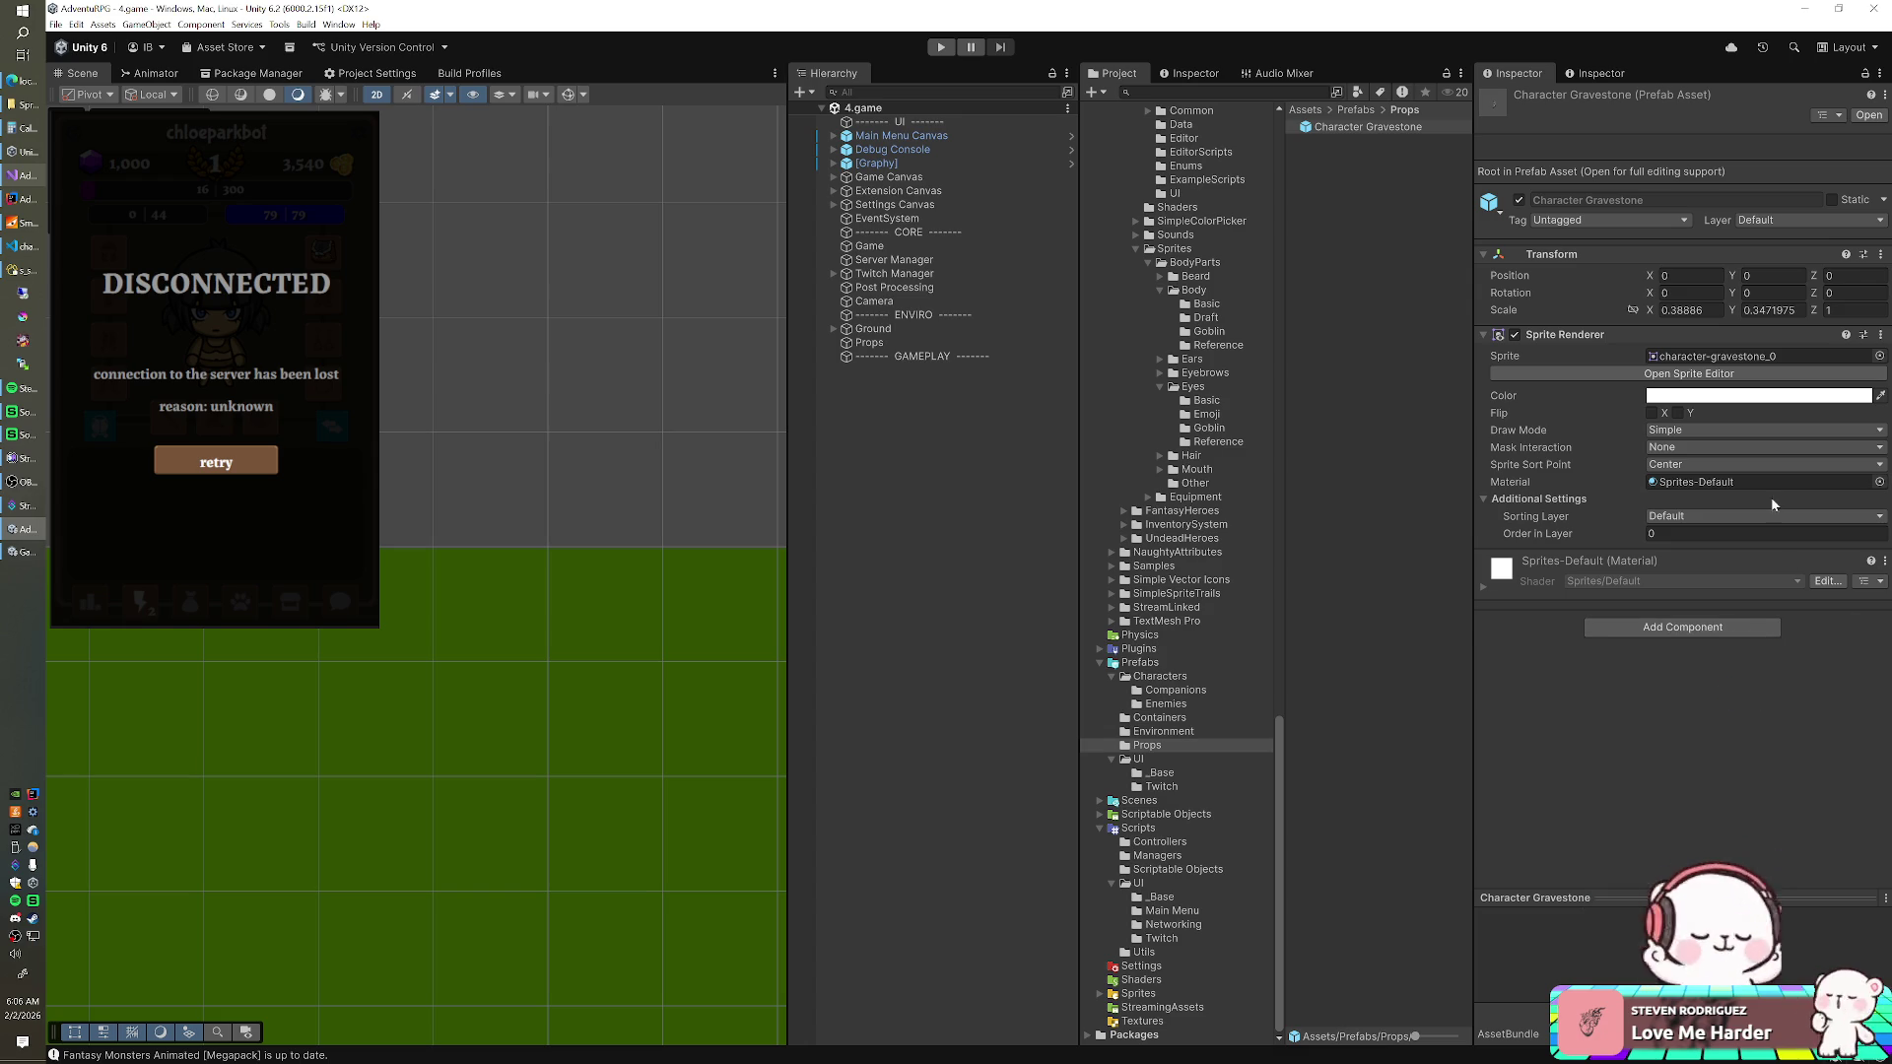
- Set the prefab's sprite Sorting Layer to Players and start play mode
{"action": "left_click", "coordinate": [1683, 517]}
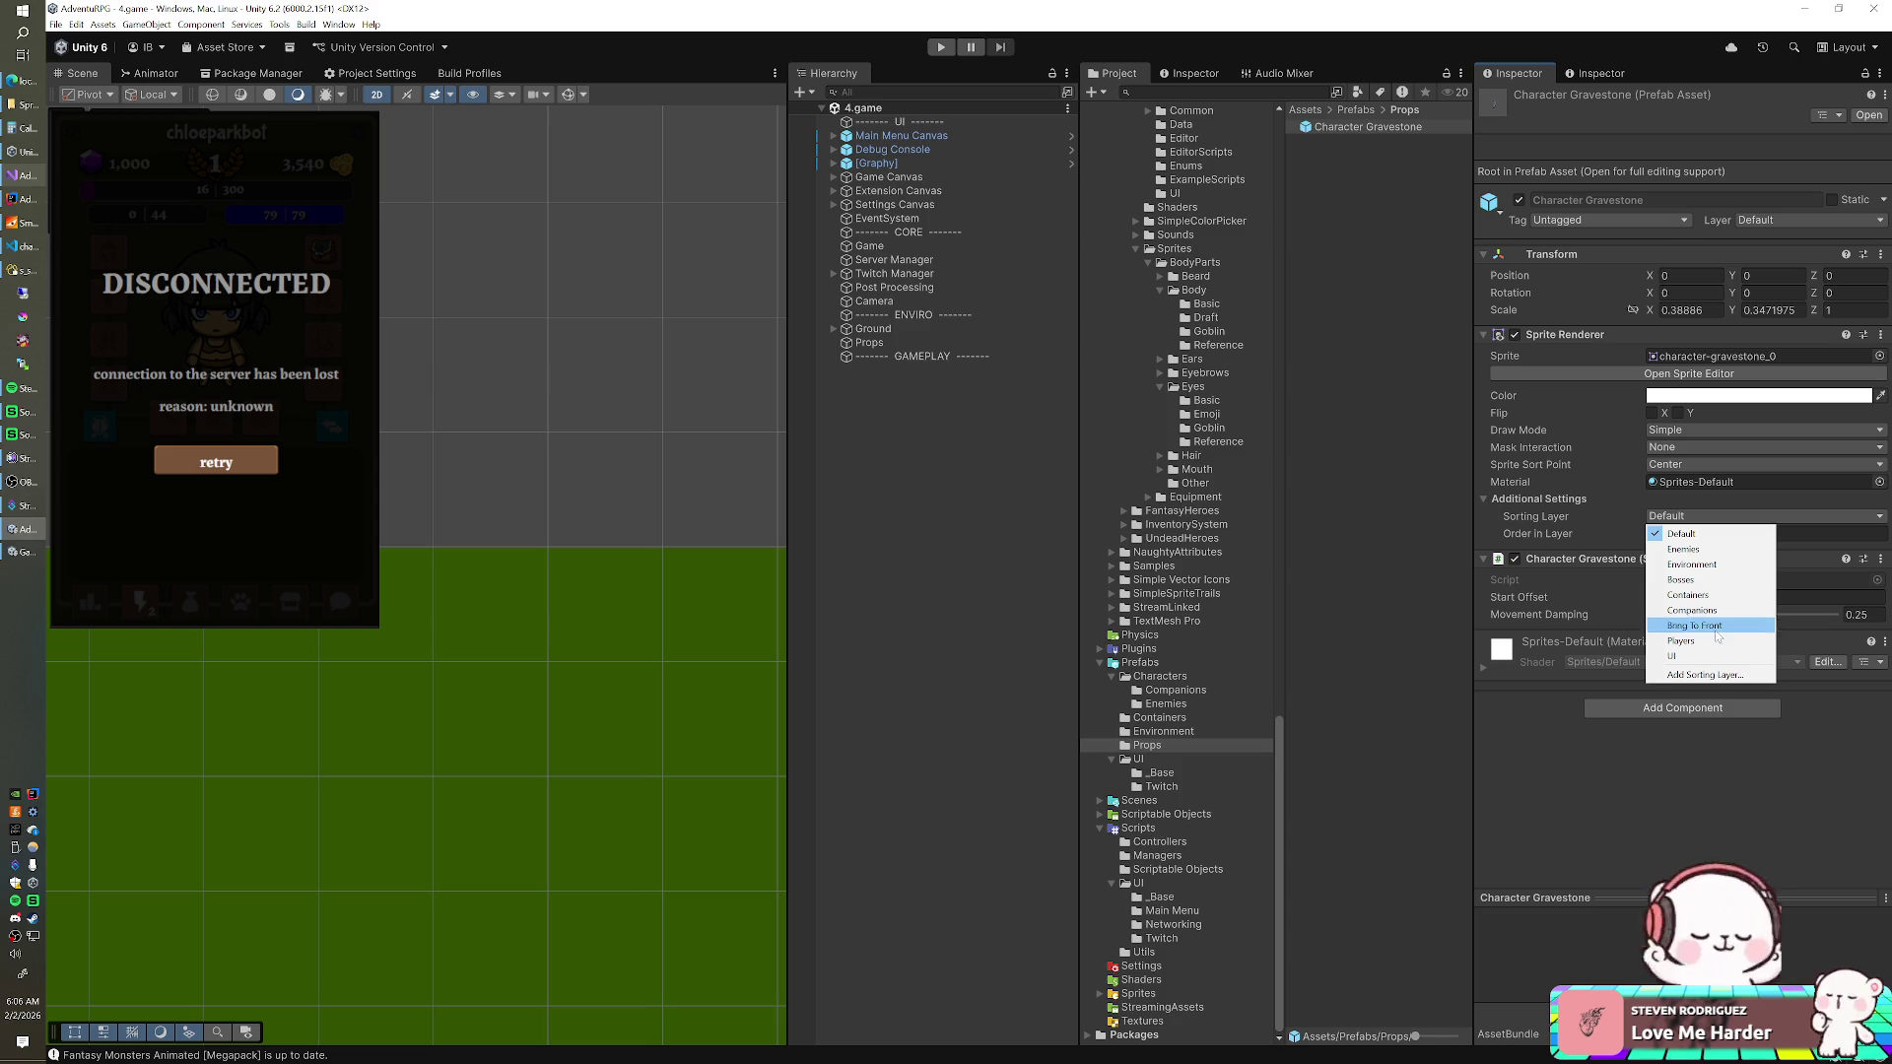
{"action": "left_click", "coordinate": [1693, 641]}
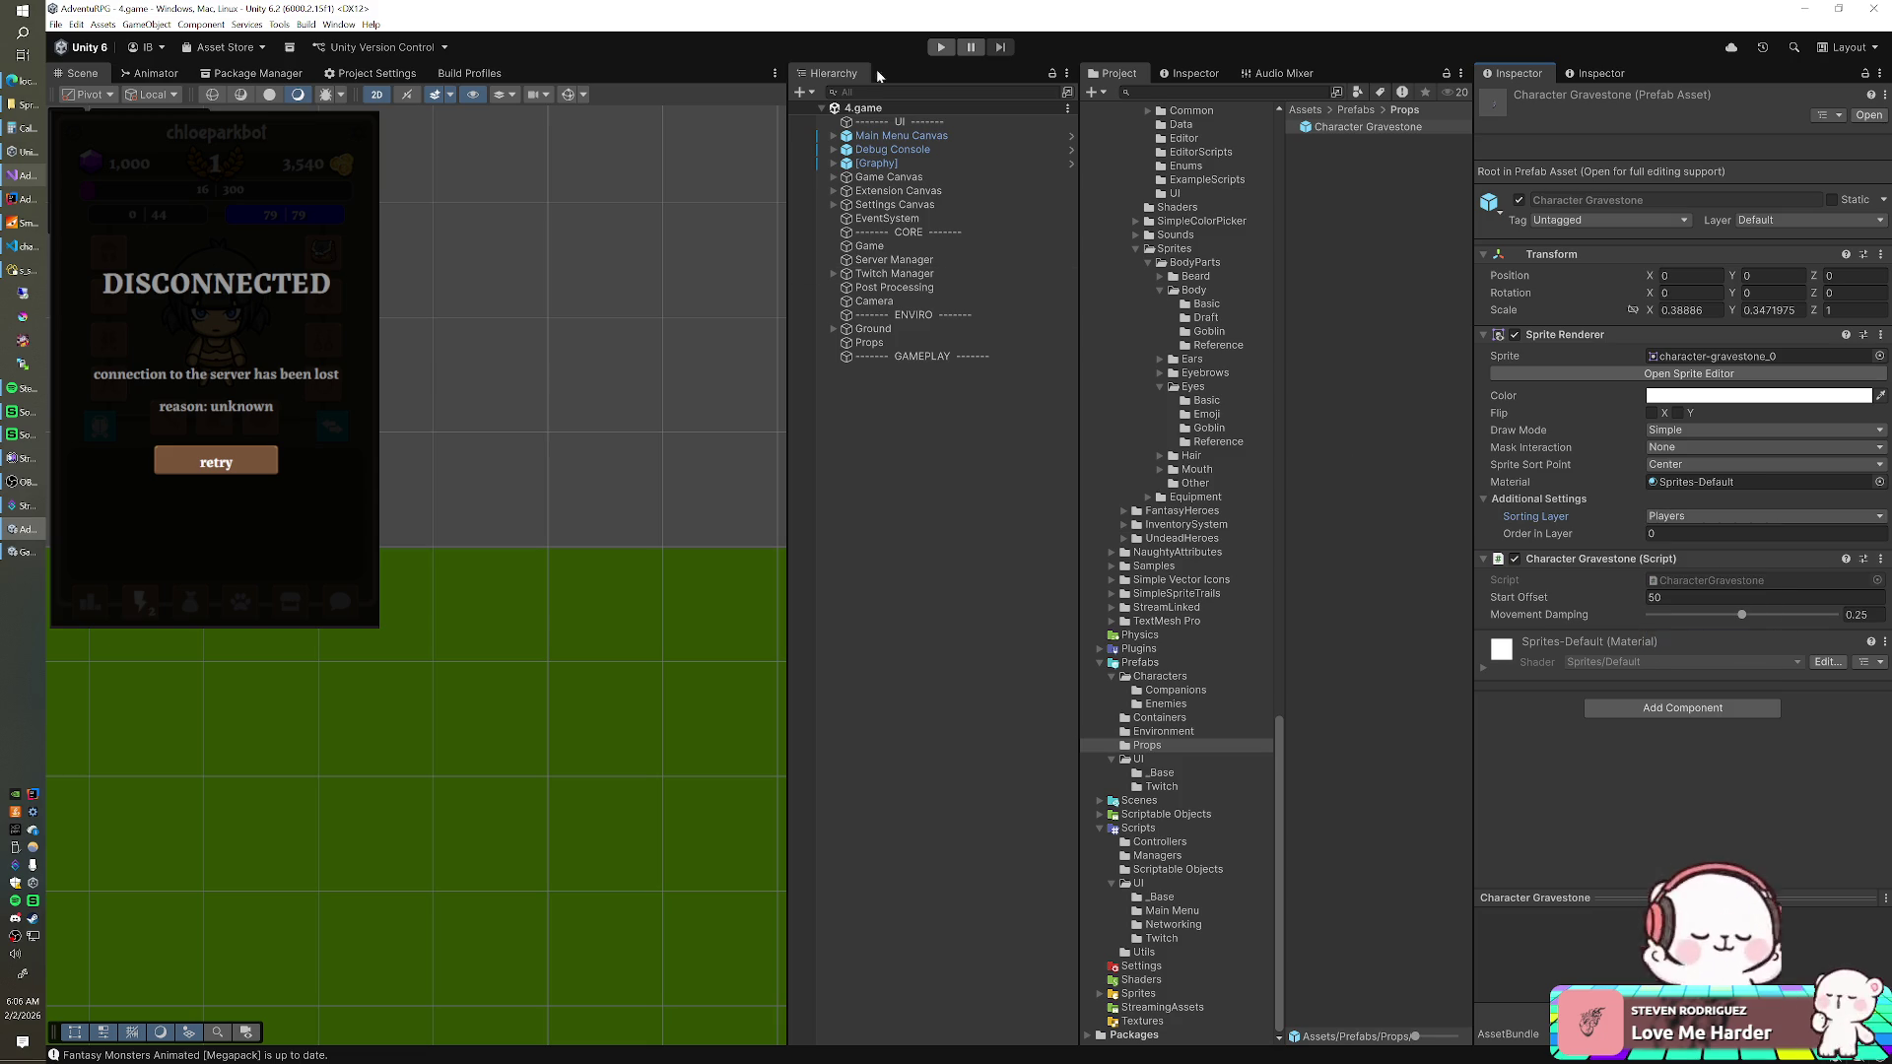
{"action": "left_click", "coordinate": [936, 50]}
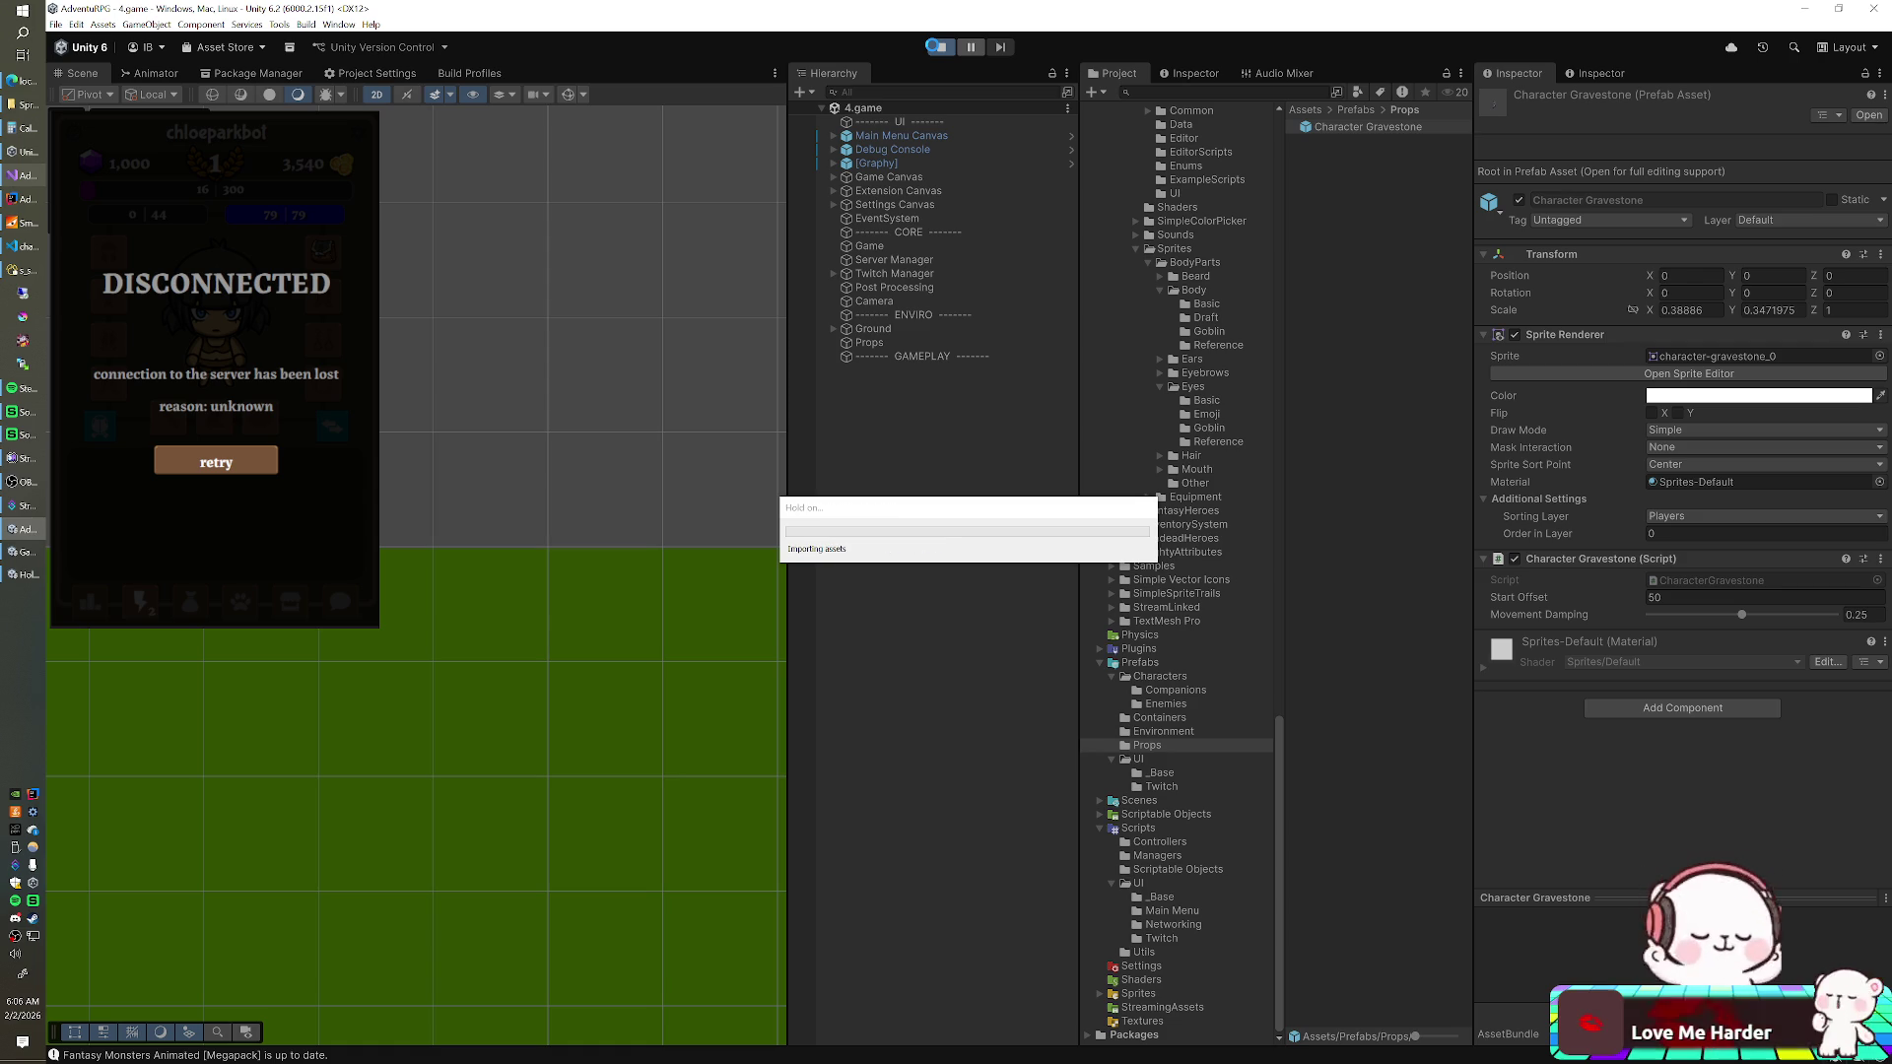
- Use the white creature from the spawn grid to kill the player and spawn a gravestone clone
{"action": "left_click", "coordinate": [938, 48]}
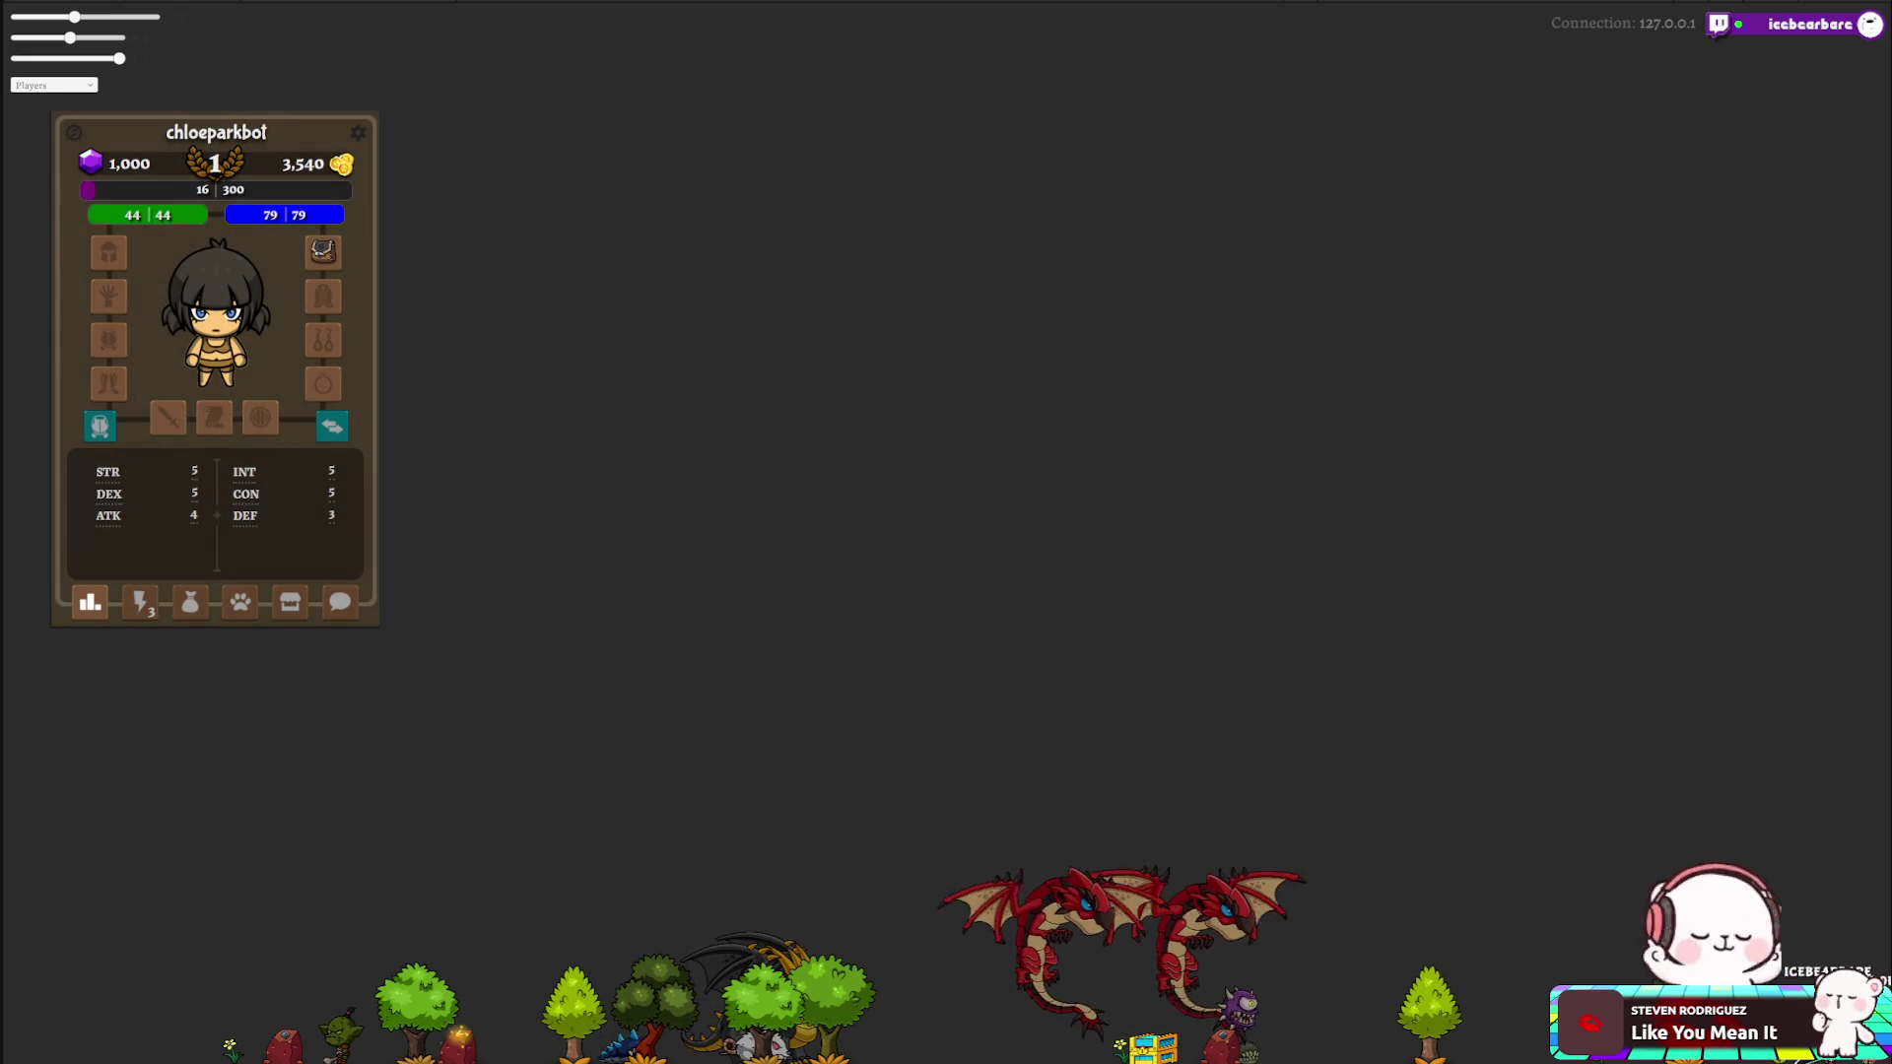
{"action": "left_click", "coordinate": [141, 601]}
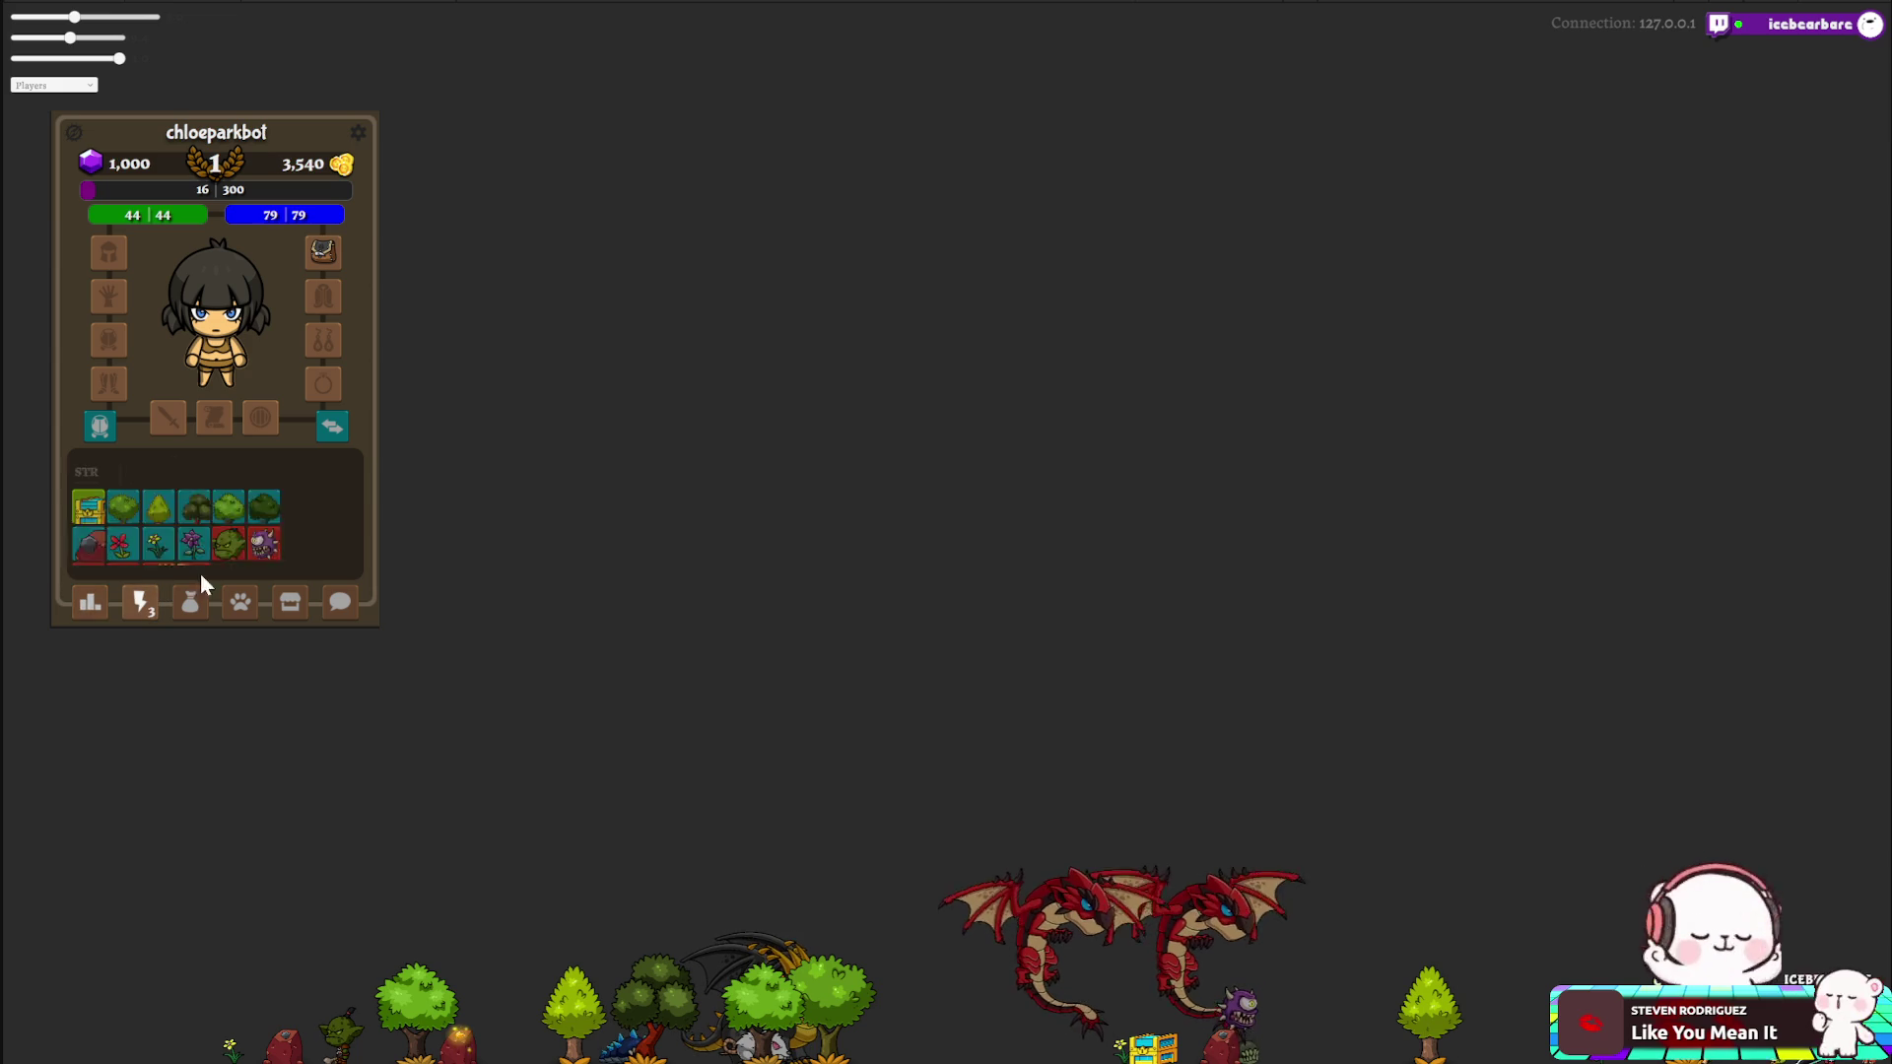
{"action": "left_click", "coordinate": [139, 552]}
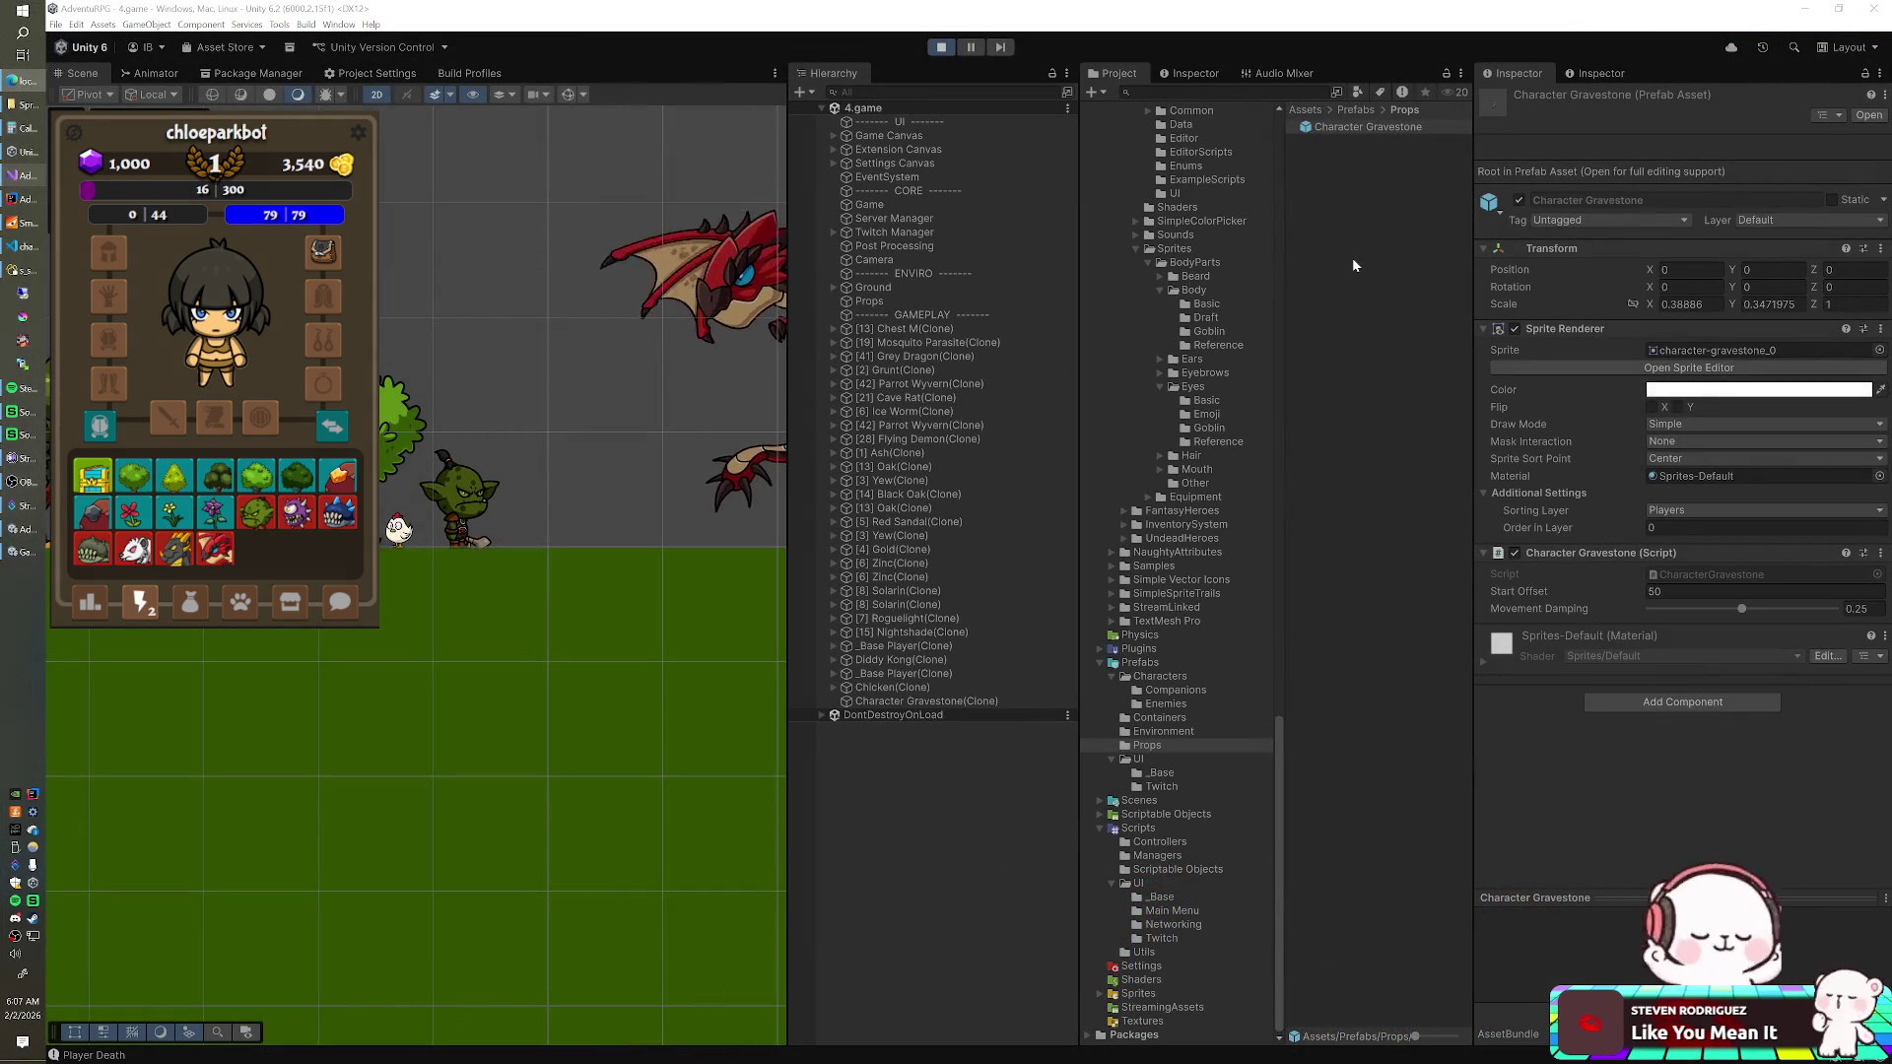
{"action": "left_click", "coordinate": [1715, 592]}
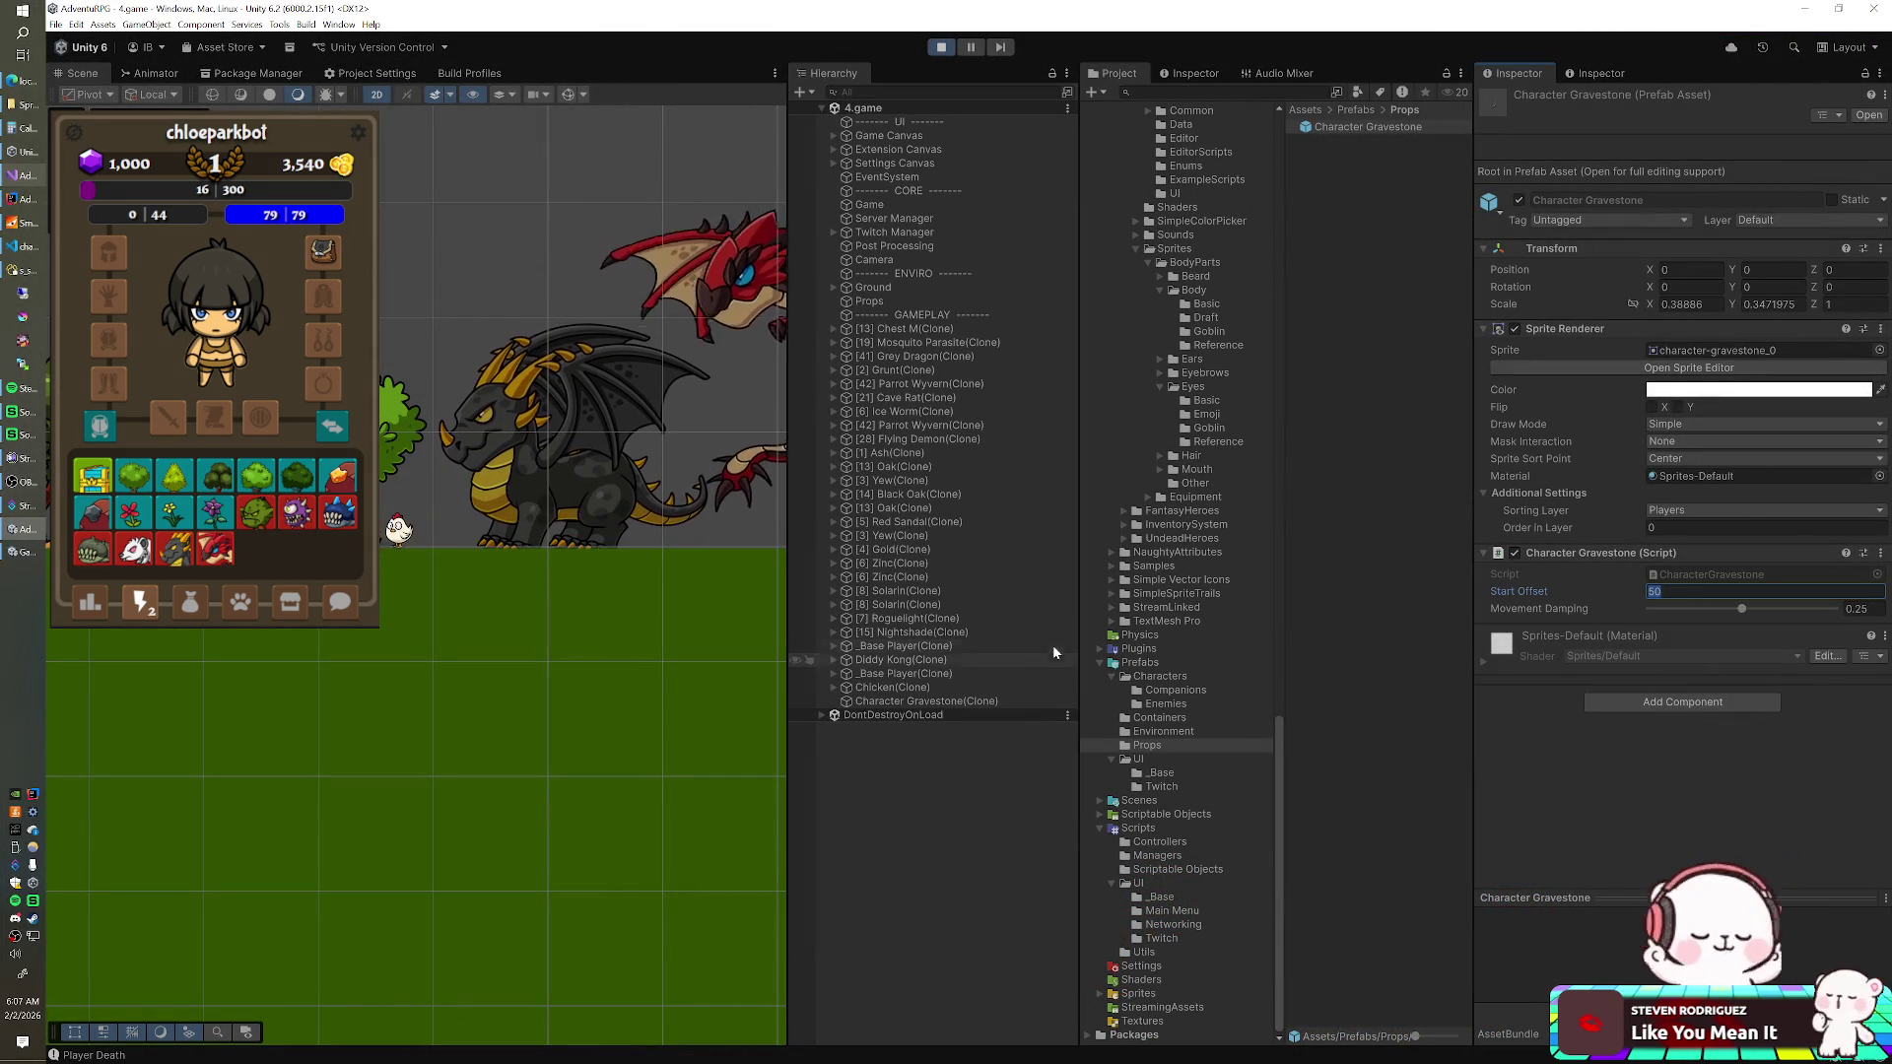
- Check the clone's Position Y, then set the prefab's Start Offset to 3, briefly trying -3 first
{"action": "left_click", "coordinate": [932, 701]}
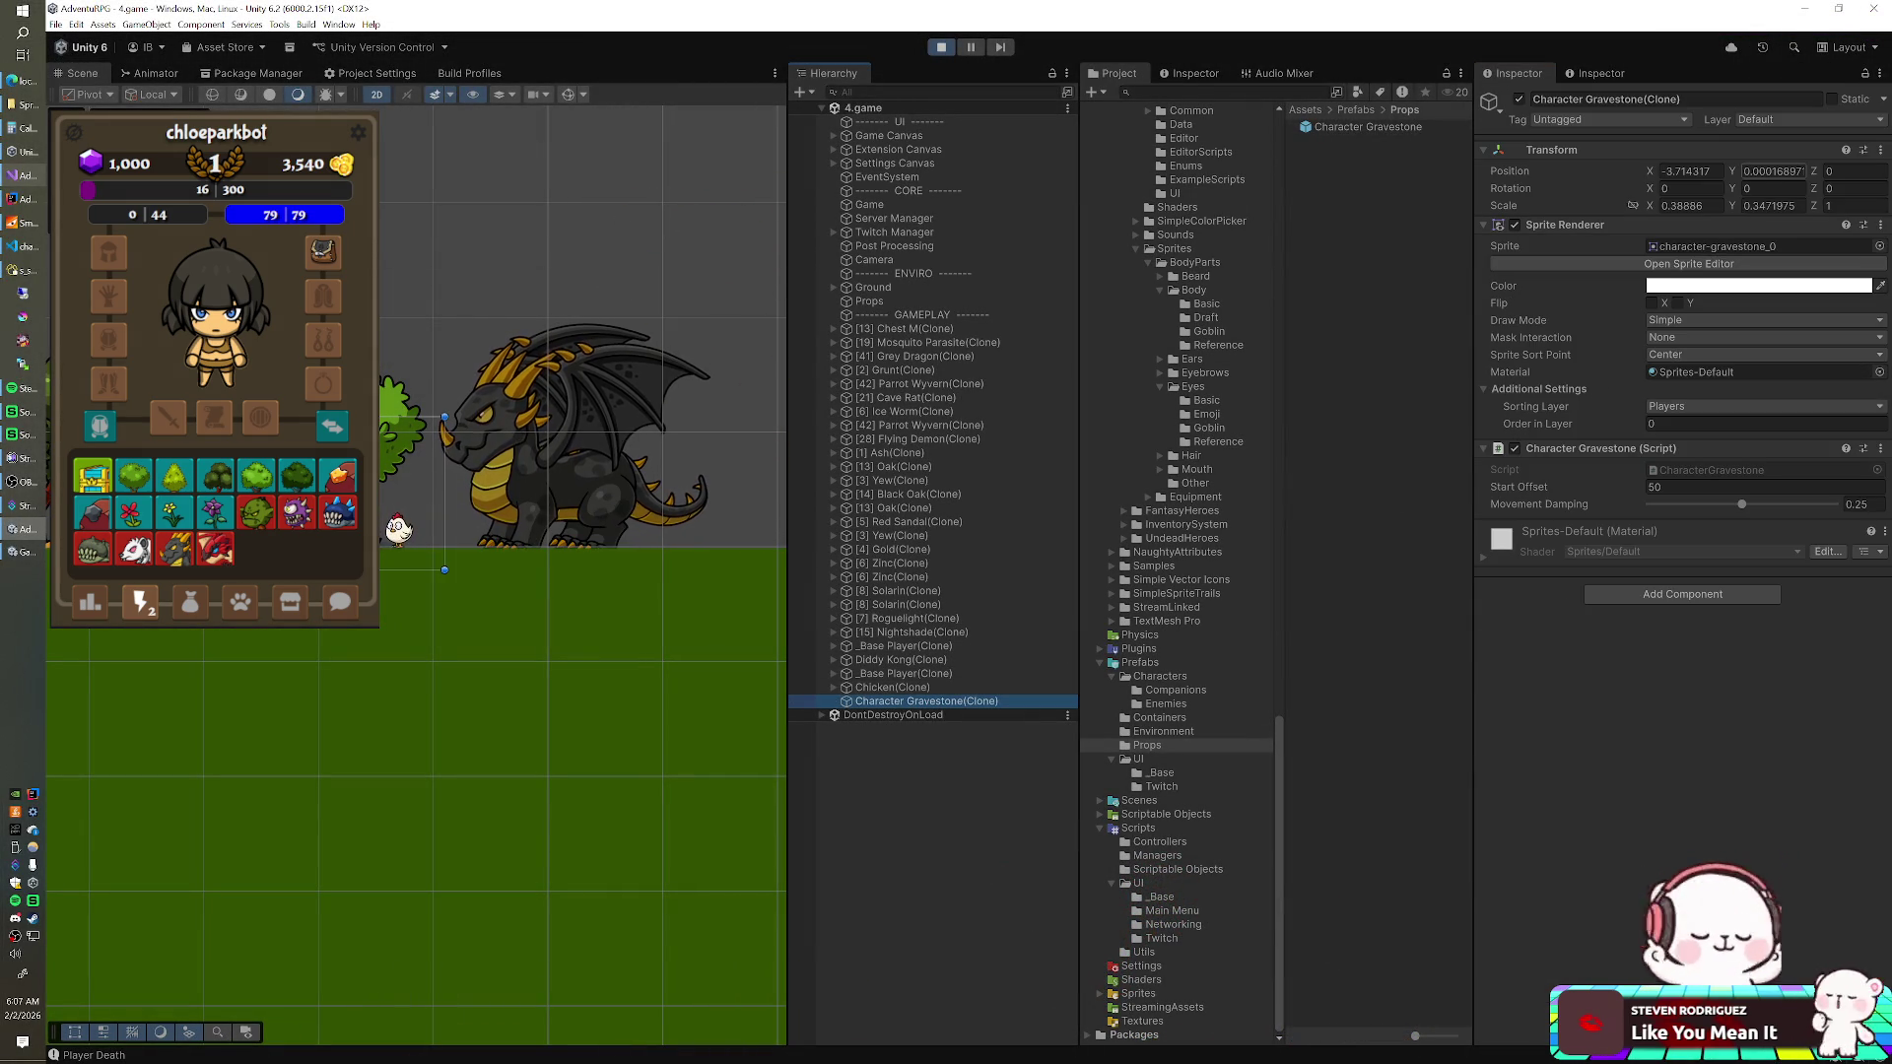
{"action": "left_click", "coordinate": [1738, 172]}
{"action": "type", "text": "-1.4"}
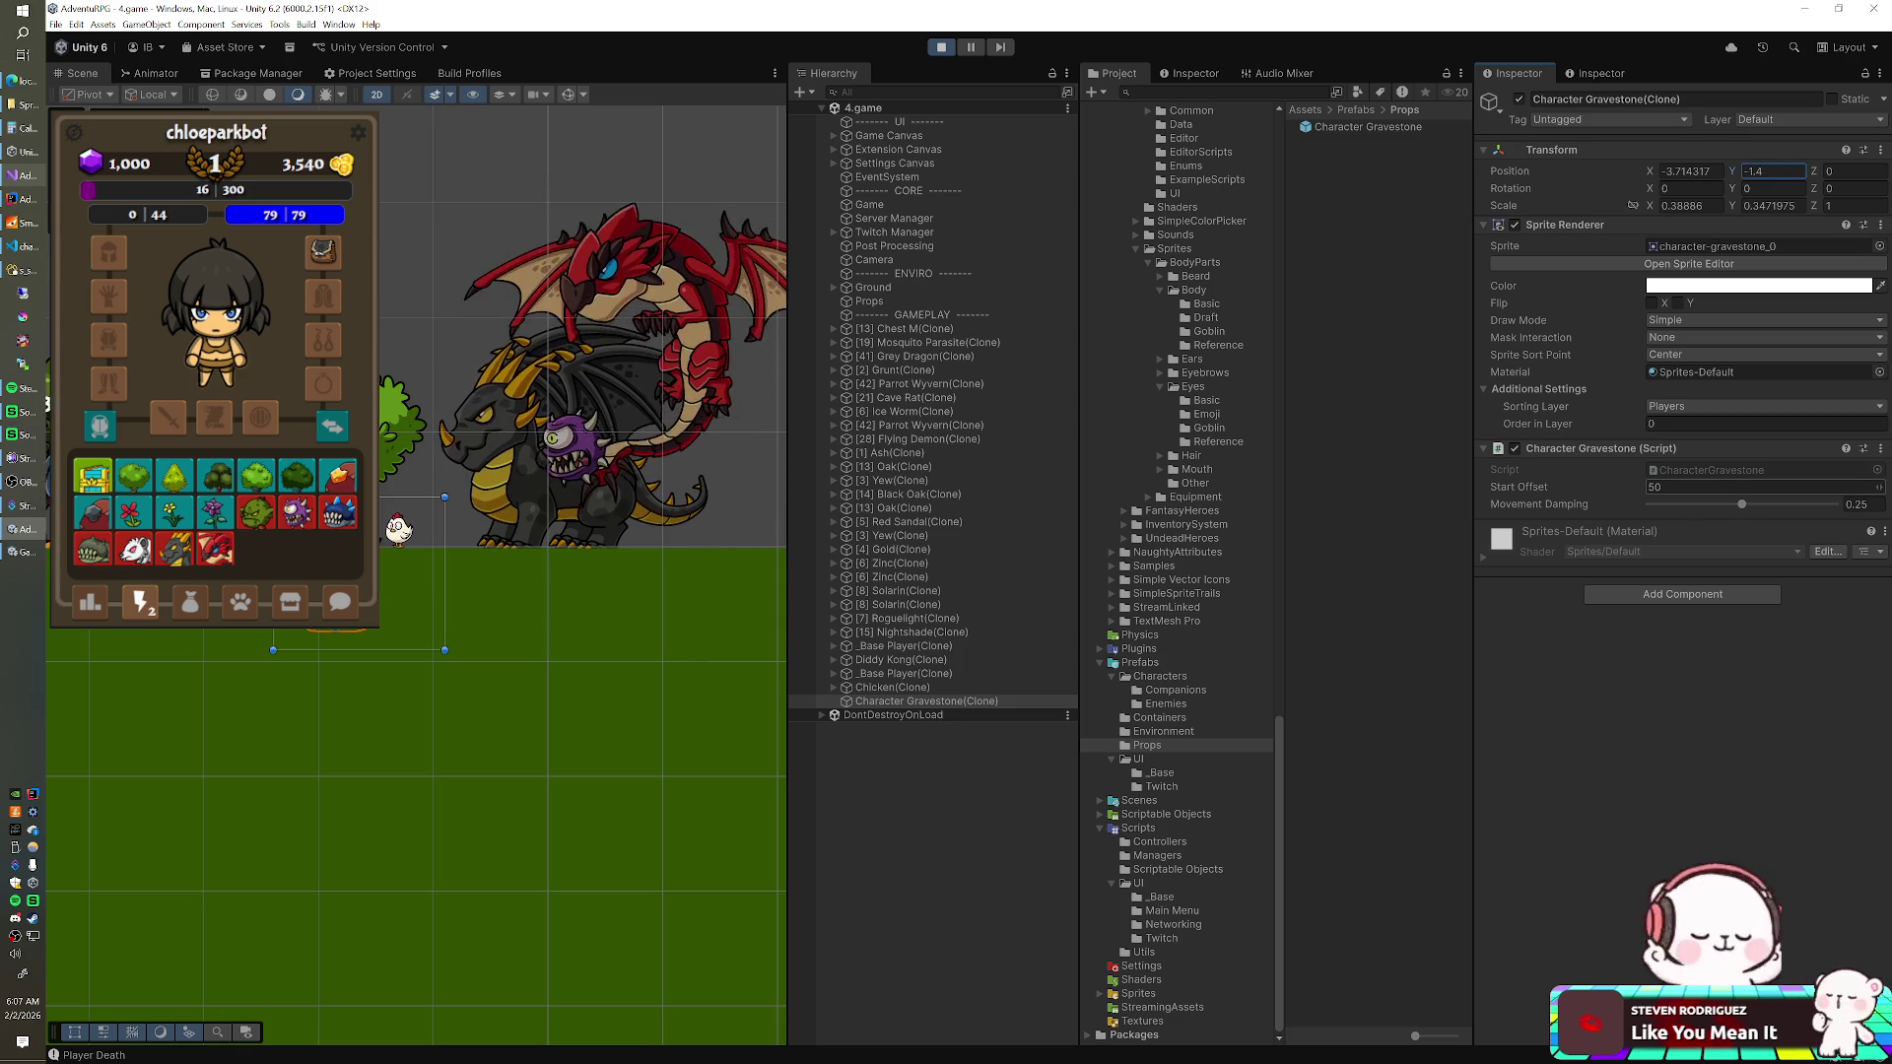
{"action": "left_click", "coordinate": [1362, 126]}
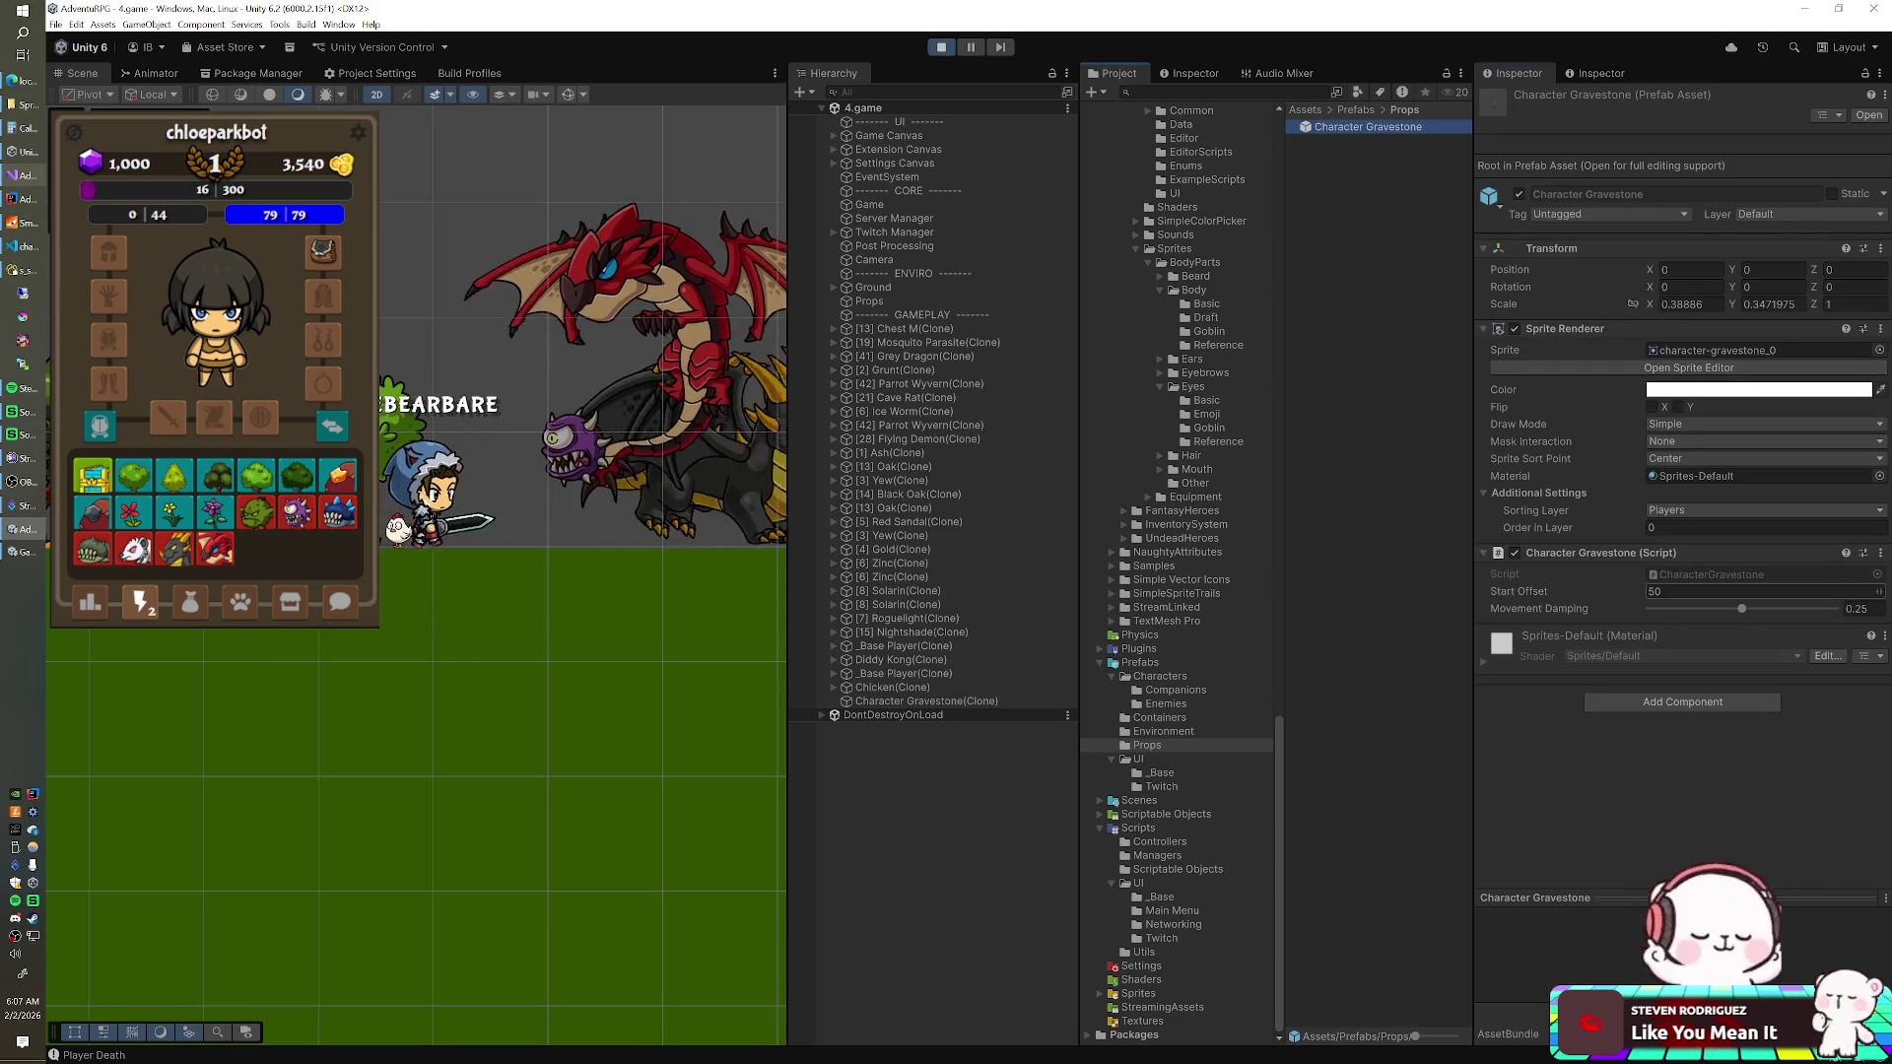
{"action": "left_click", "coordinate": [1663, 592]}
{"action": "type", "text": "-3"}
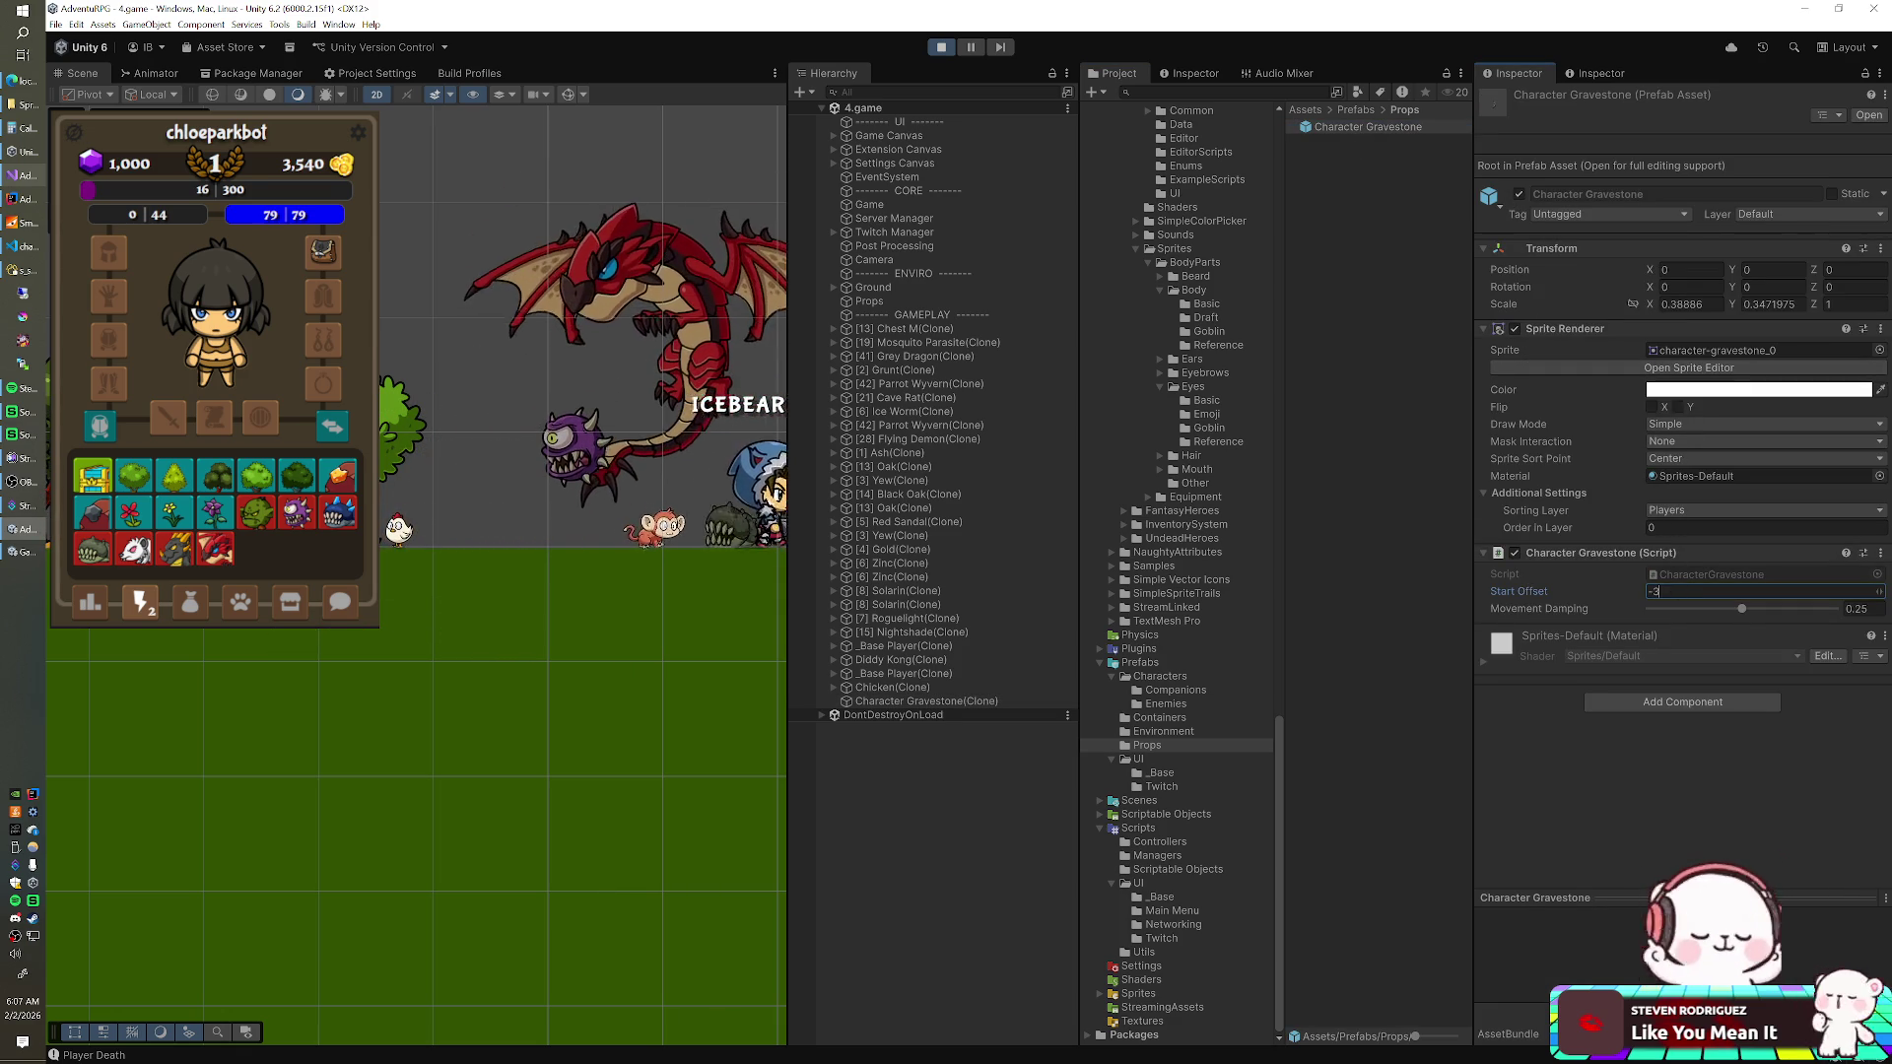
{"action": "key", "text": "Return"}
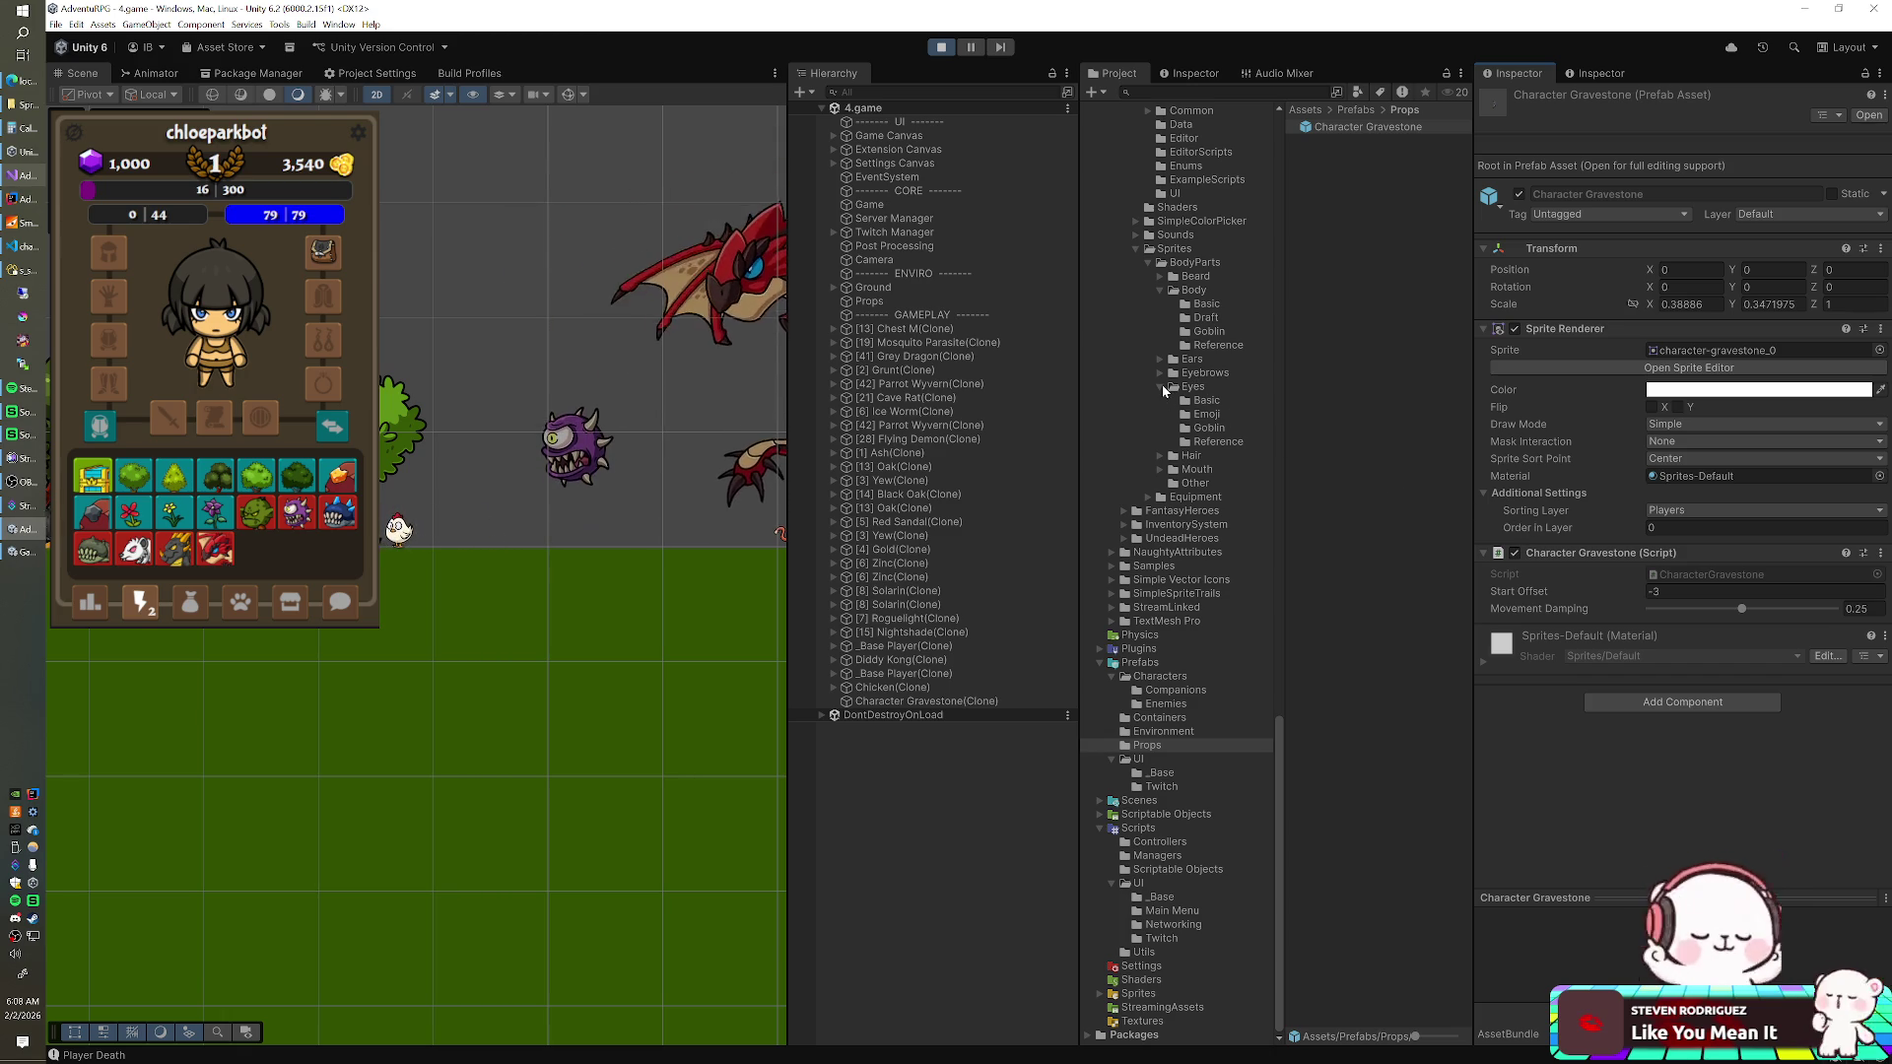
{"action": "left_click", "coordinate": [1666, 592]}
{"action": "type", "text": "3"}
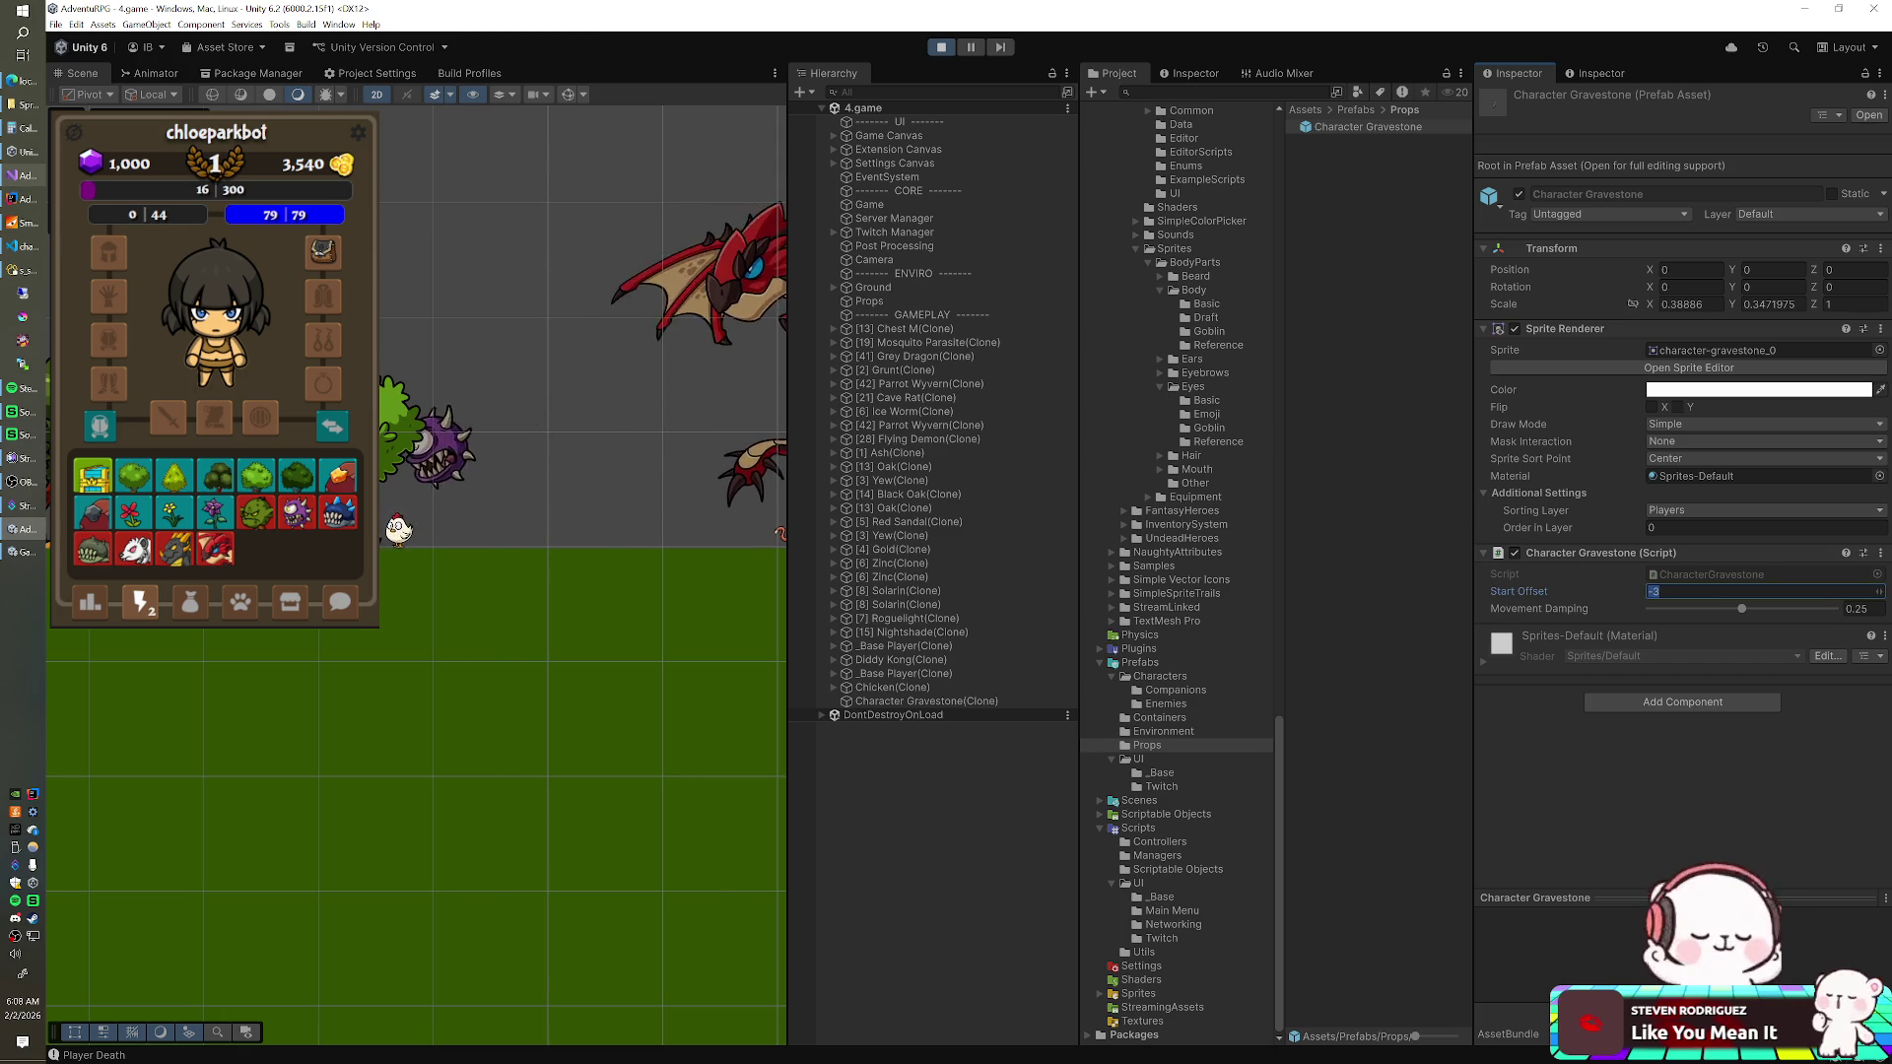
{"action": "key", "text": "Return"}
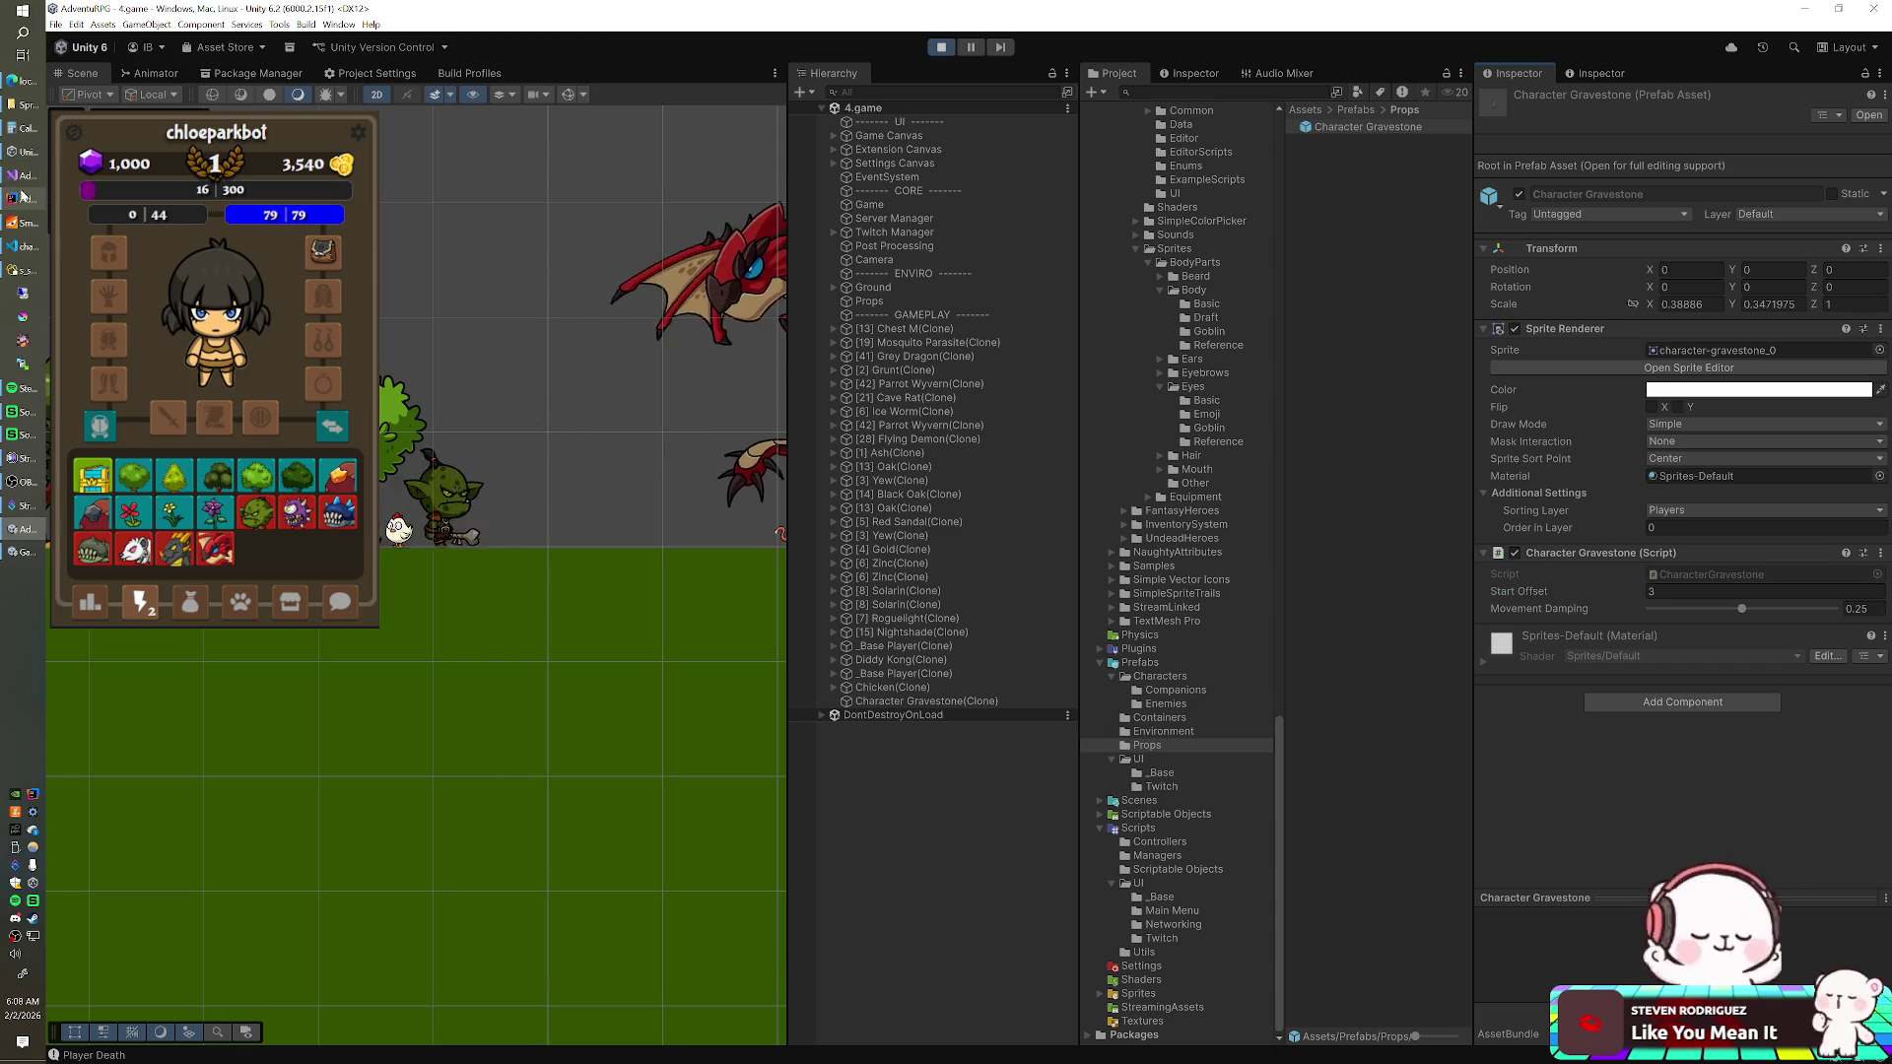
{"action": "left_click", "coordinate": [25, 175]}
{"action": "double_click", "coordinate": [685, 277]}
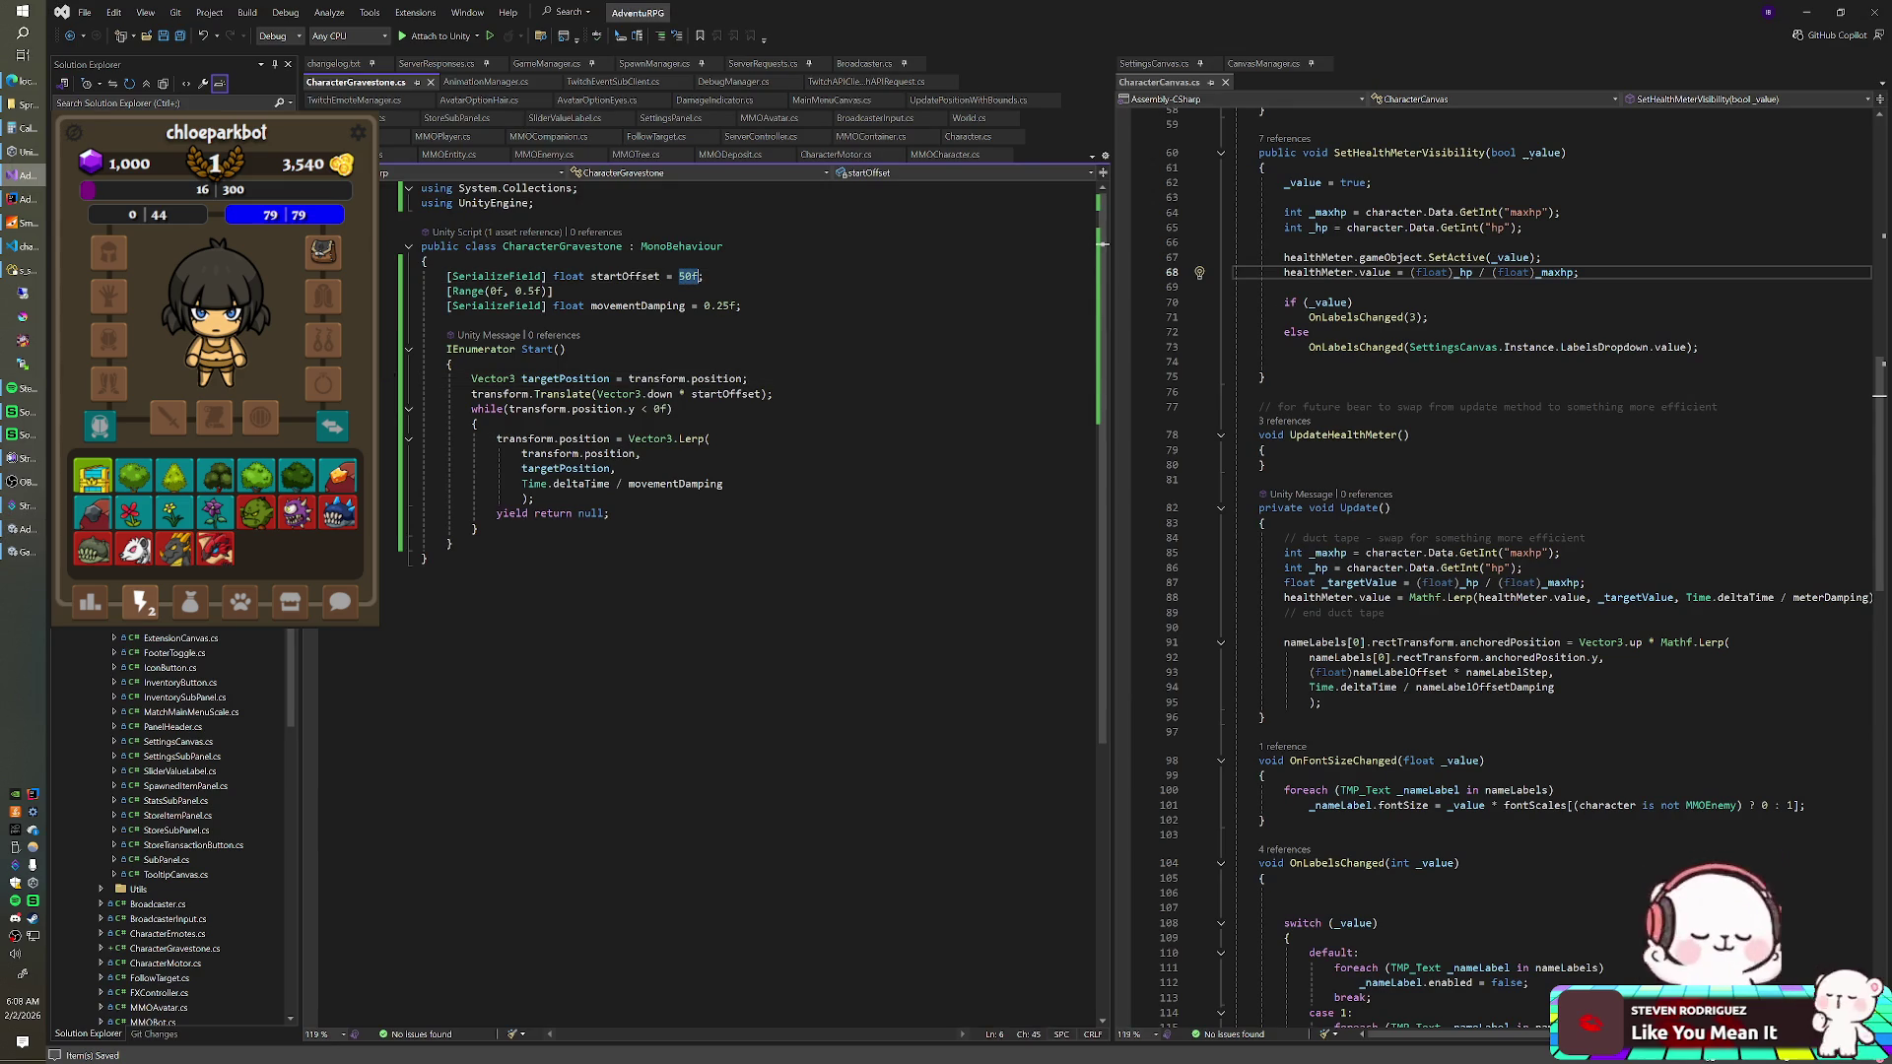
- Change the startOffset default to 3f and stop the running game in Unity
{"action": "type", "text": "3"}
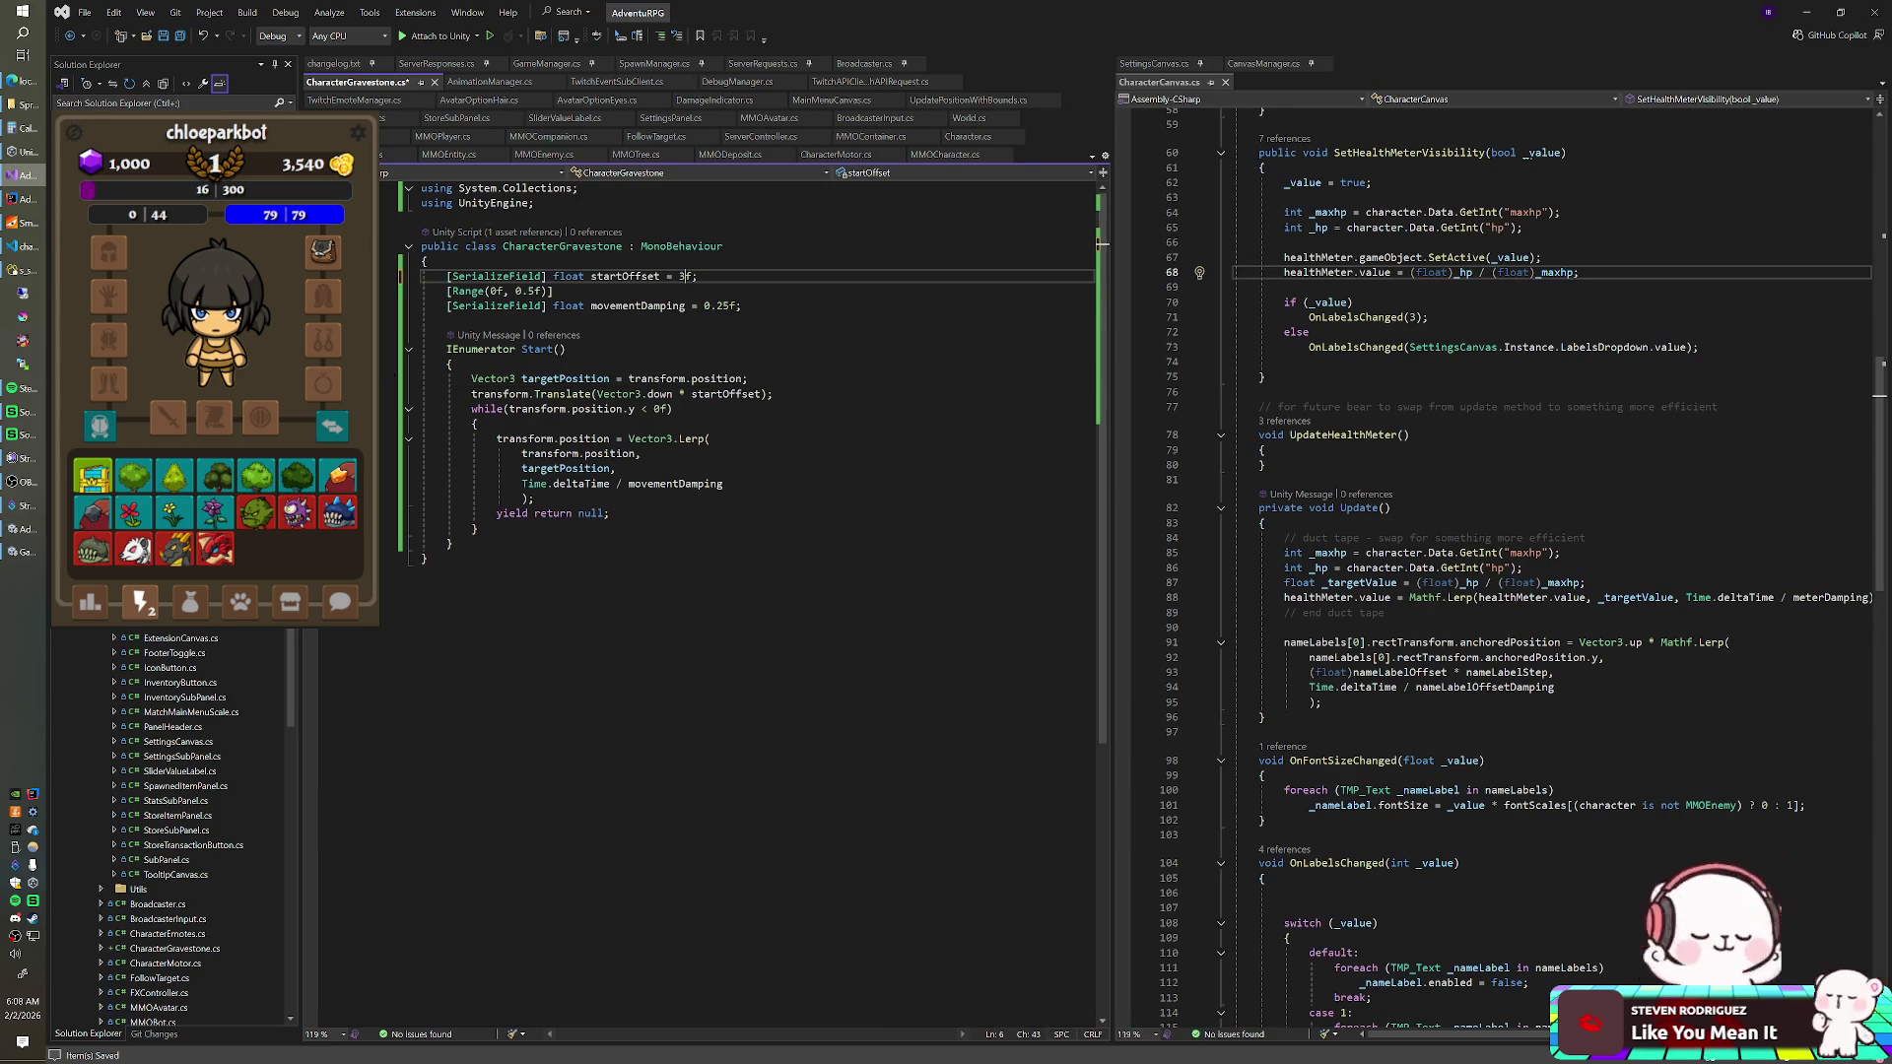
{"action": "left_click", "coordinate": [24, 552]}
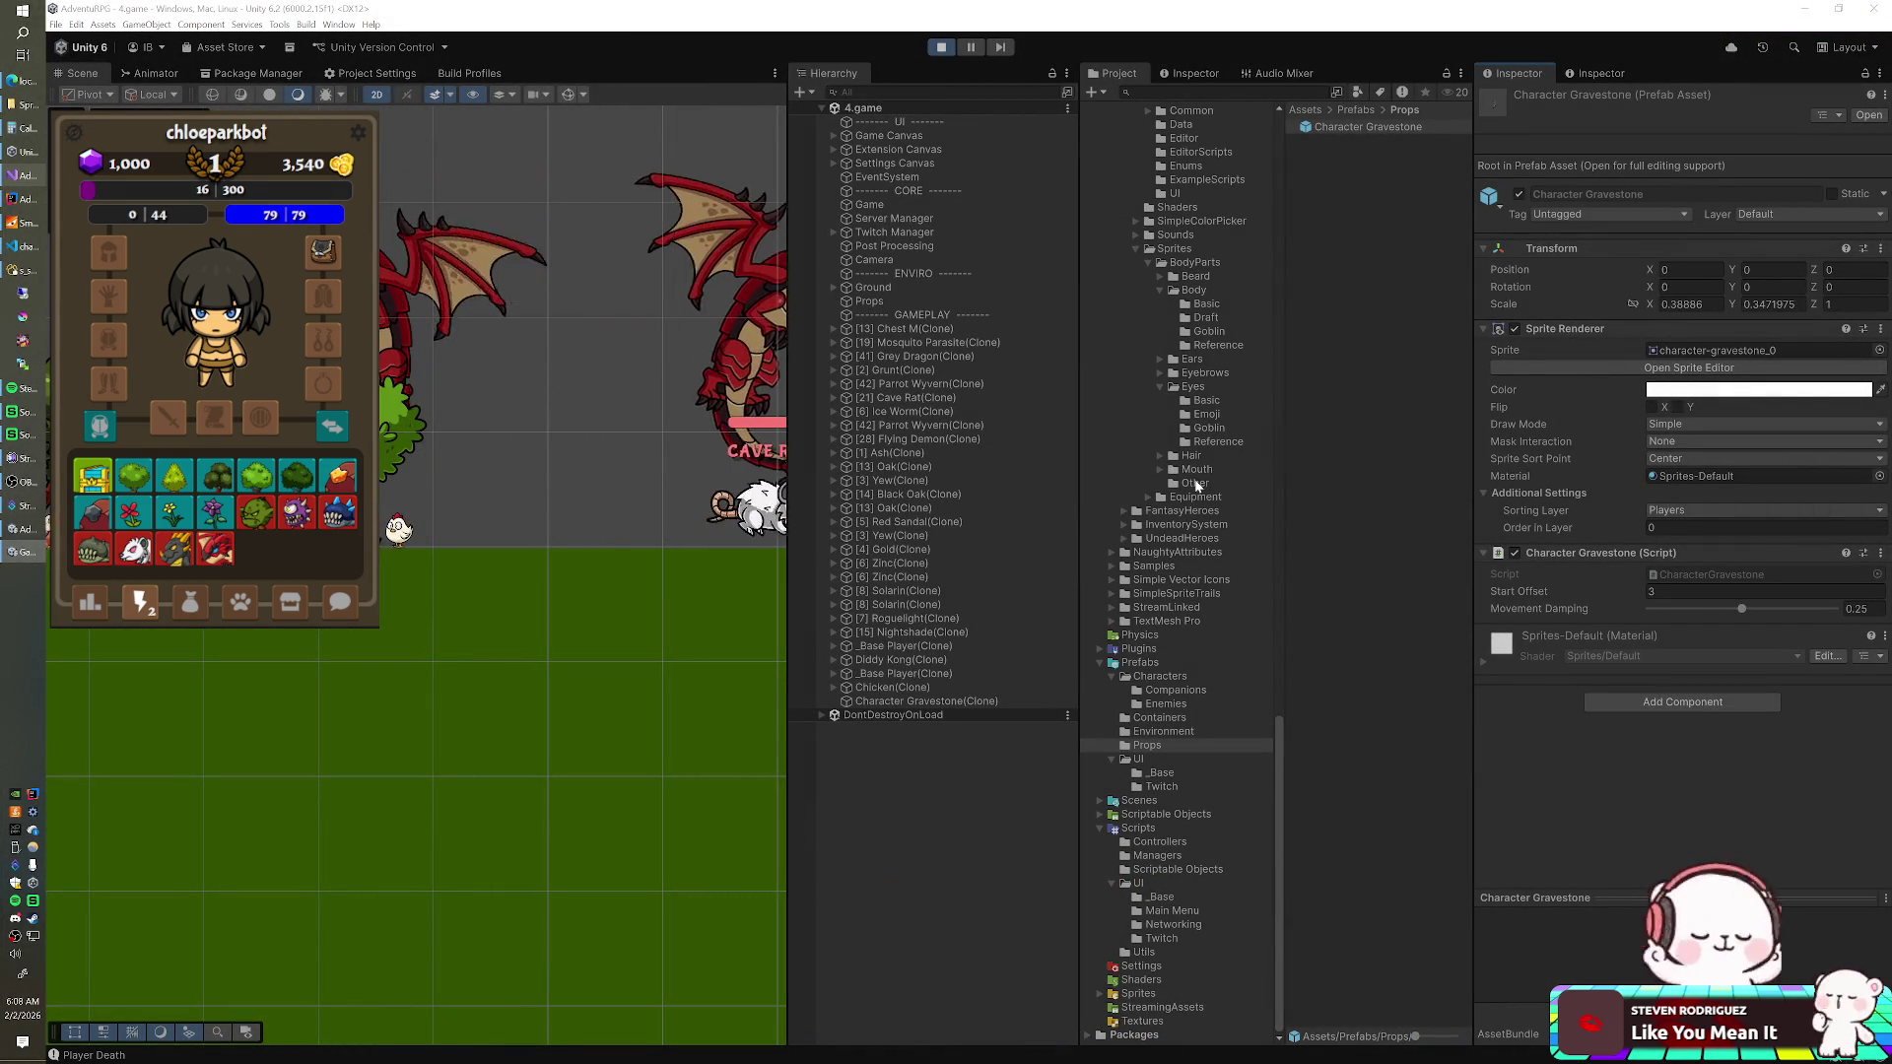
{"action": "left_click", "coordinate": [941, 47]}
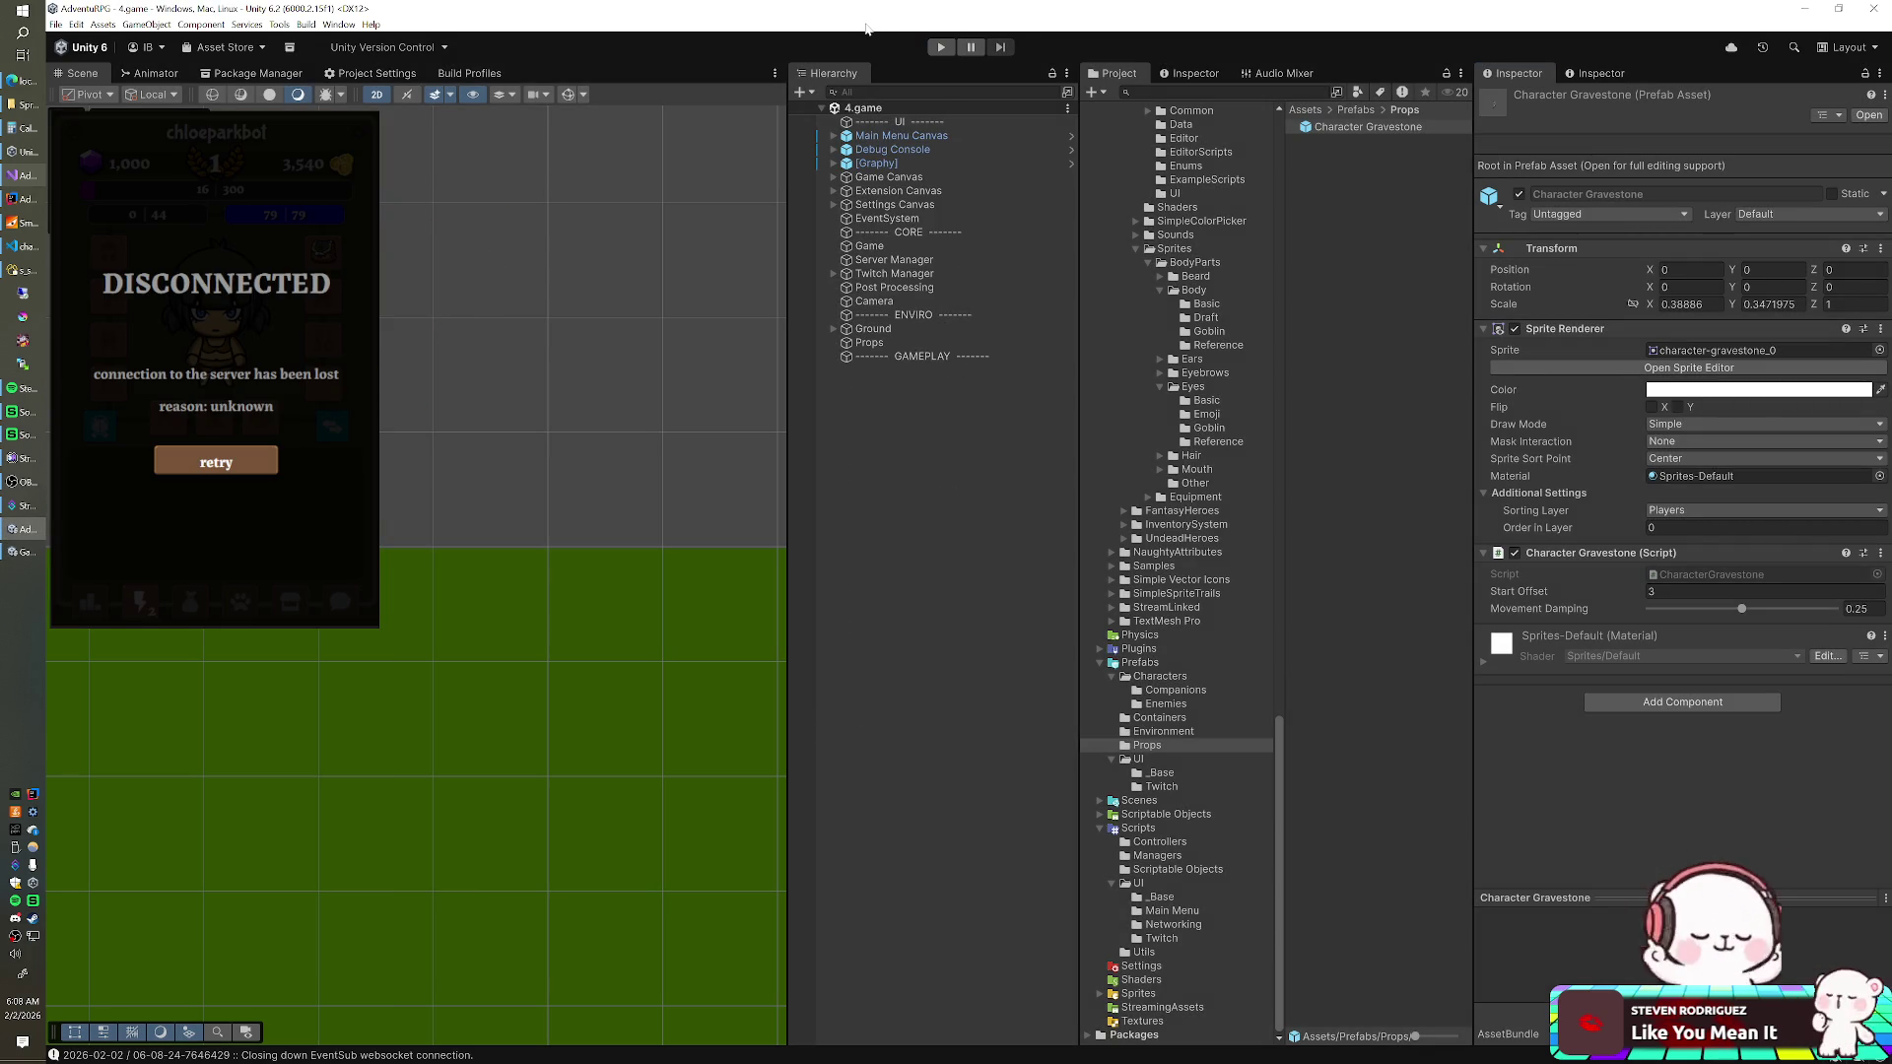
{"action": "key", "text": "alt+Tab"}
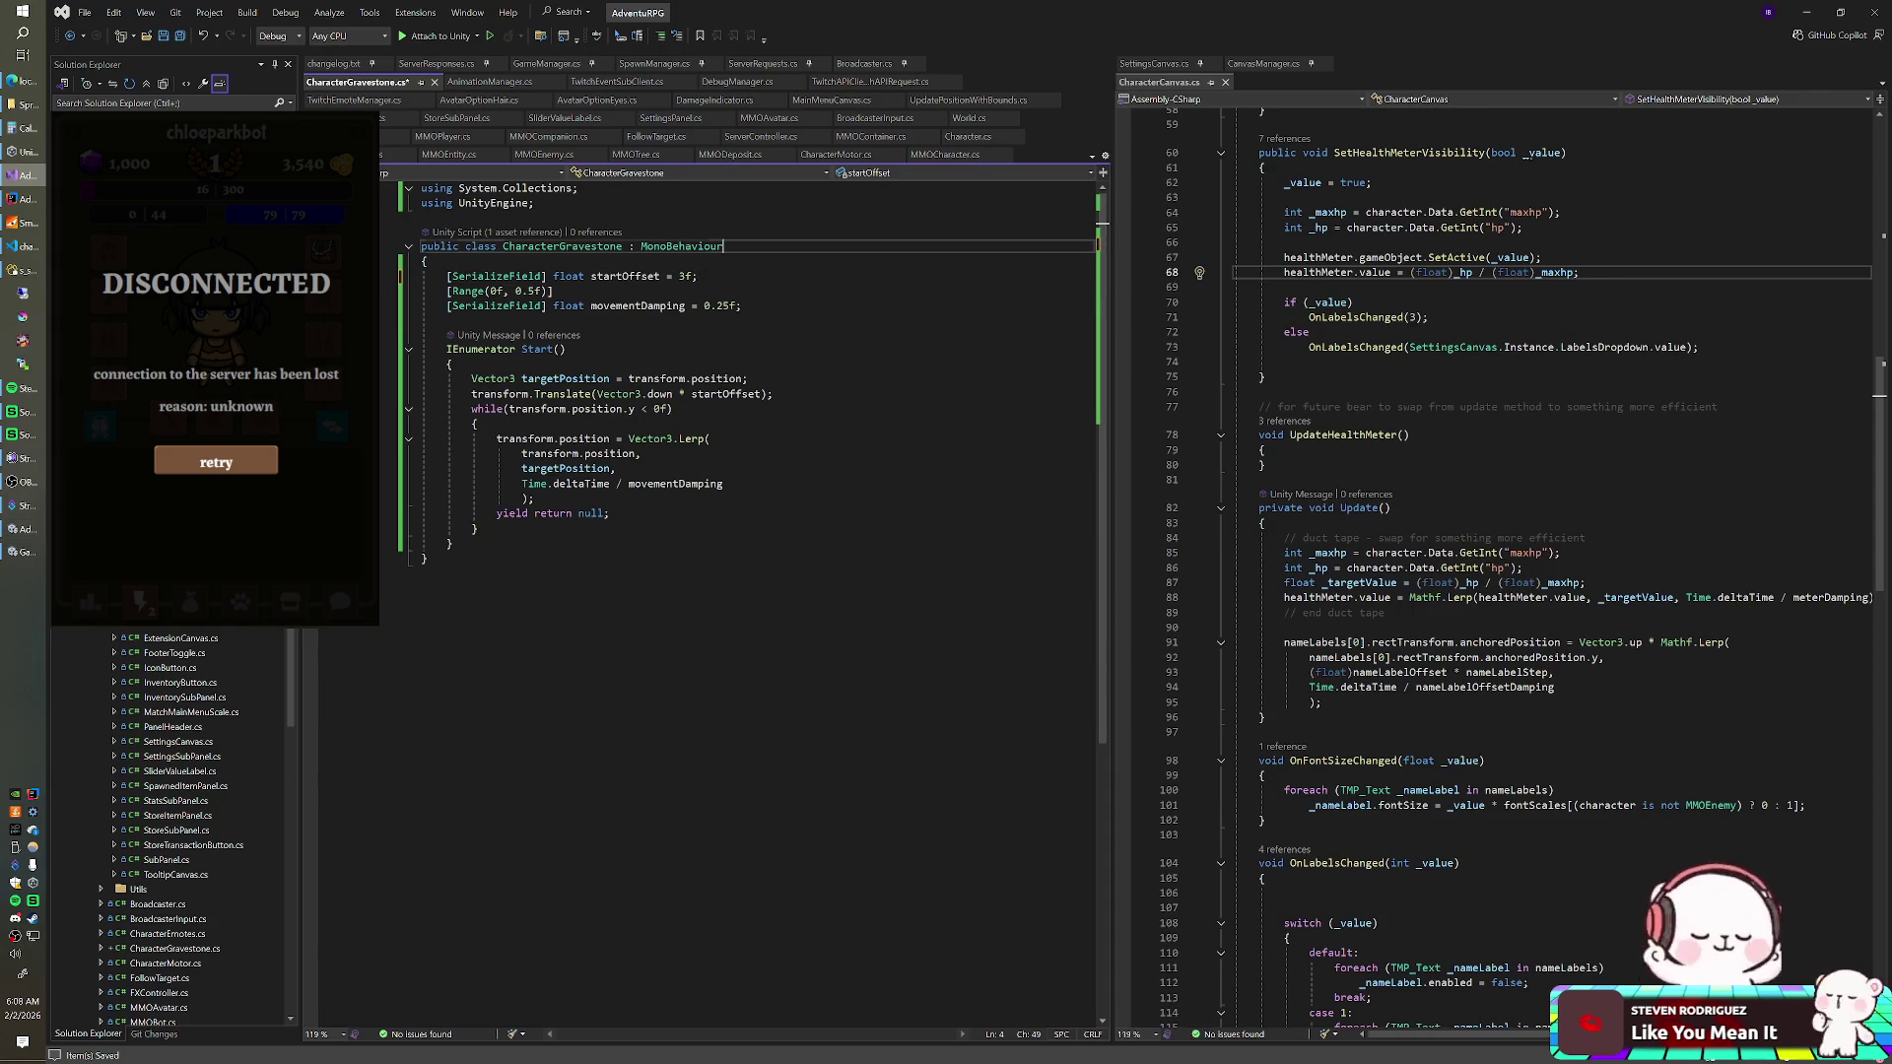
- Exit the fullscreen game view and show the creature grid to trigger a player death
{"action": "key", "text": "alt+Tab"}
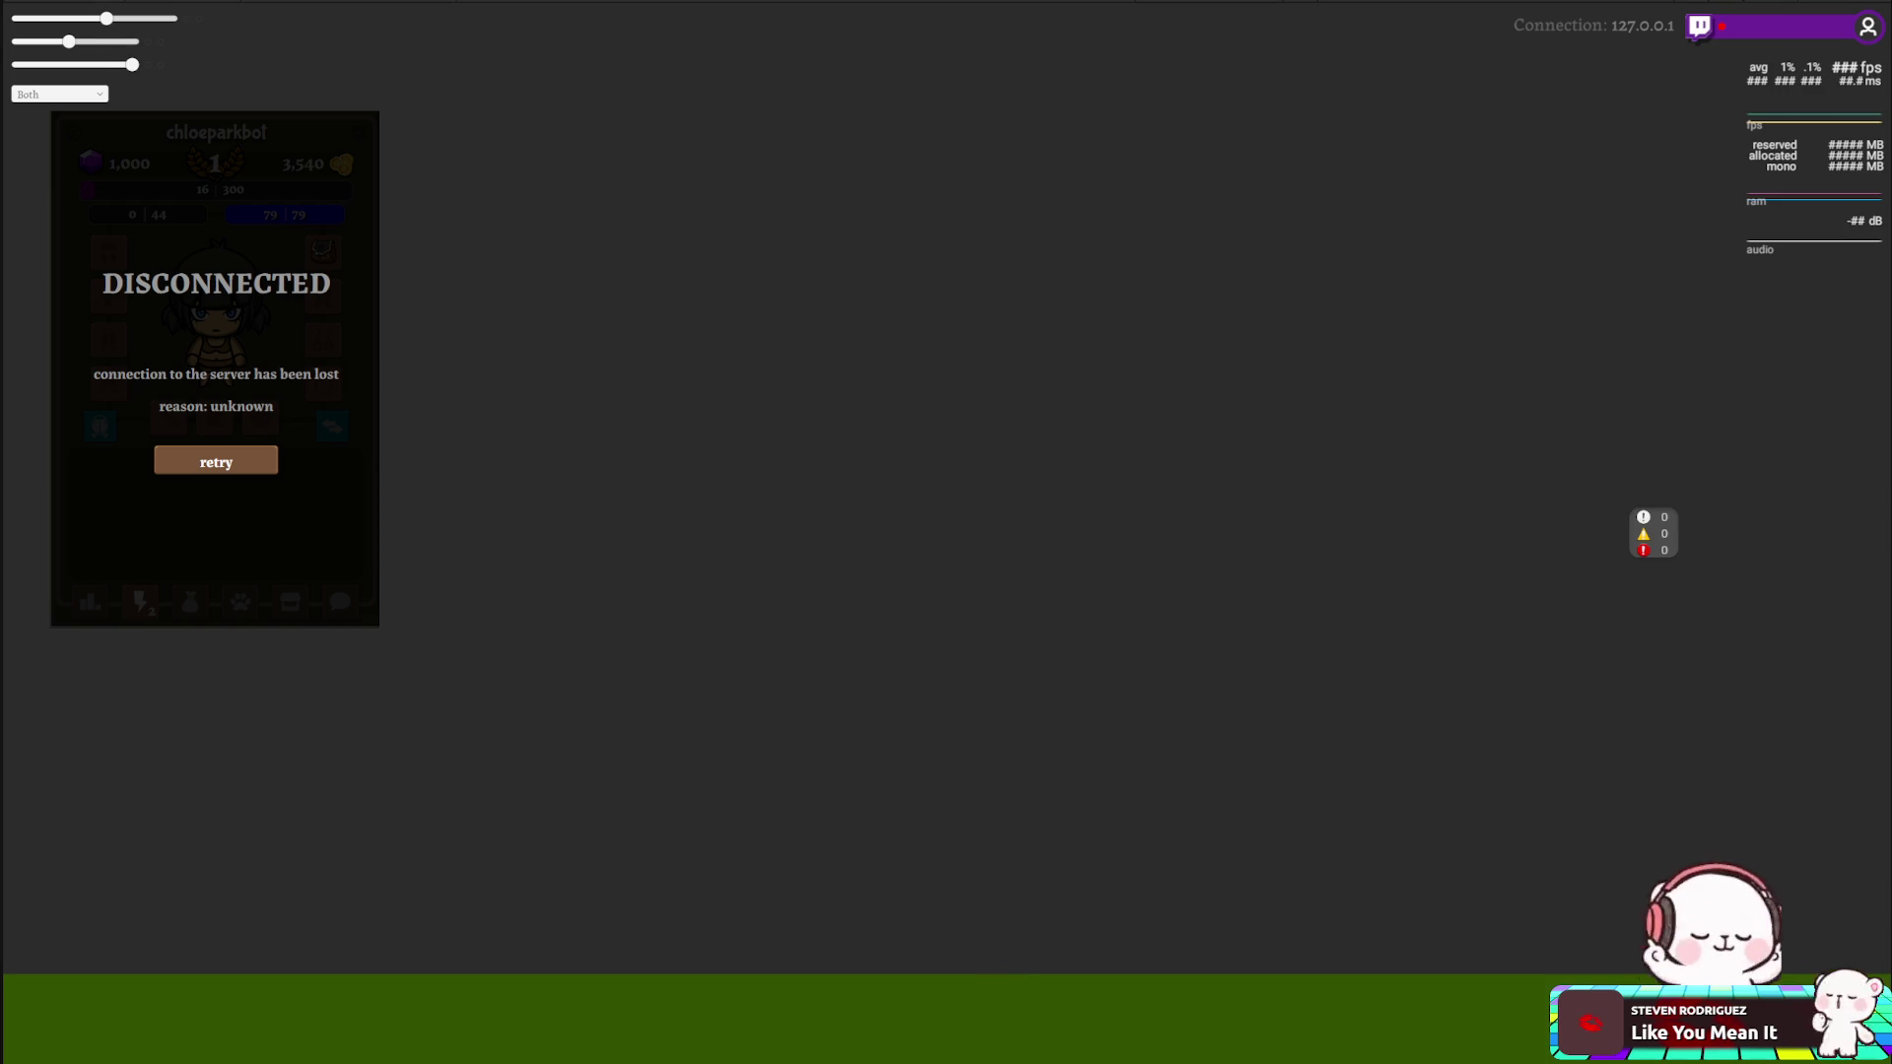
{"action": "key", "text": "ctrl+shift+F7"}
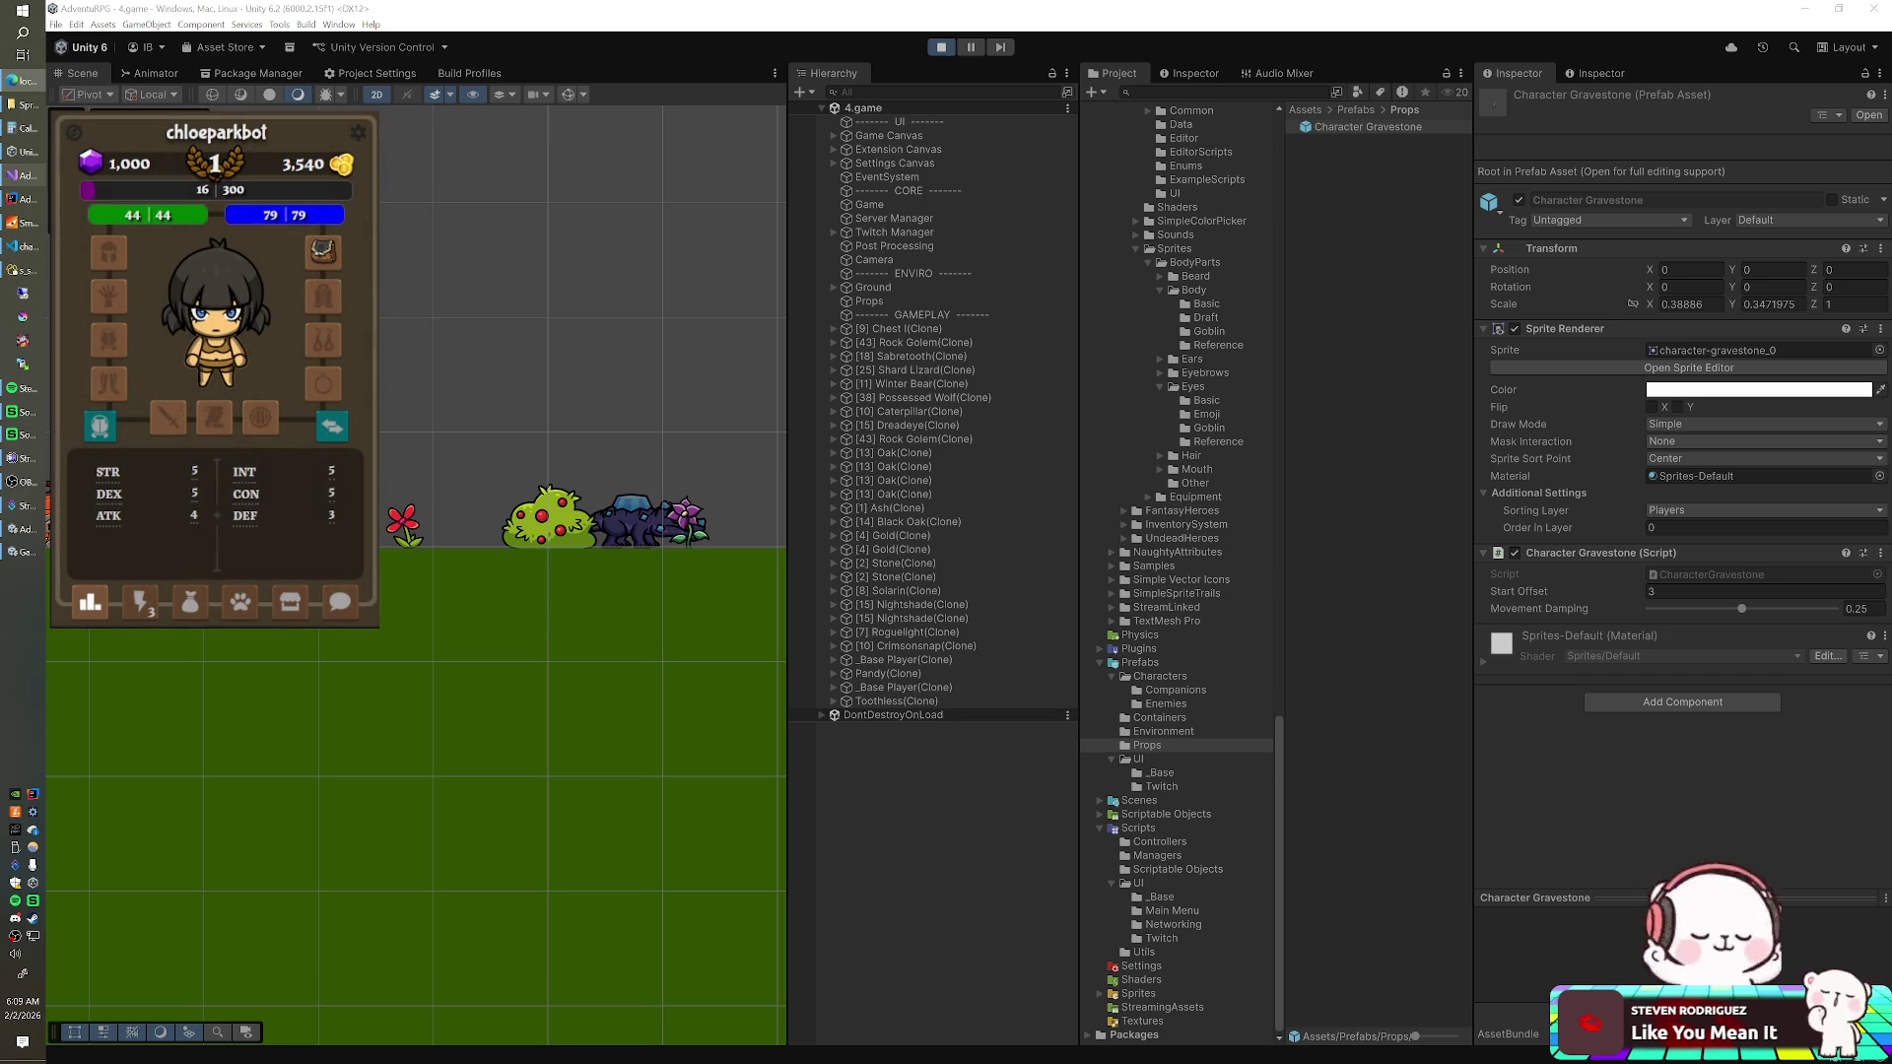
{"action": "left_click", "coordinate": [160, 597]}
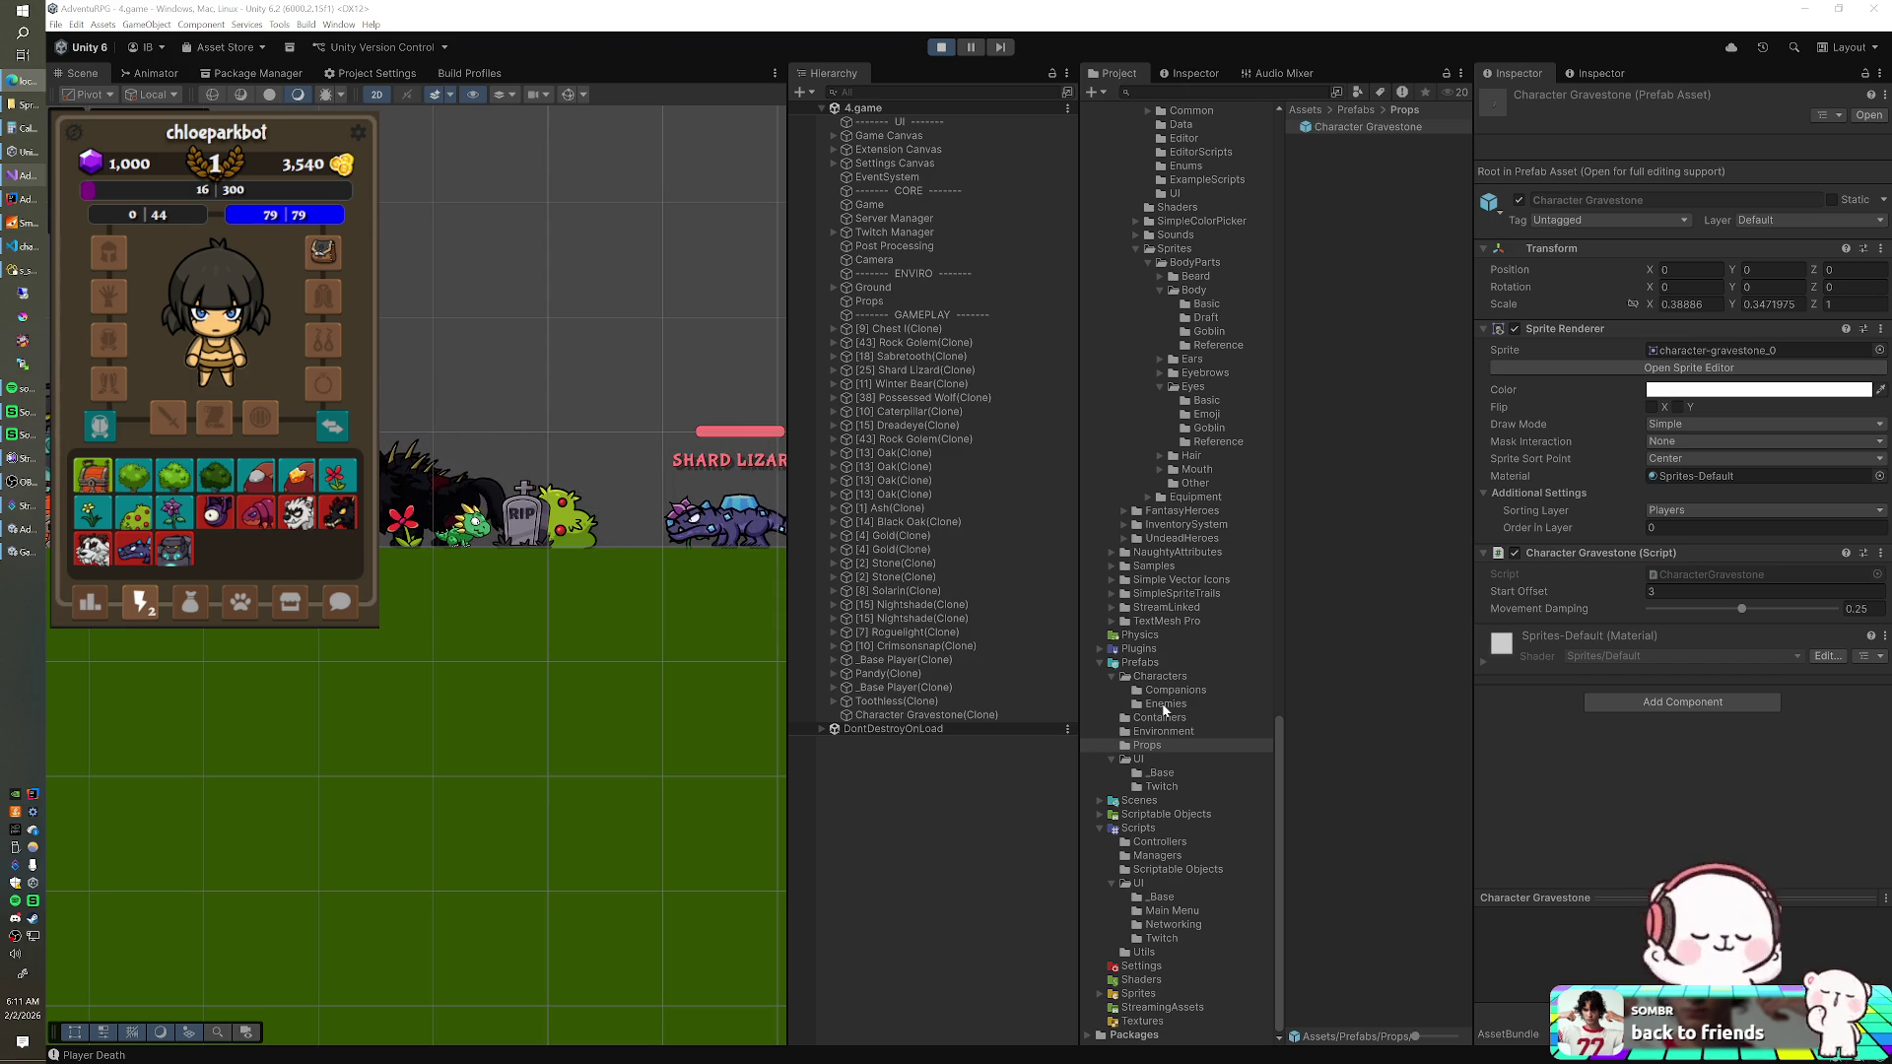
- Shift the gravestone clone's Position X to about -0.92, then go to startOffset in Visual Studio
{"action": "left_click", "coordinate": [907, 714]}
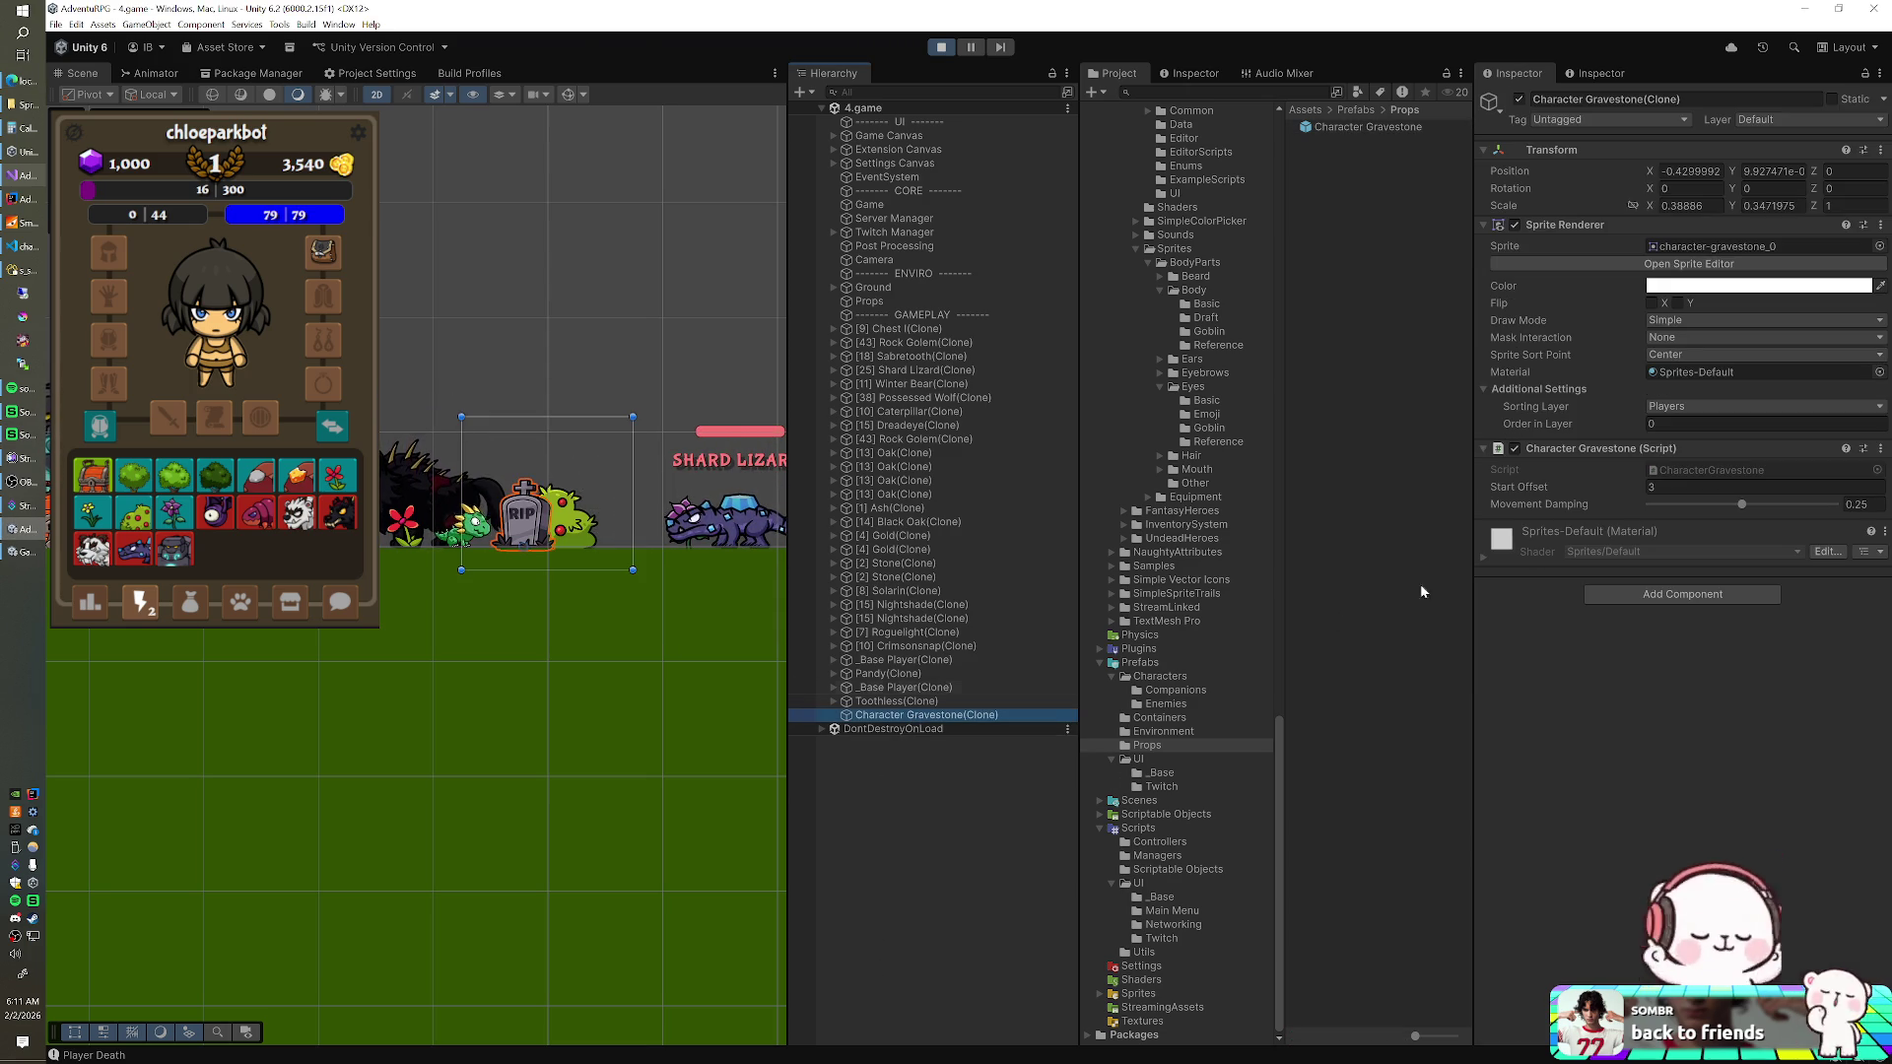
{"action": "left_click", "coordinate": [1655, 309]}
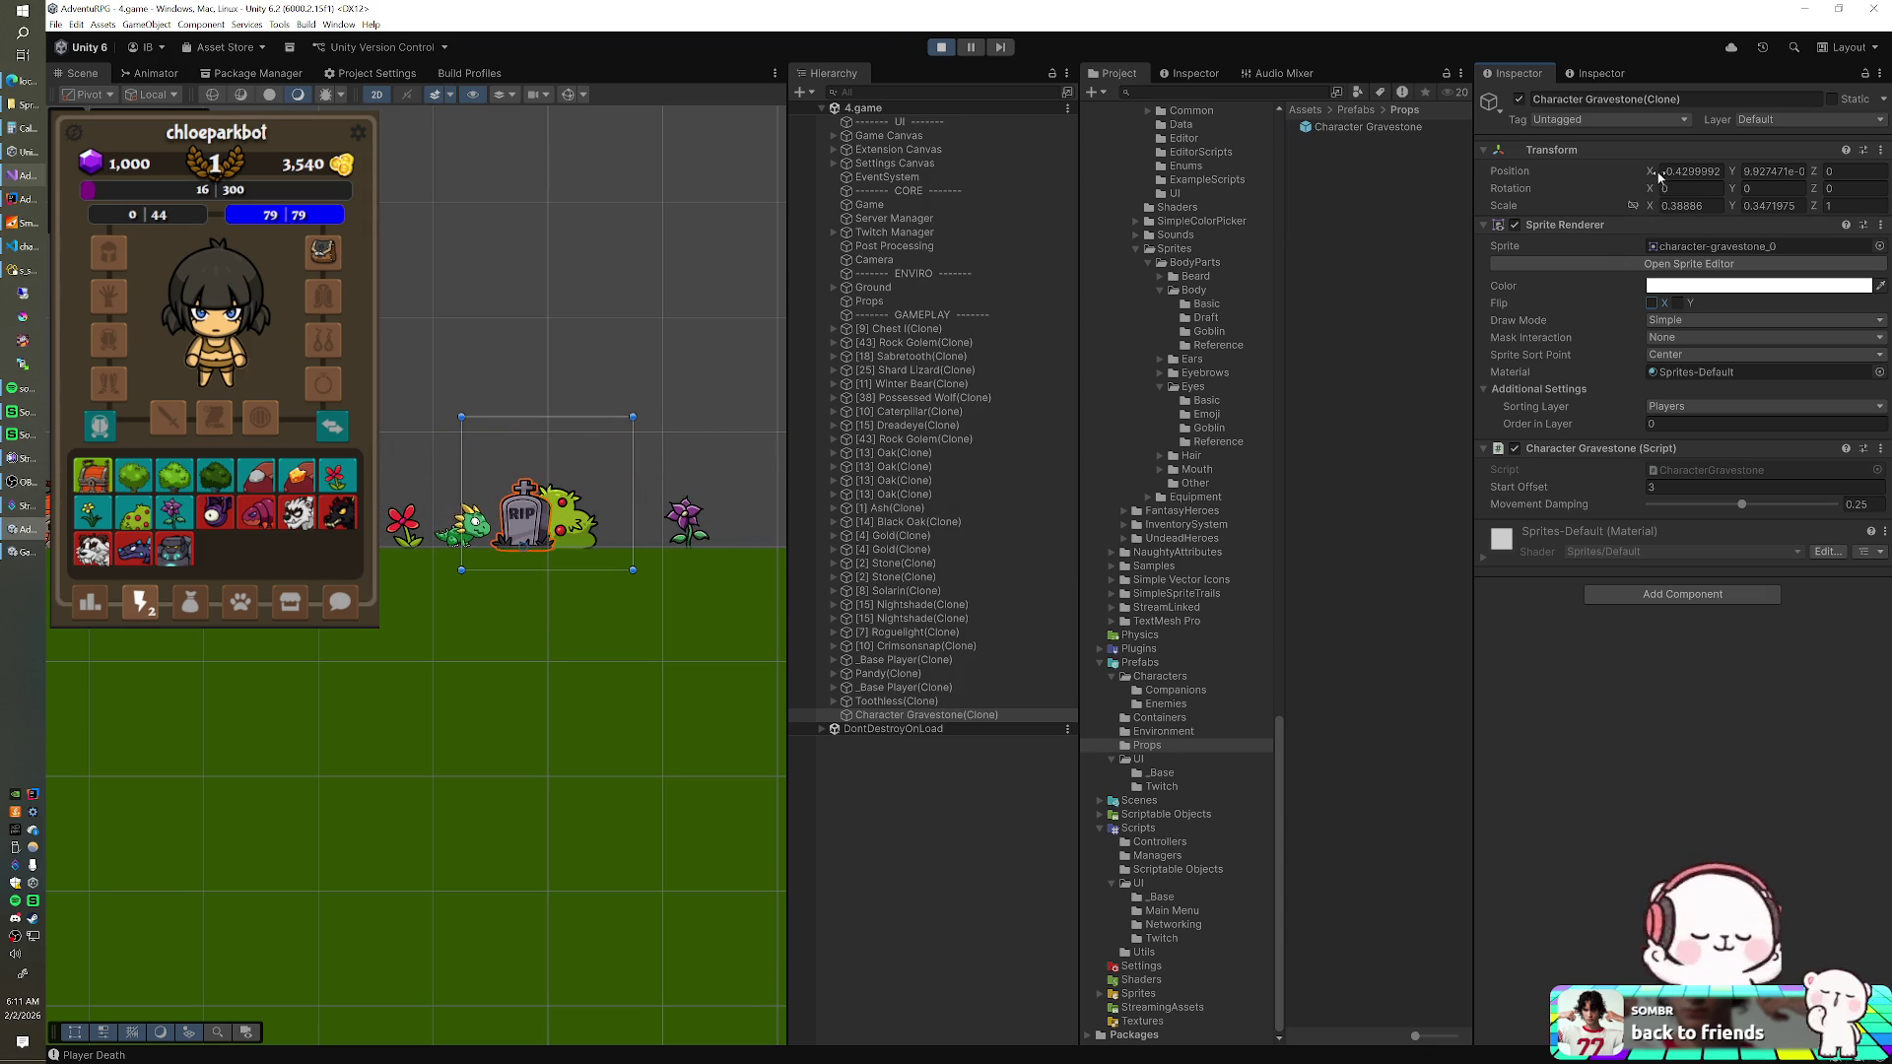
{"action": "mouse_move", "coordinate": [1652, 171]}
{"action": "left_mouse_down"}
{"action": "mouse_move", "coordinate": [1624, 168]}
{"action": "mouse_move", "coordinate": [1673, 174]}
{"action": "mouse_move", "coordinate": [1634, 168]}
{"action": "left_mouse_up"}
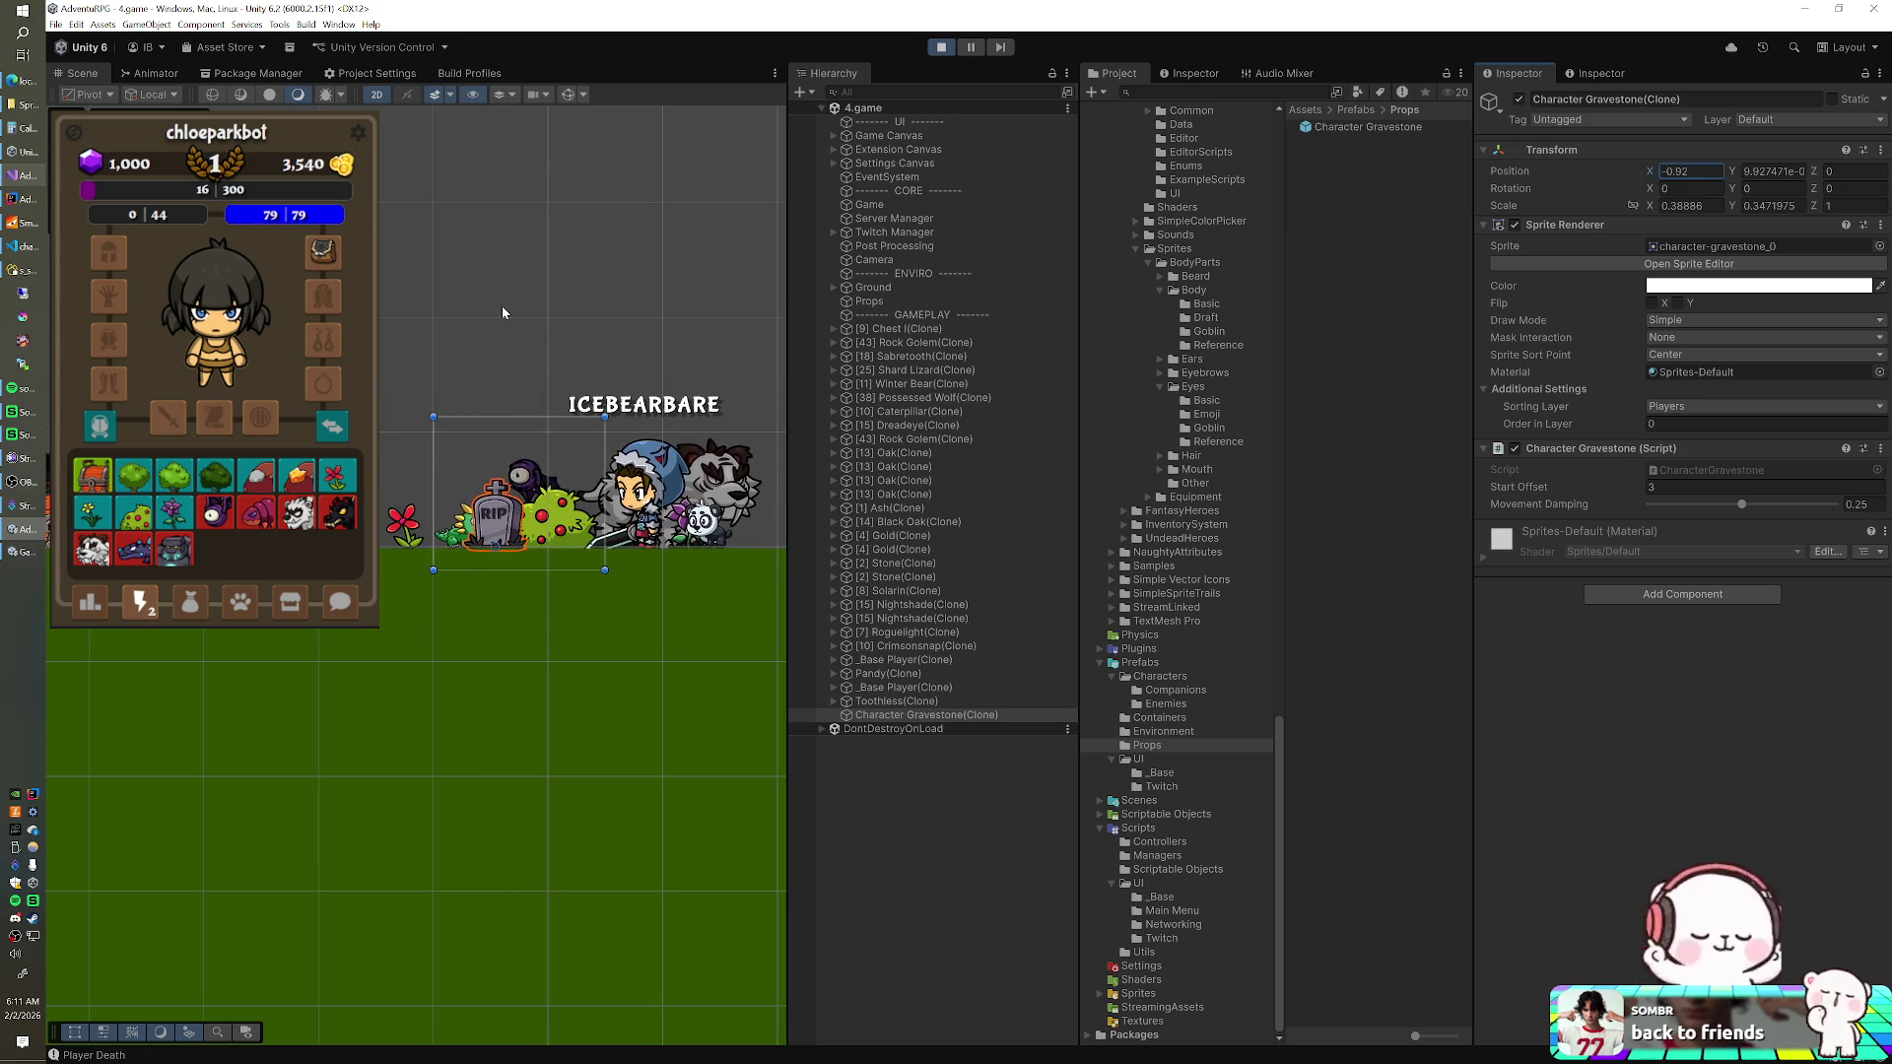
{"action": "left_click", "coordinate": [30, 248]}
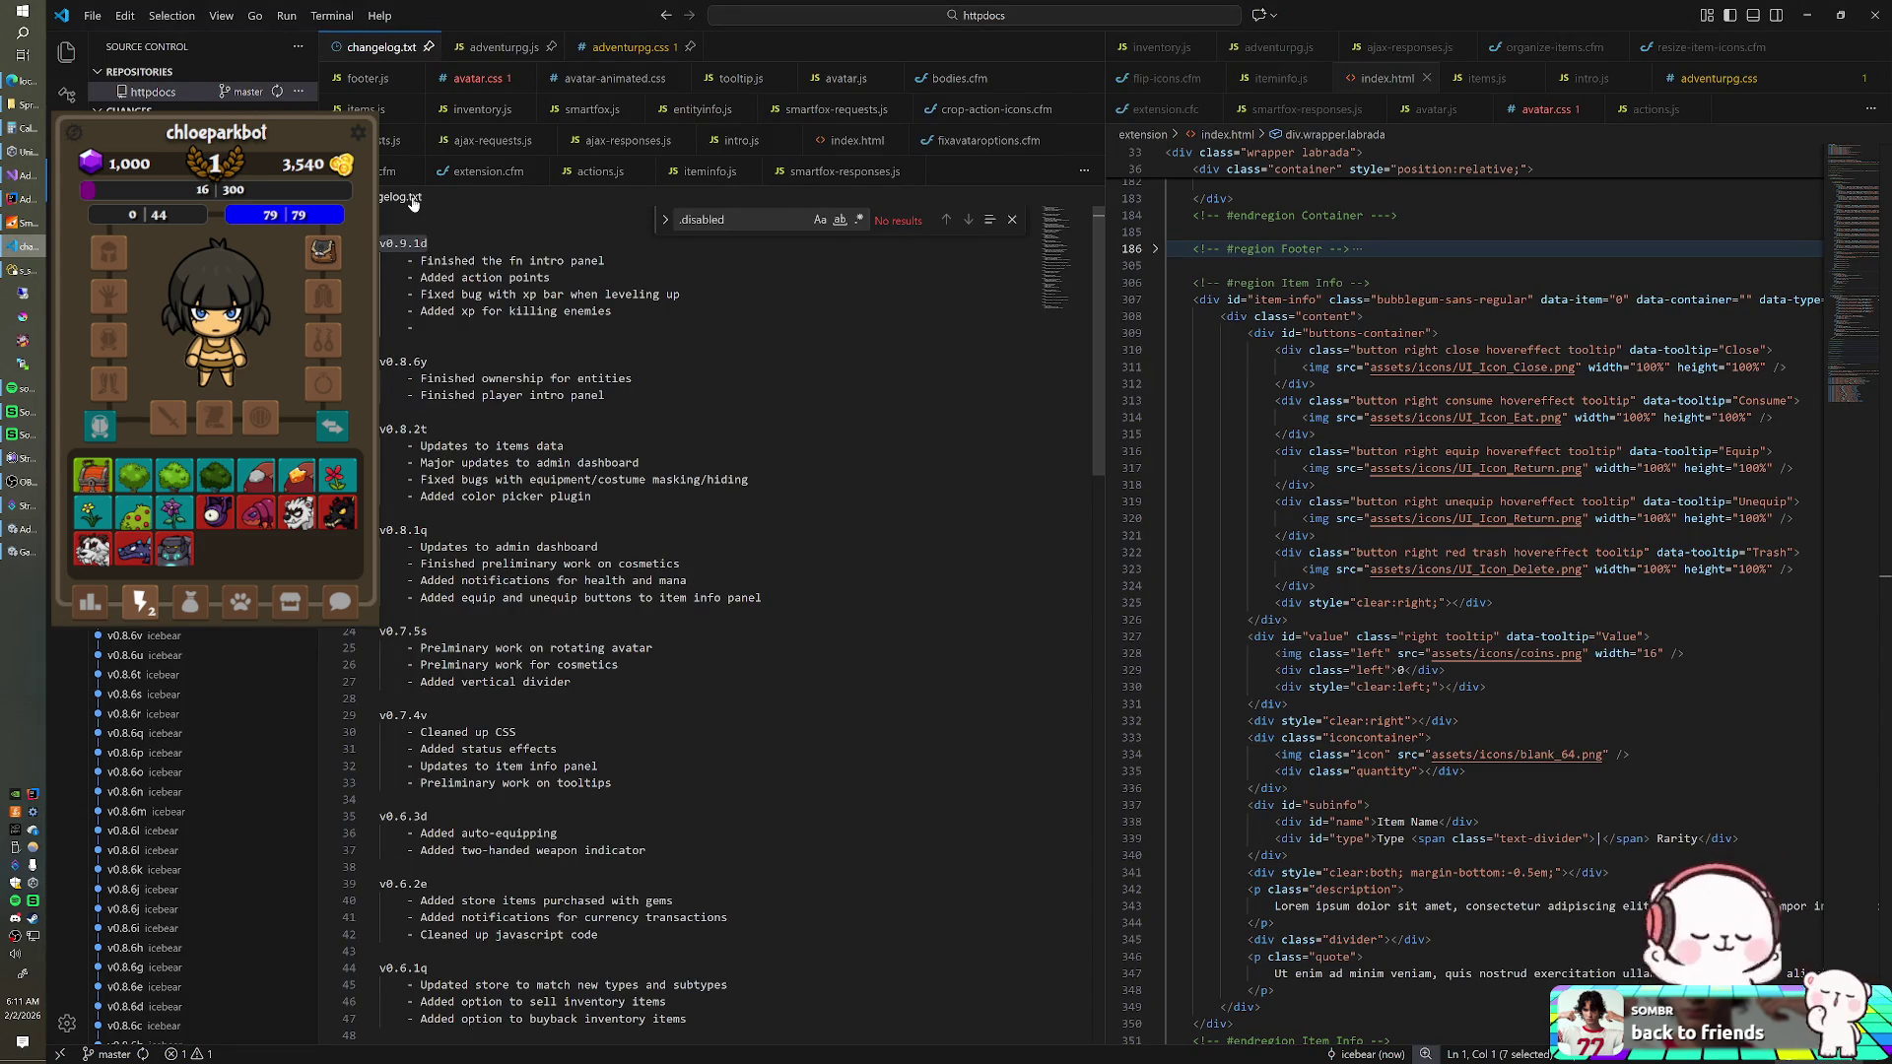
{"action": "left_click", "coordinate": [25, 174]}
{"action": "left_click", "coordinate": [698, 276]}
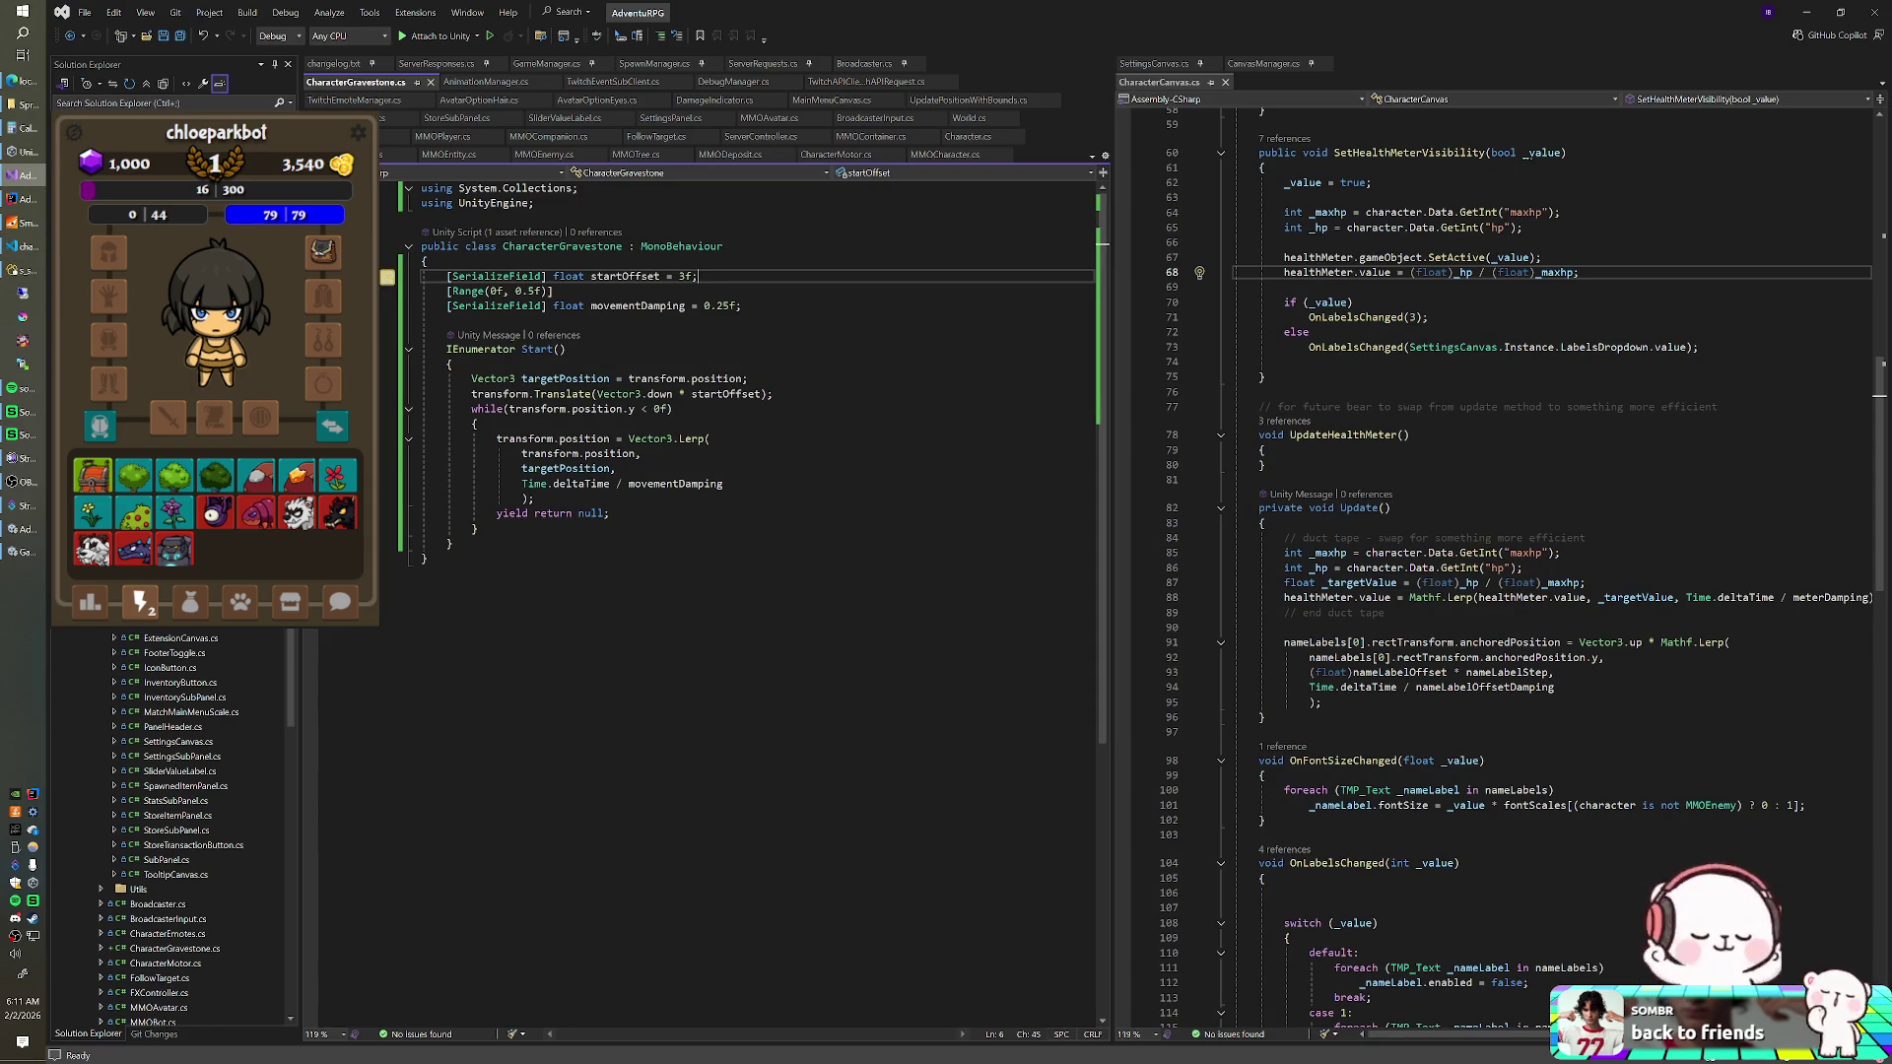
- Rename the startOffset field to startDepth everywhere
{"action": "left_click", "coordinate": [659, 276]}
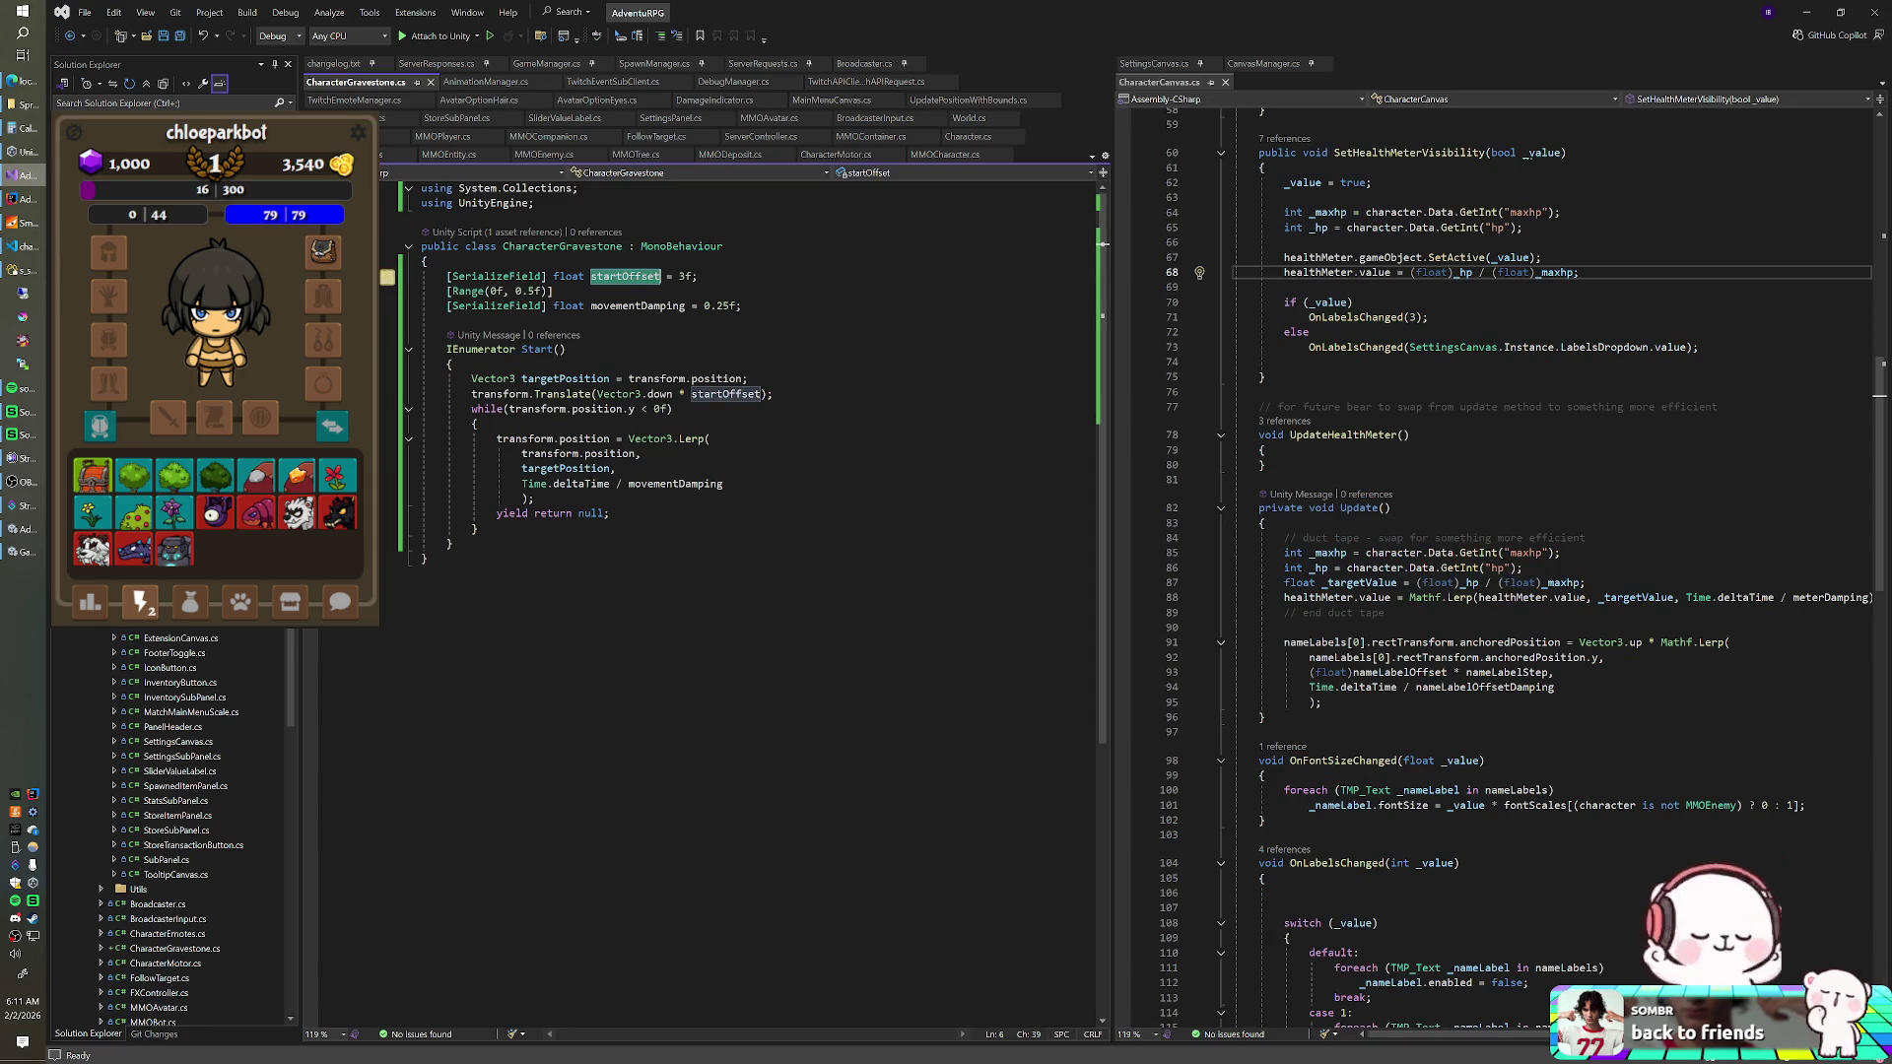
{"action": "key", "text": "ctrl+r"}
{"action": "key", "text": "ctrl+r"}
{"action": "type", "text": "star"}
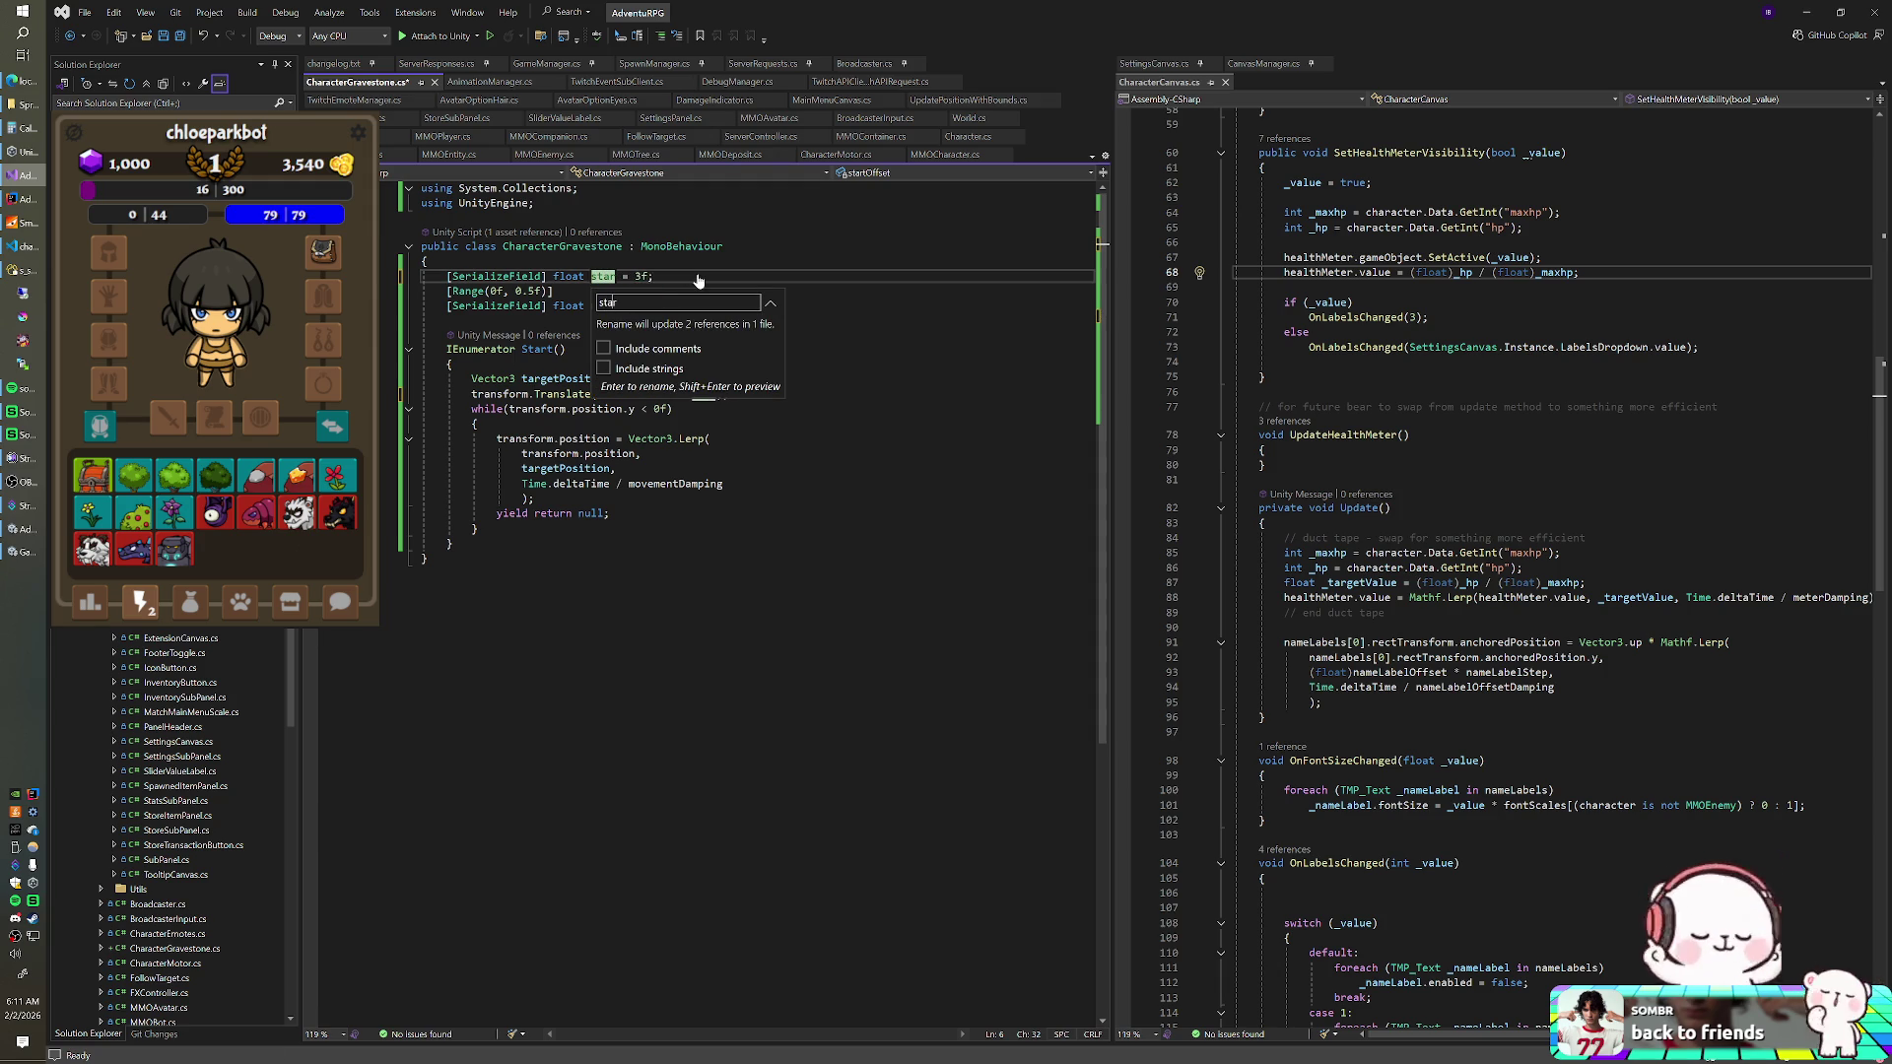
{"action": "type", "text": "tDepth"}
{"action": "key", "text": "Return"}
- Add a '[SerializeField] Vector2 offset;' field at the top of the class
{"action": "left_click", "coordinate": [695, 267]}
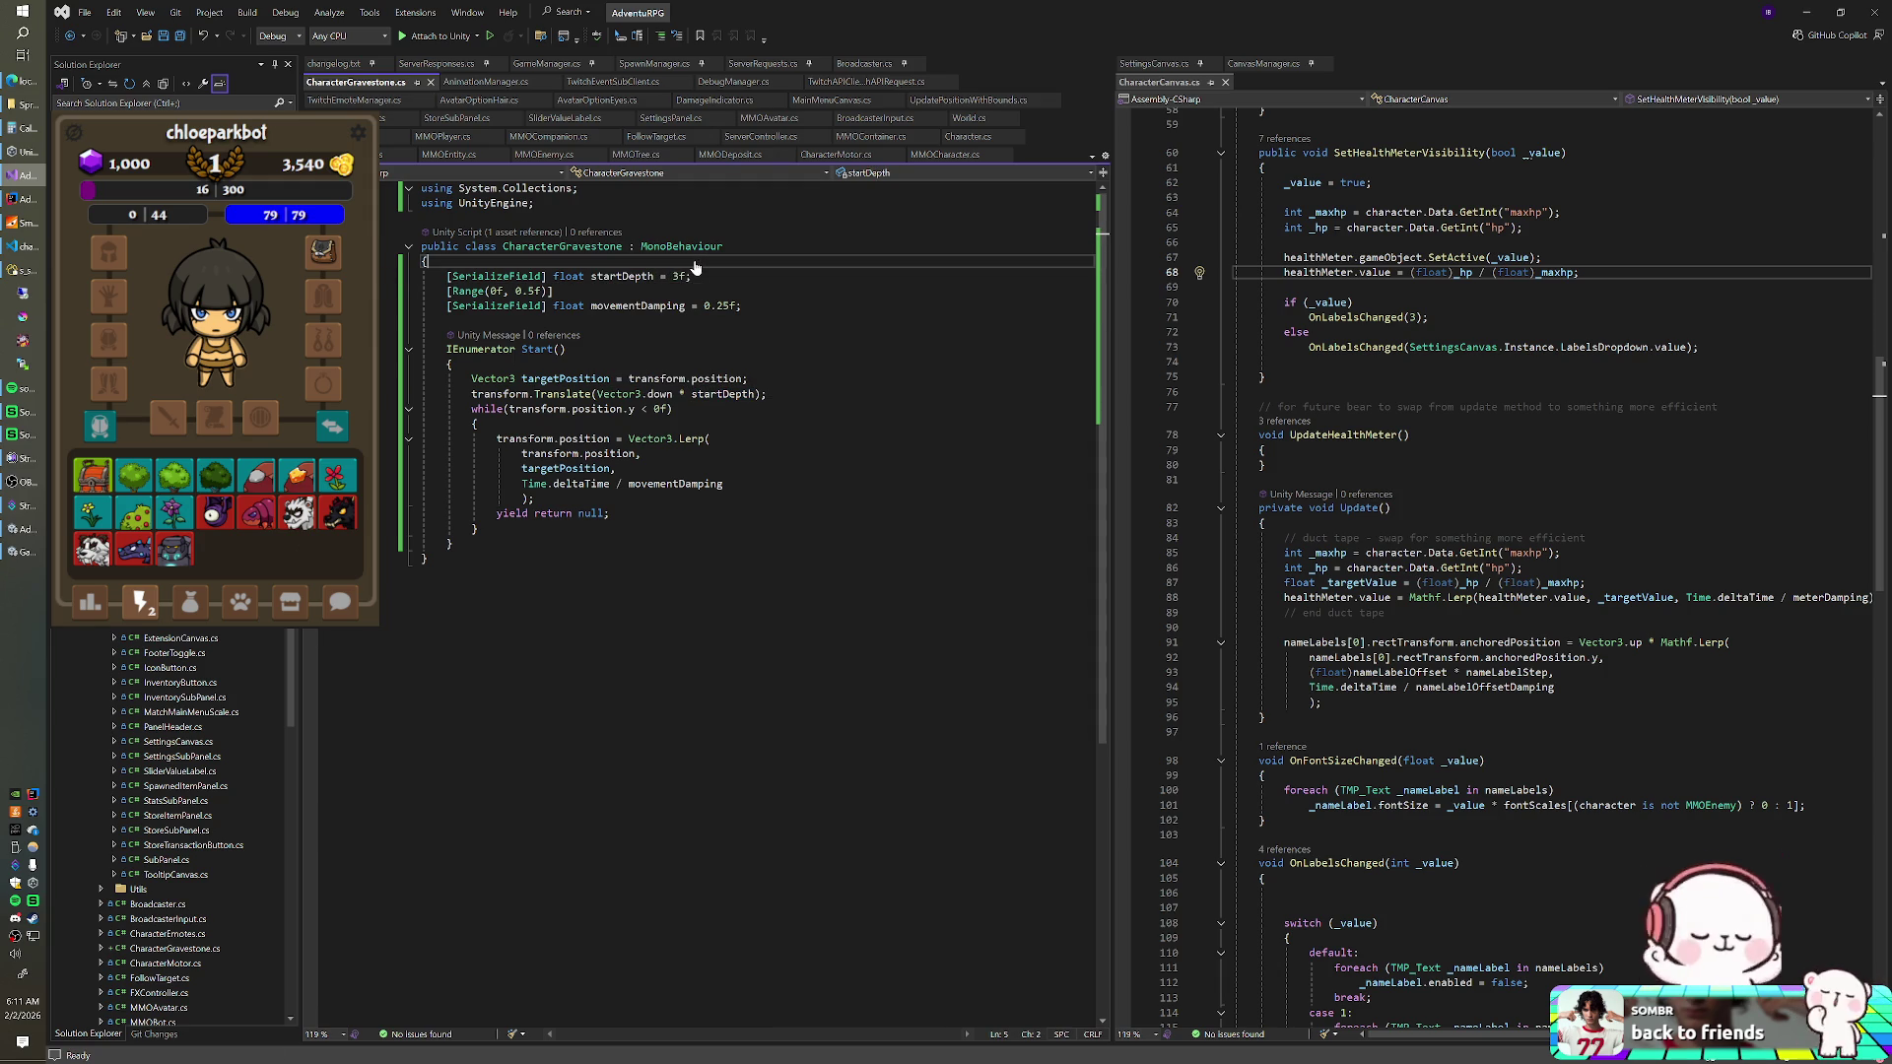
{"action": "key", "text": "Return"}
{"action": "type", "text": "[SerializeField] "}
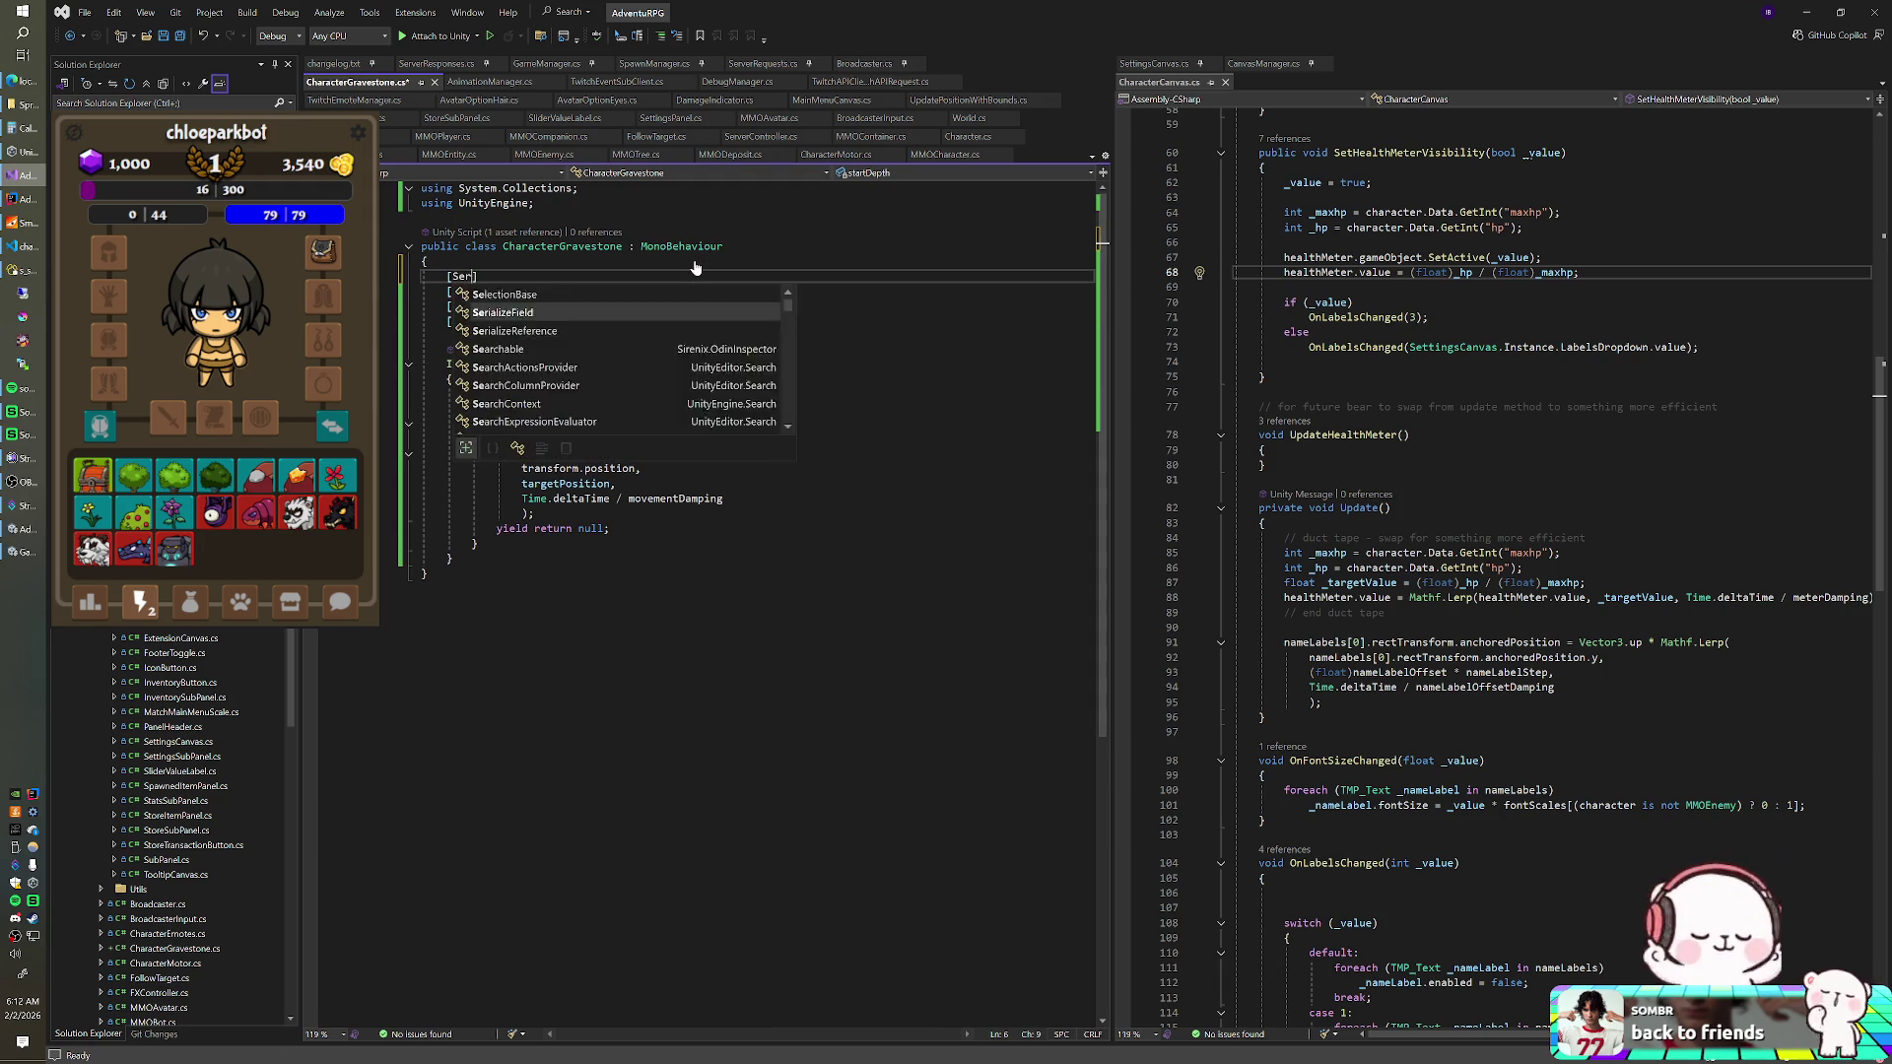
{"action": "type", "text": "Vec"}
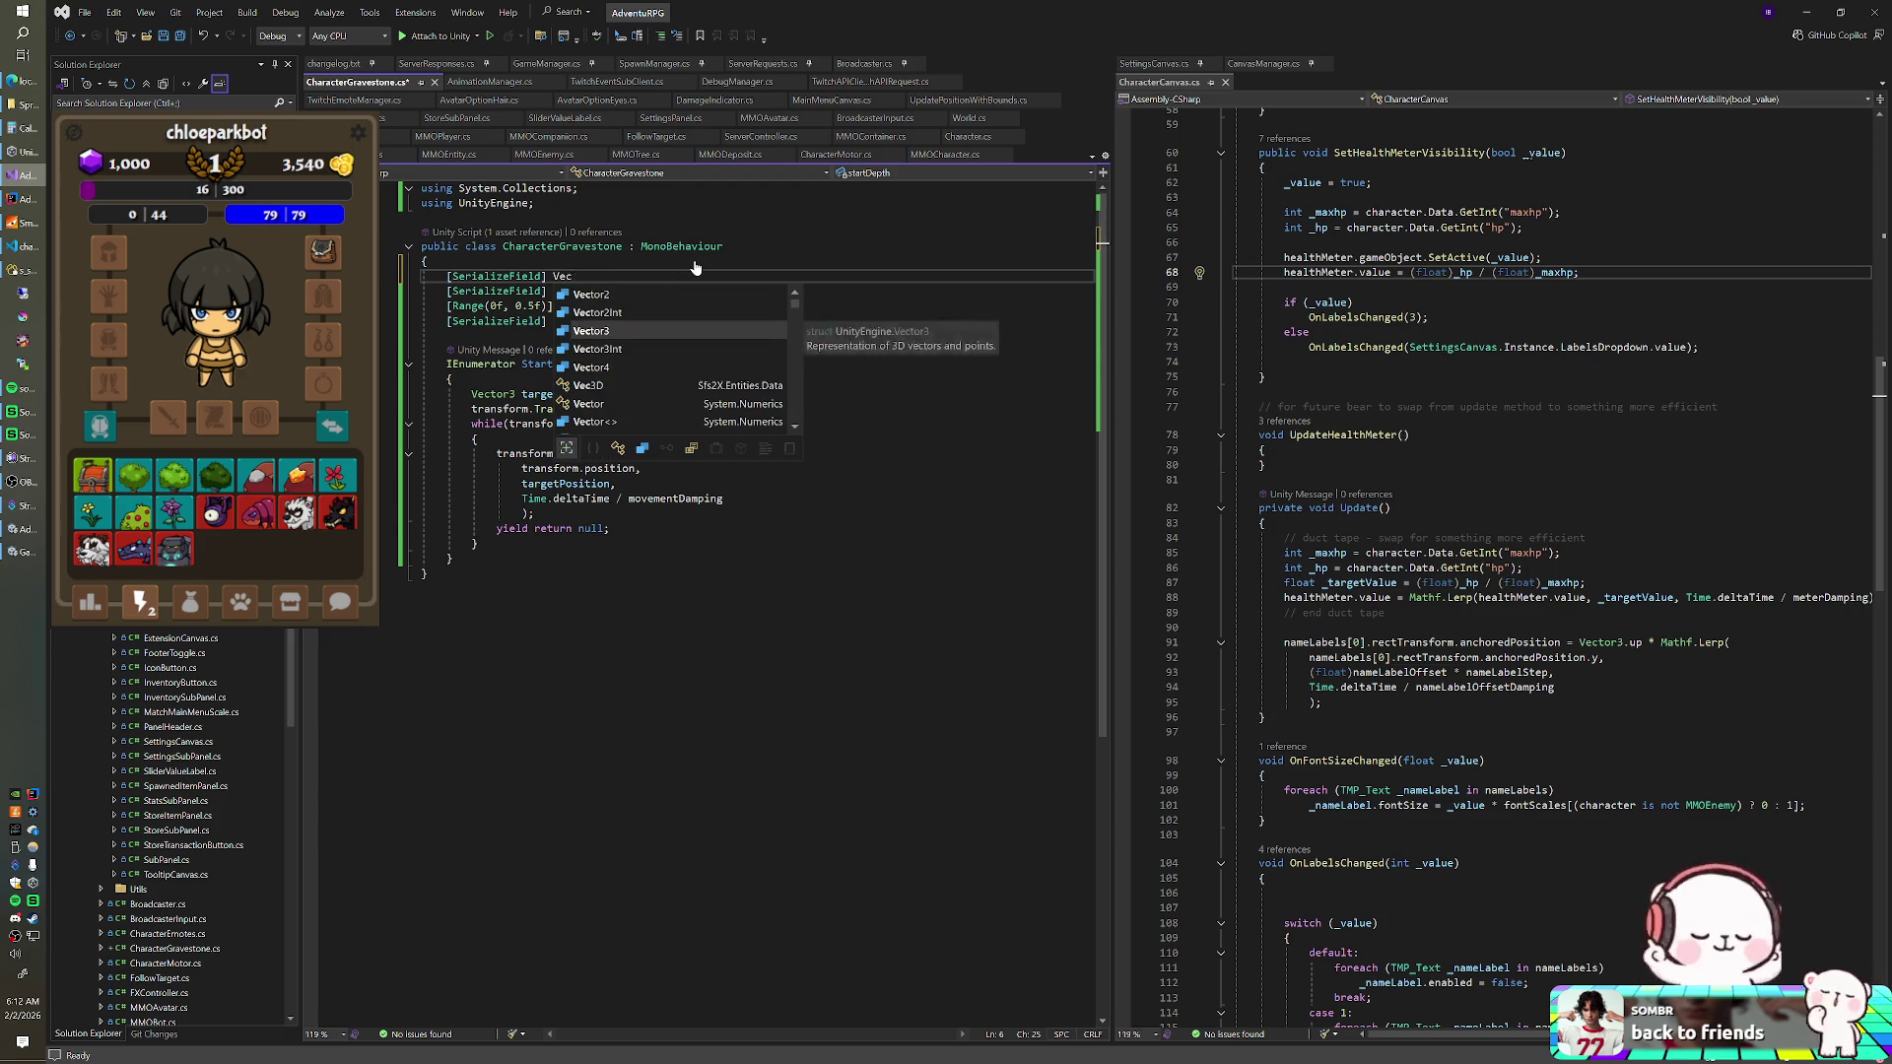
{"action": "type", "text": "tor2 offset;"}
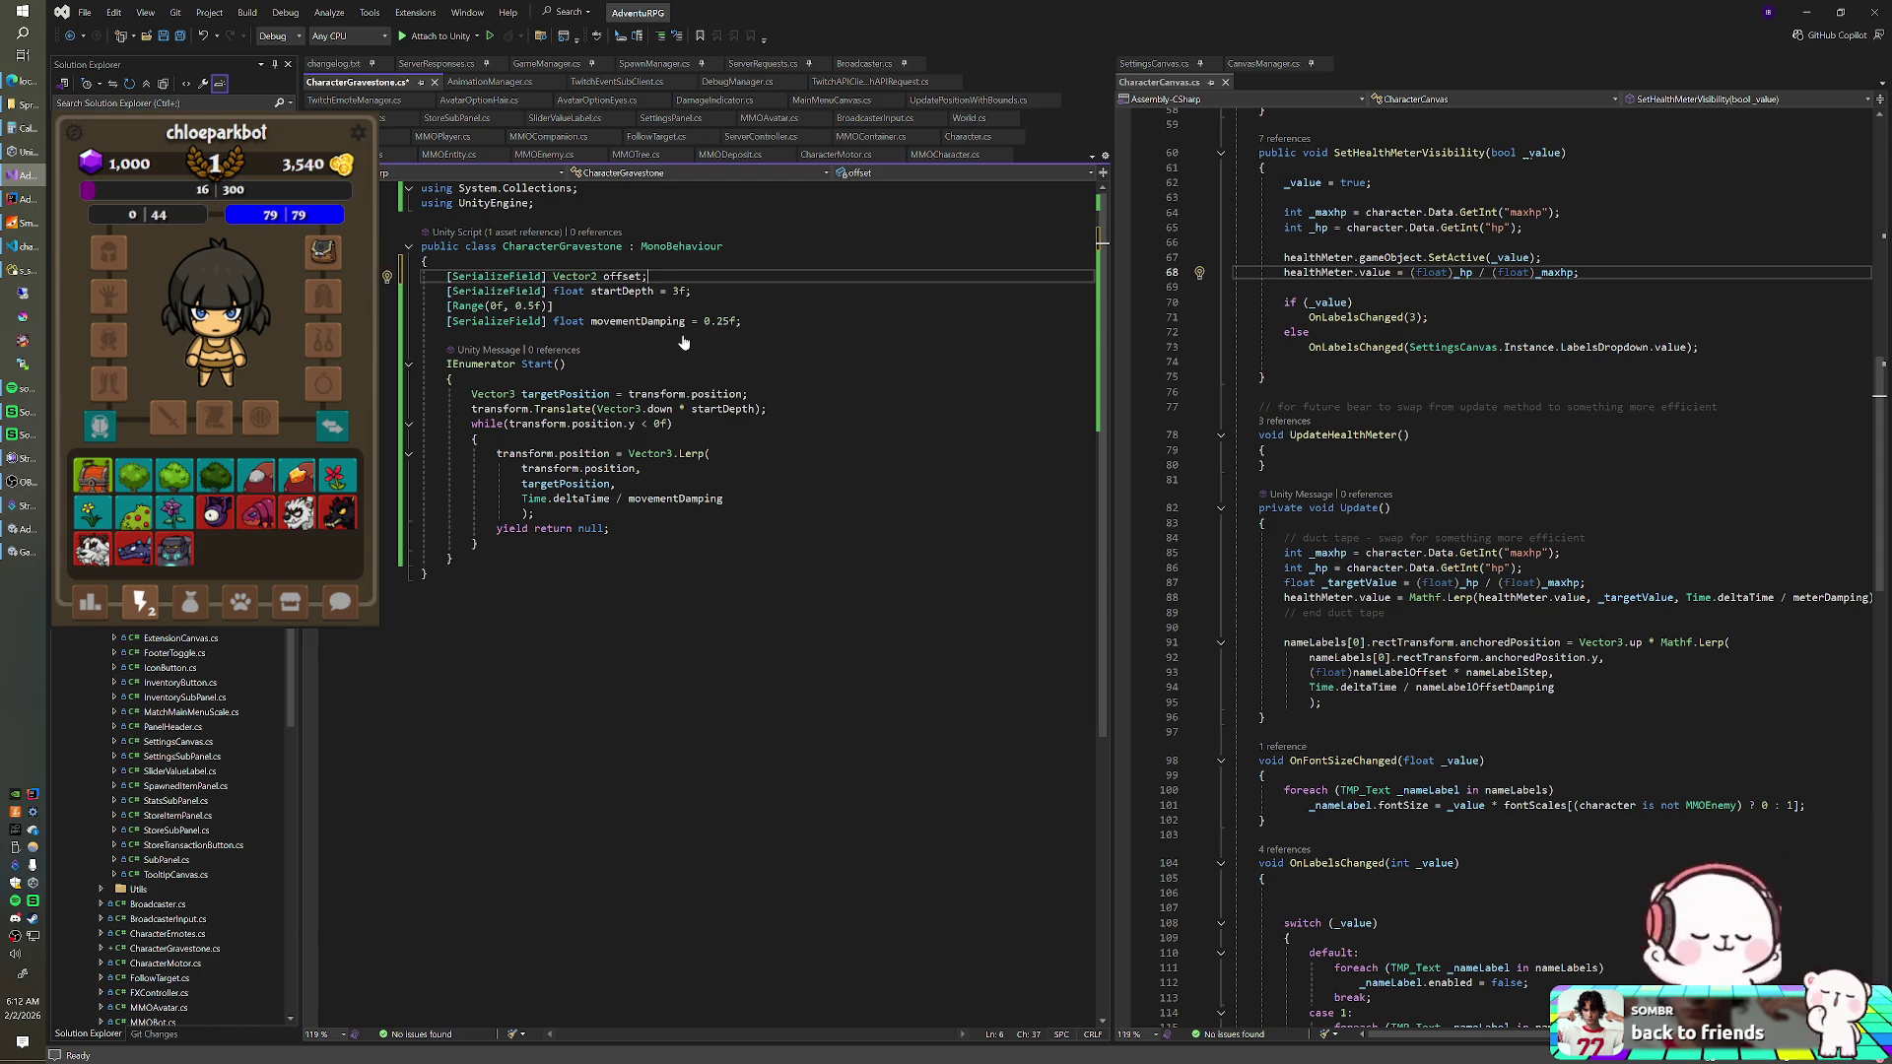
{"action": "left_click", "coordinate": [745, 393]}
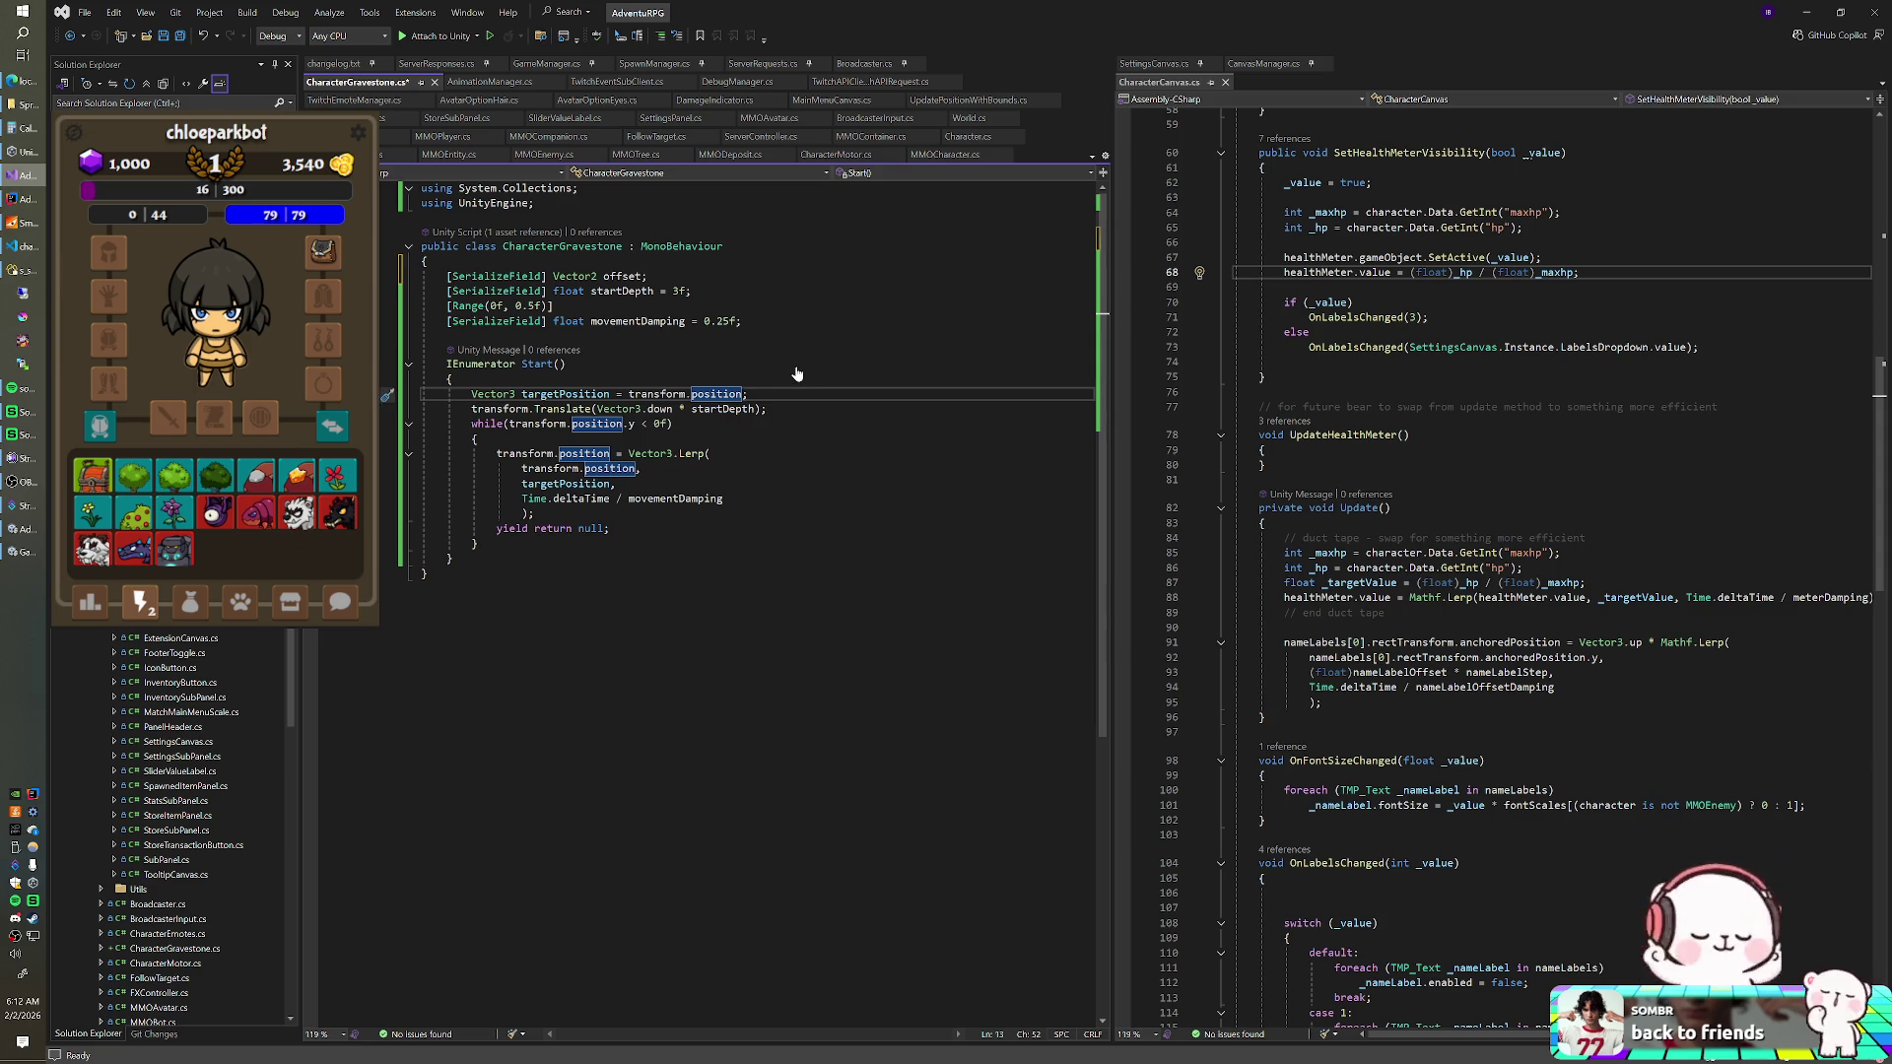
- Add '+ offset' to targetPosition and make it a Vector2 with a (Vector2) cast
{"action": "type", "text": "+ offset"}
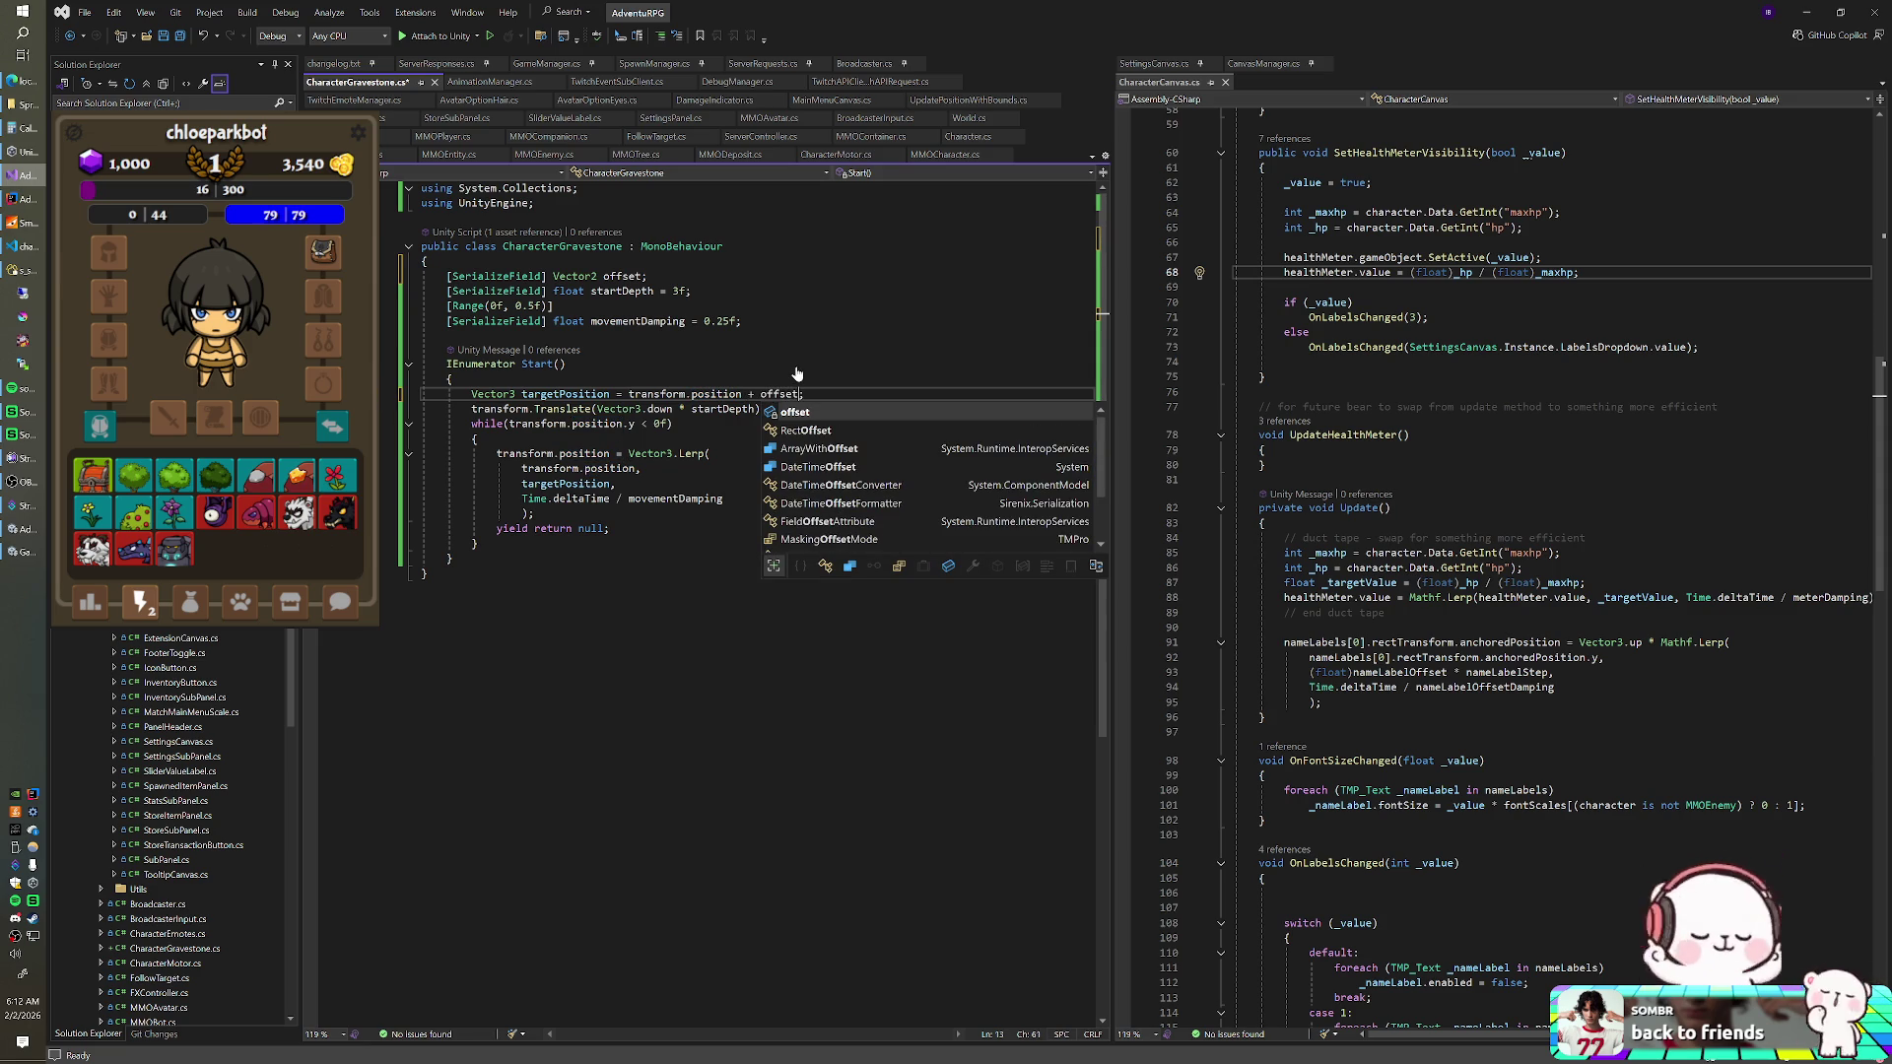
{"action": "left_click", "coordinate": [797, 370]}
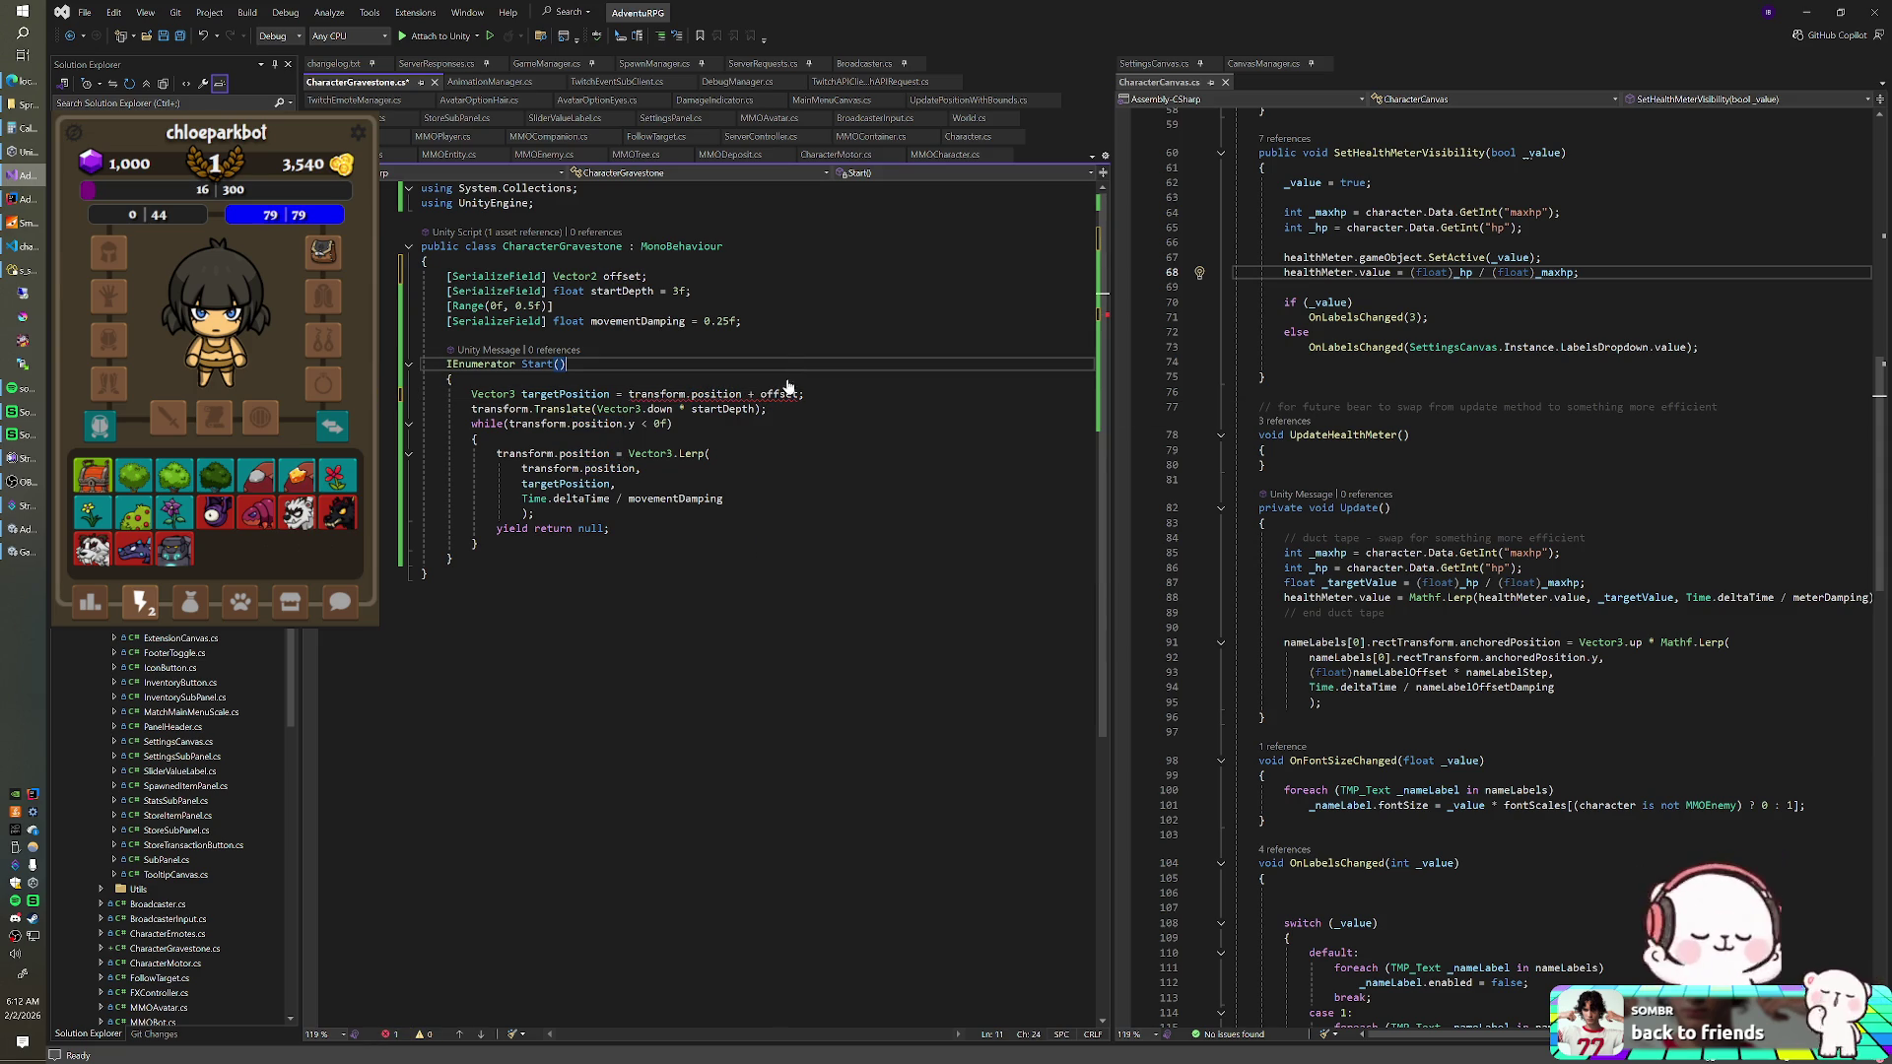
{"action": "mouse_move", "coordinate": [775, 394]}
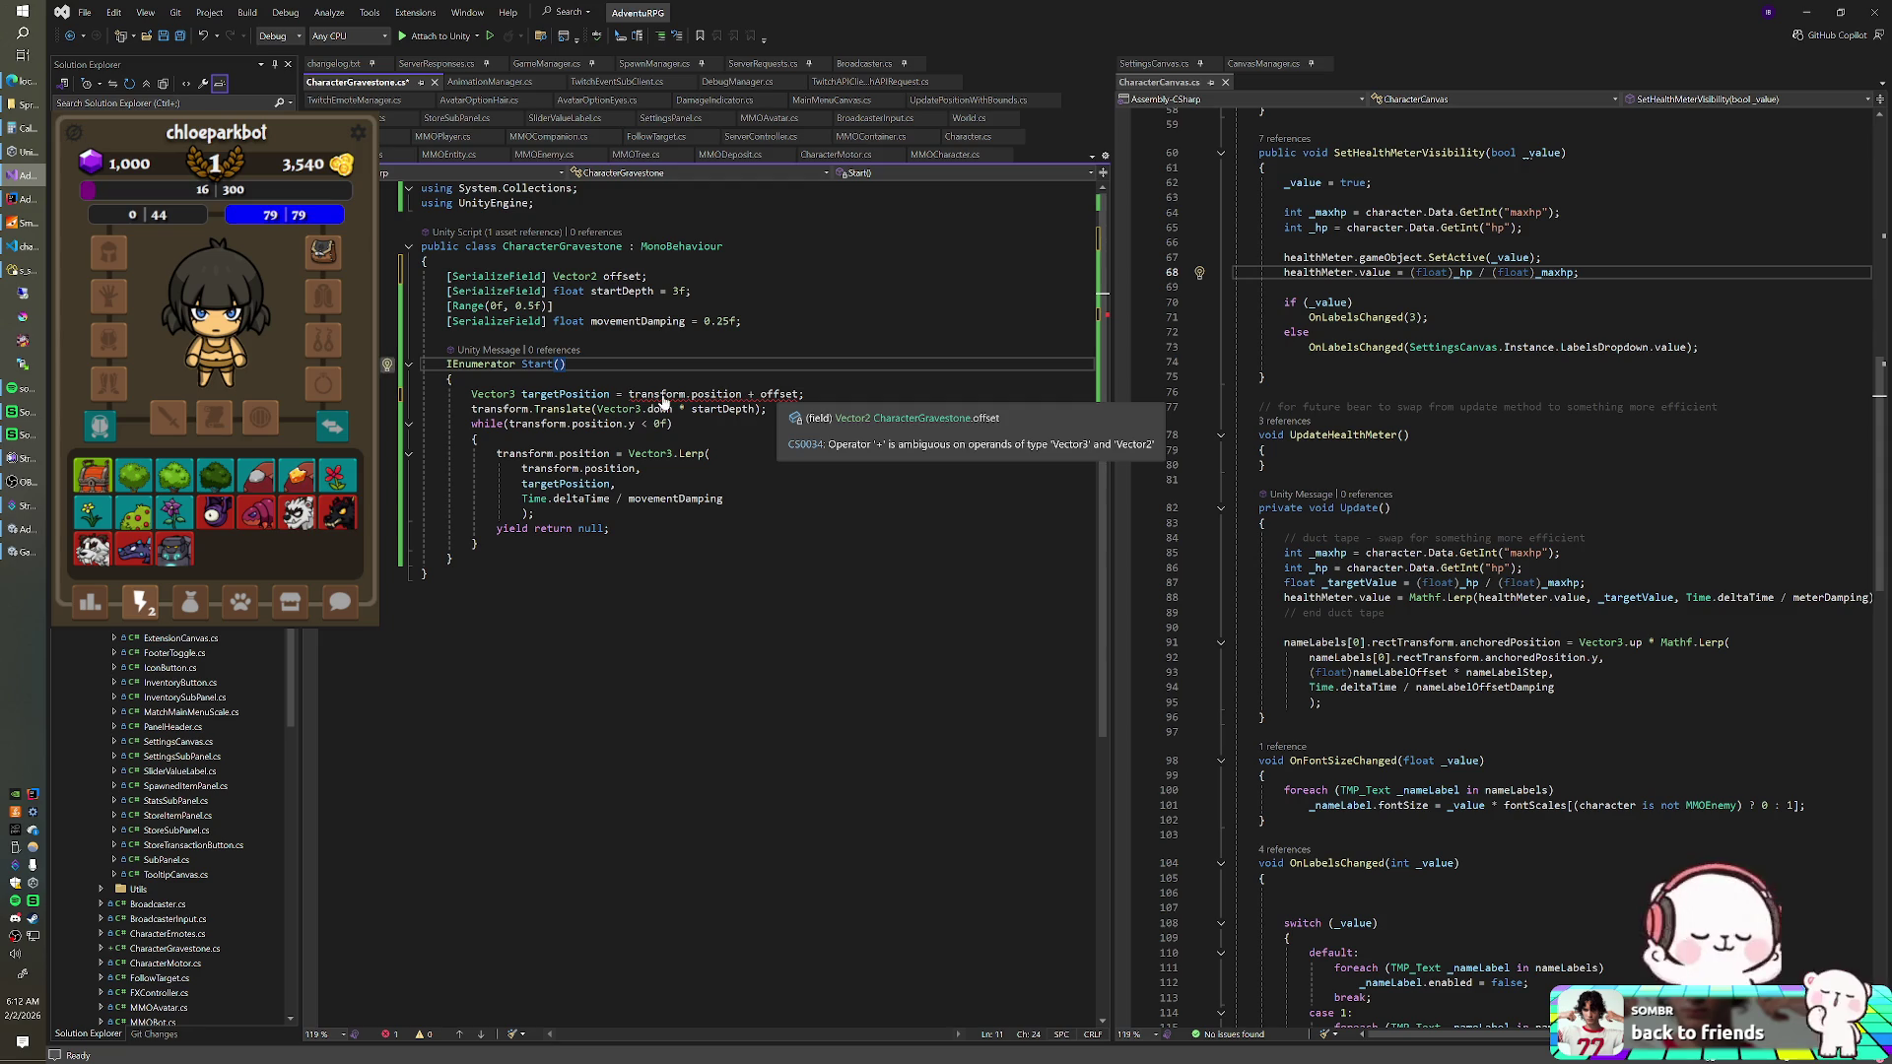
{"action": "left_click", "coordinate": [514, 396]}
{"action": "key", "text": "BackSpace"}
{"action": "type", "text": "2"}
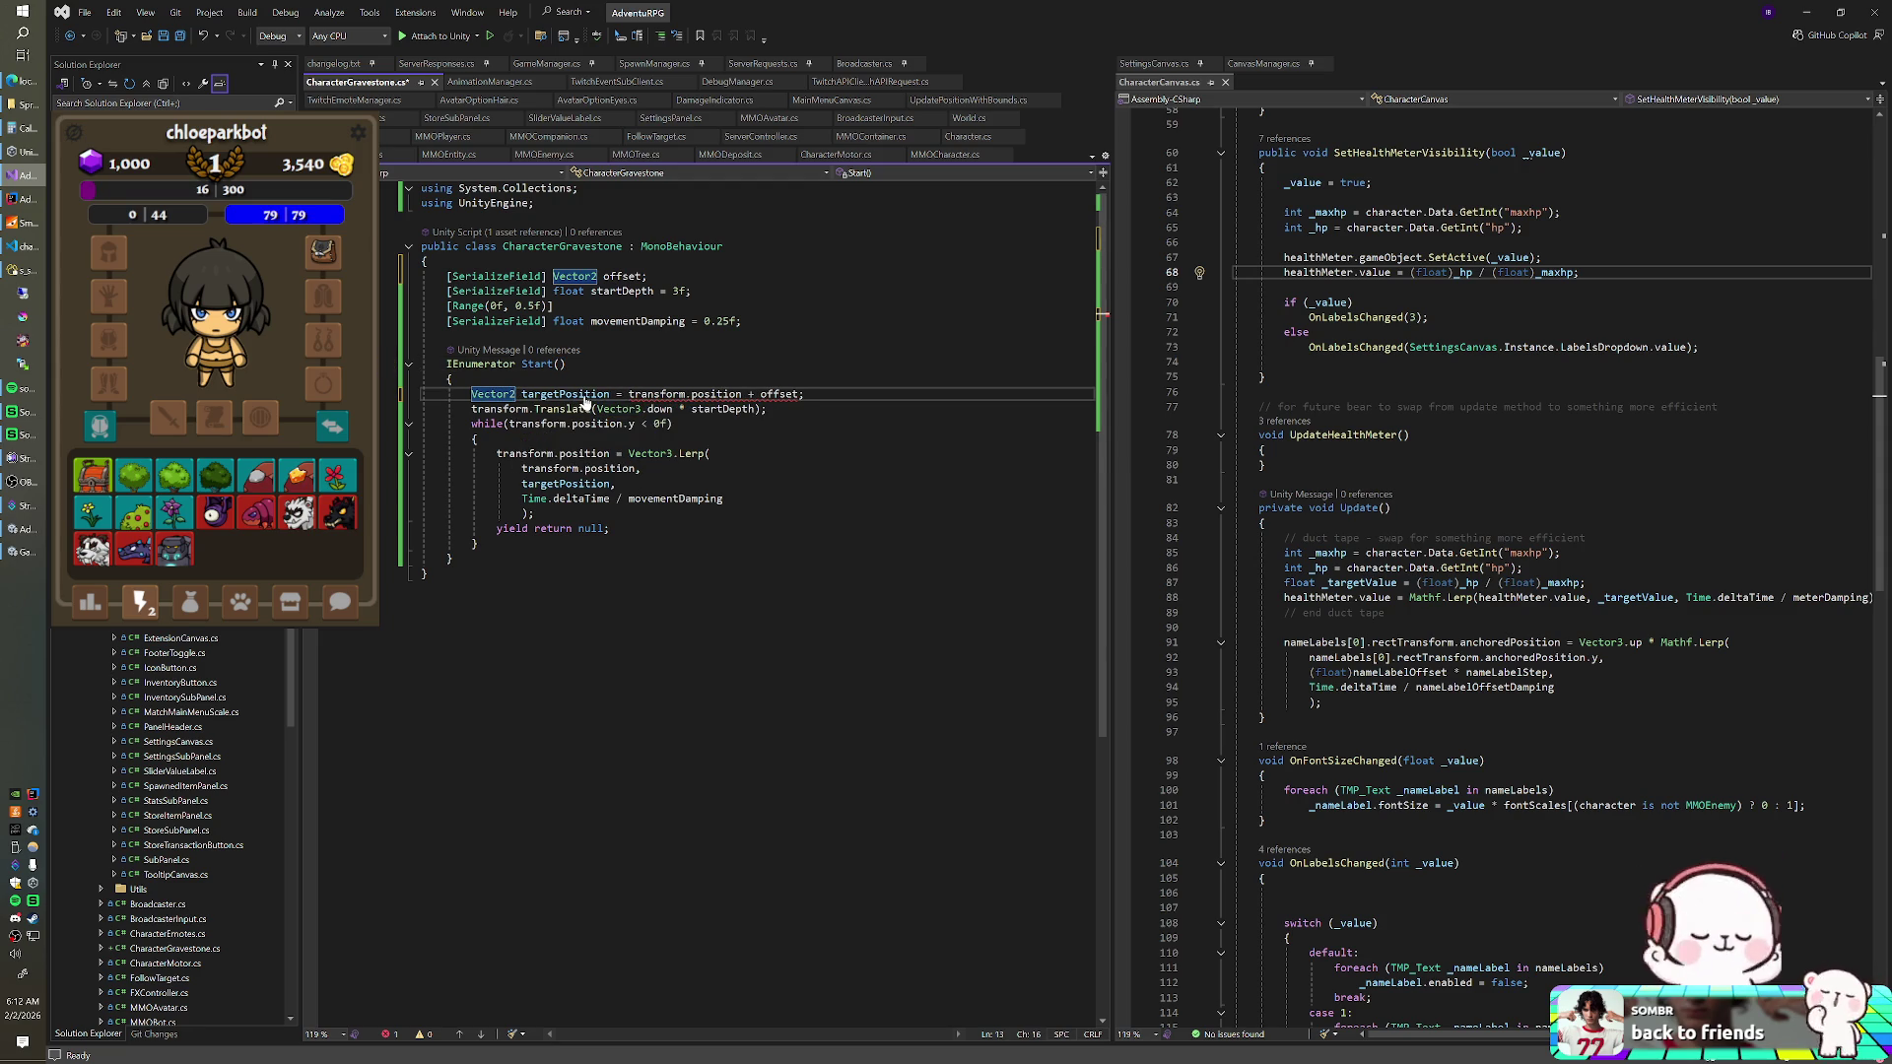
{"action": "type", "text": "(Vector"}
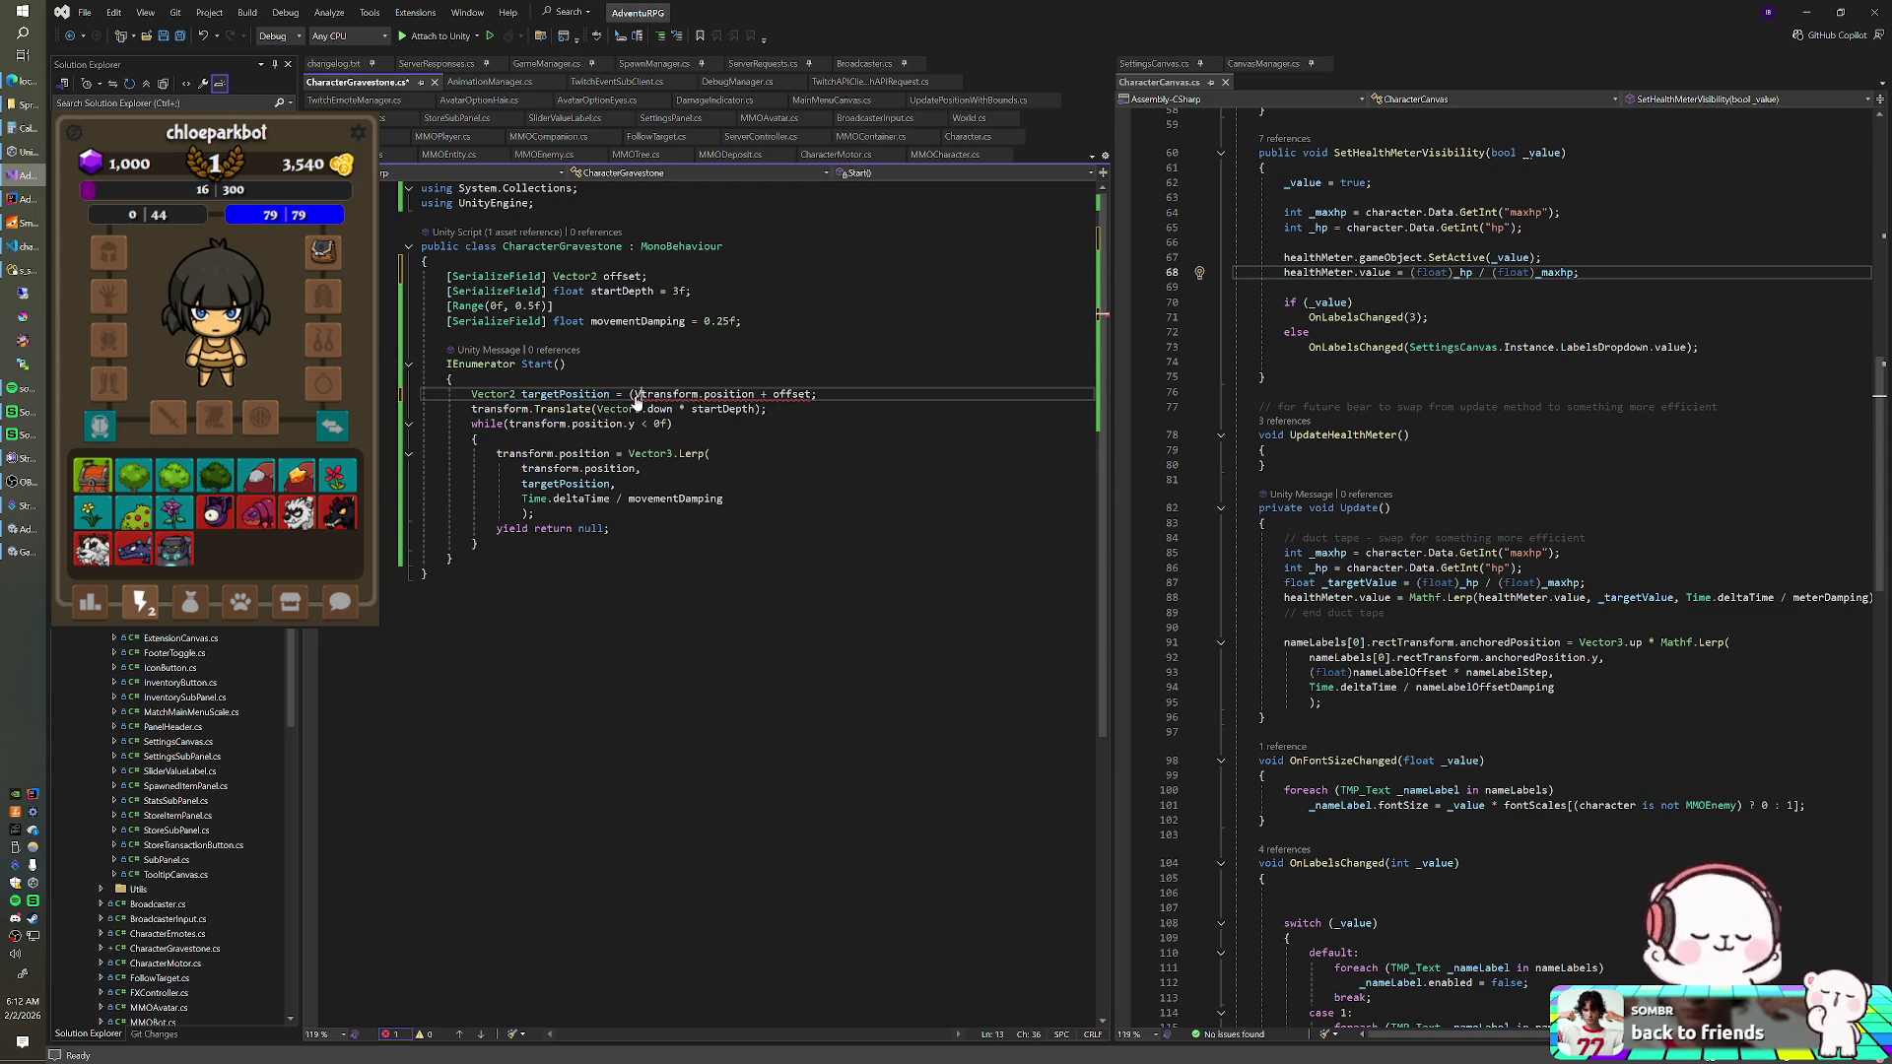
{"action": "type", "text": "2)"}
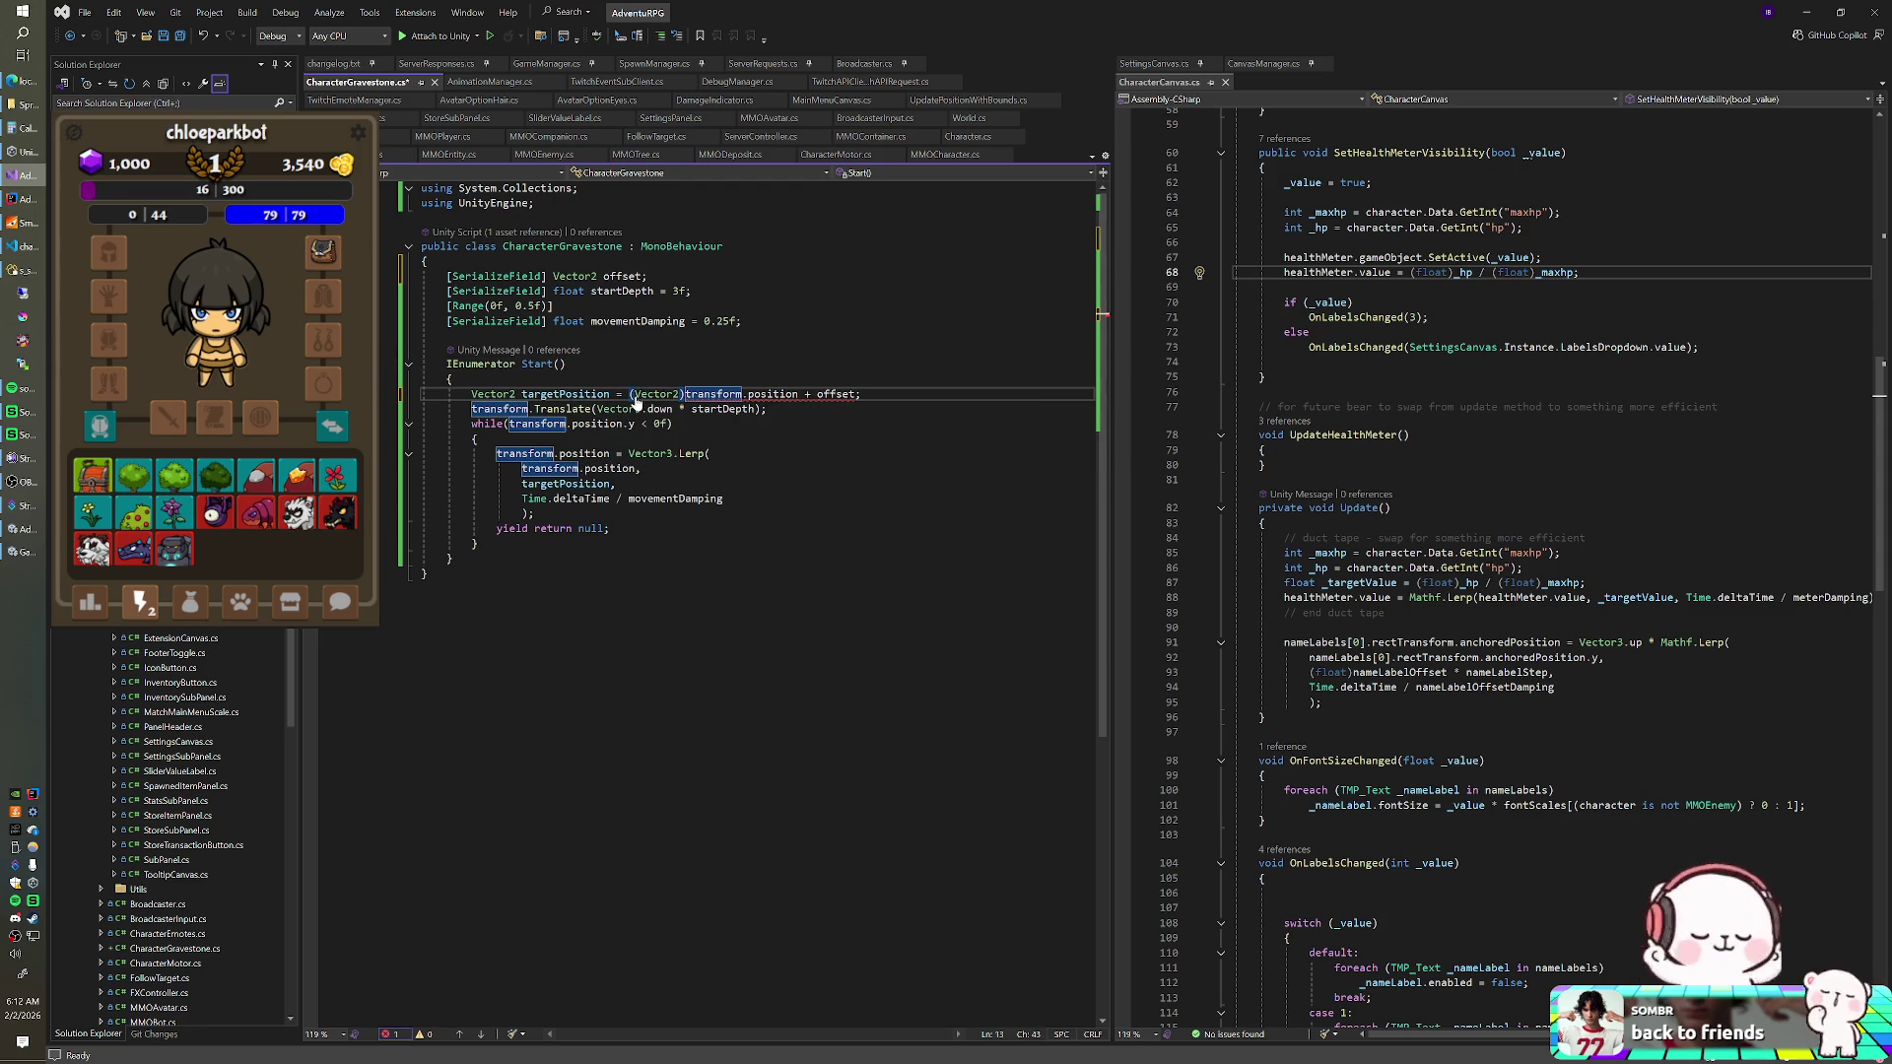
- Change Vector3.down to Vector2.down, add offset after startDepth, and save CharacterGravestone.cs
{"action": "left_click", "coordinate": [782, 414]}
{"action": "left_click", "coordinate": [644, 413]}
{"action": "key", "text": "BackSpace"}
{"action": "type", "text": "2"}
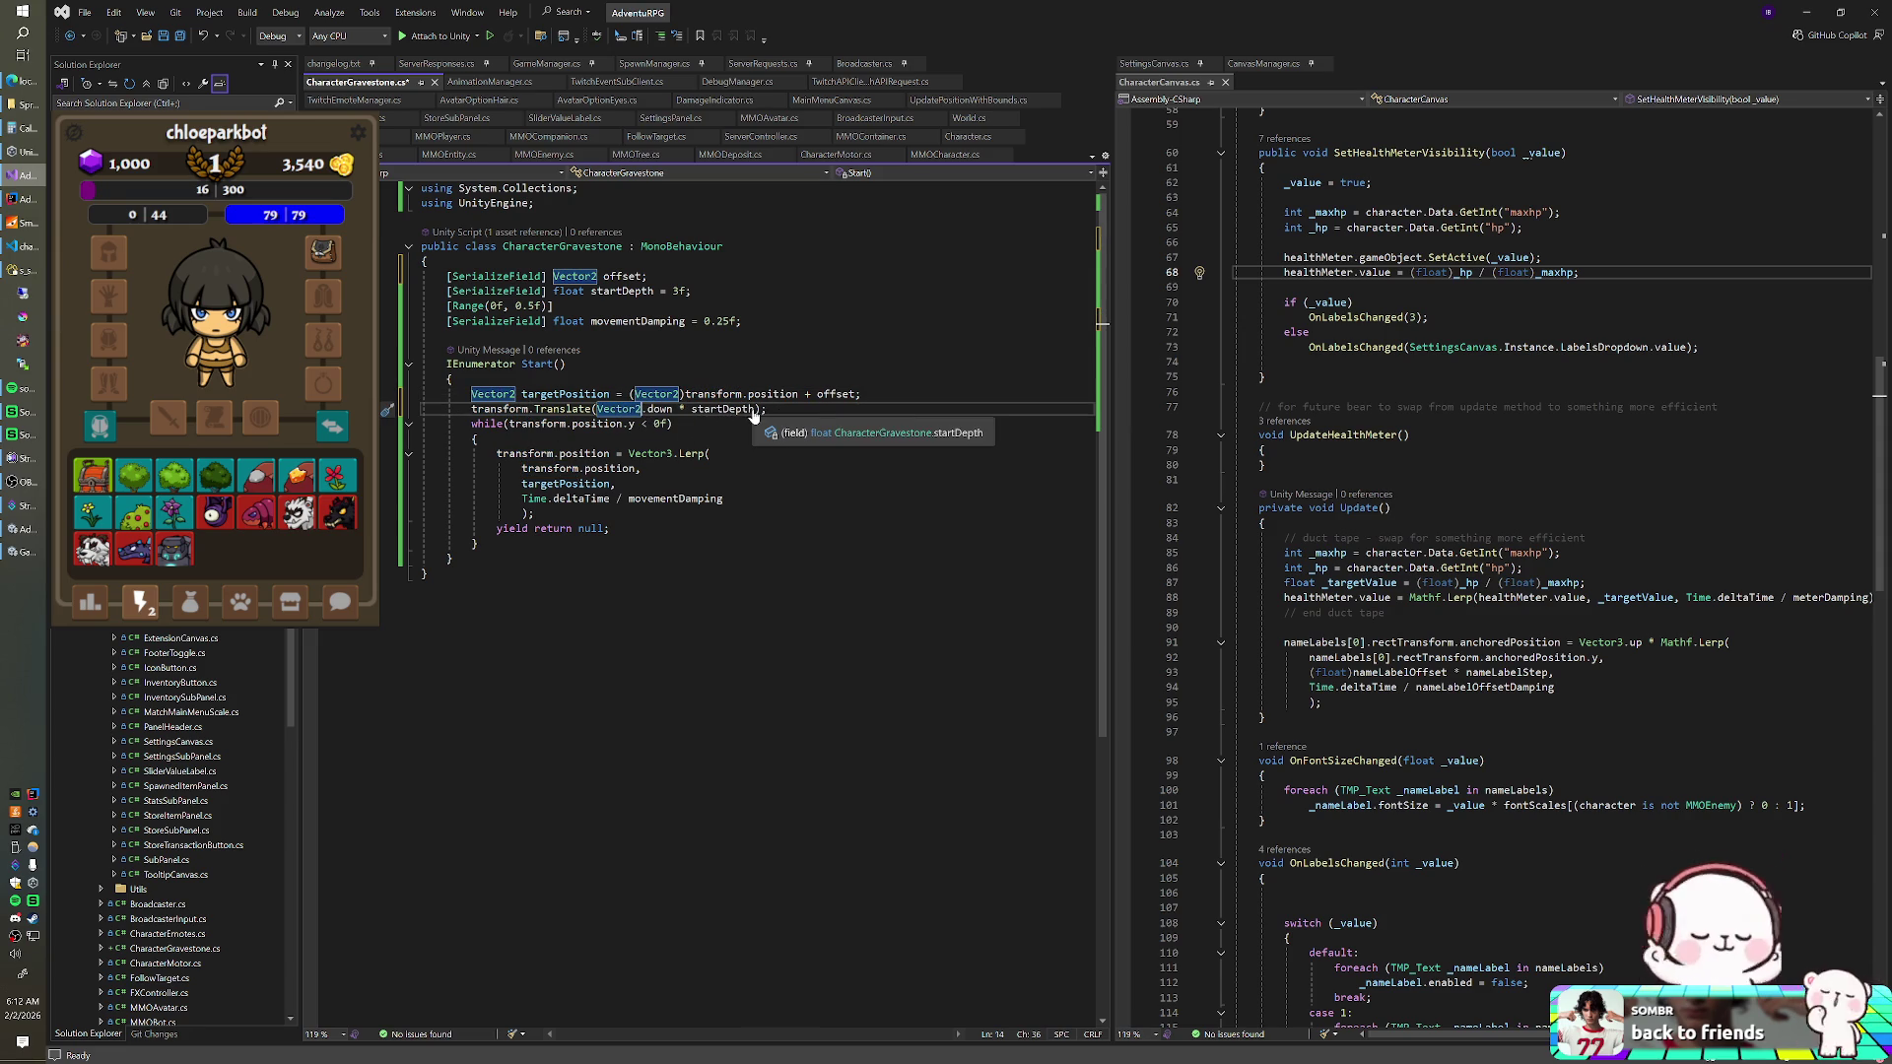
{"action": "double_click", "coordinate": [729, 411]}
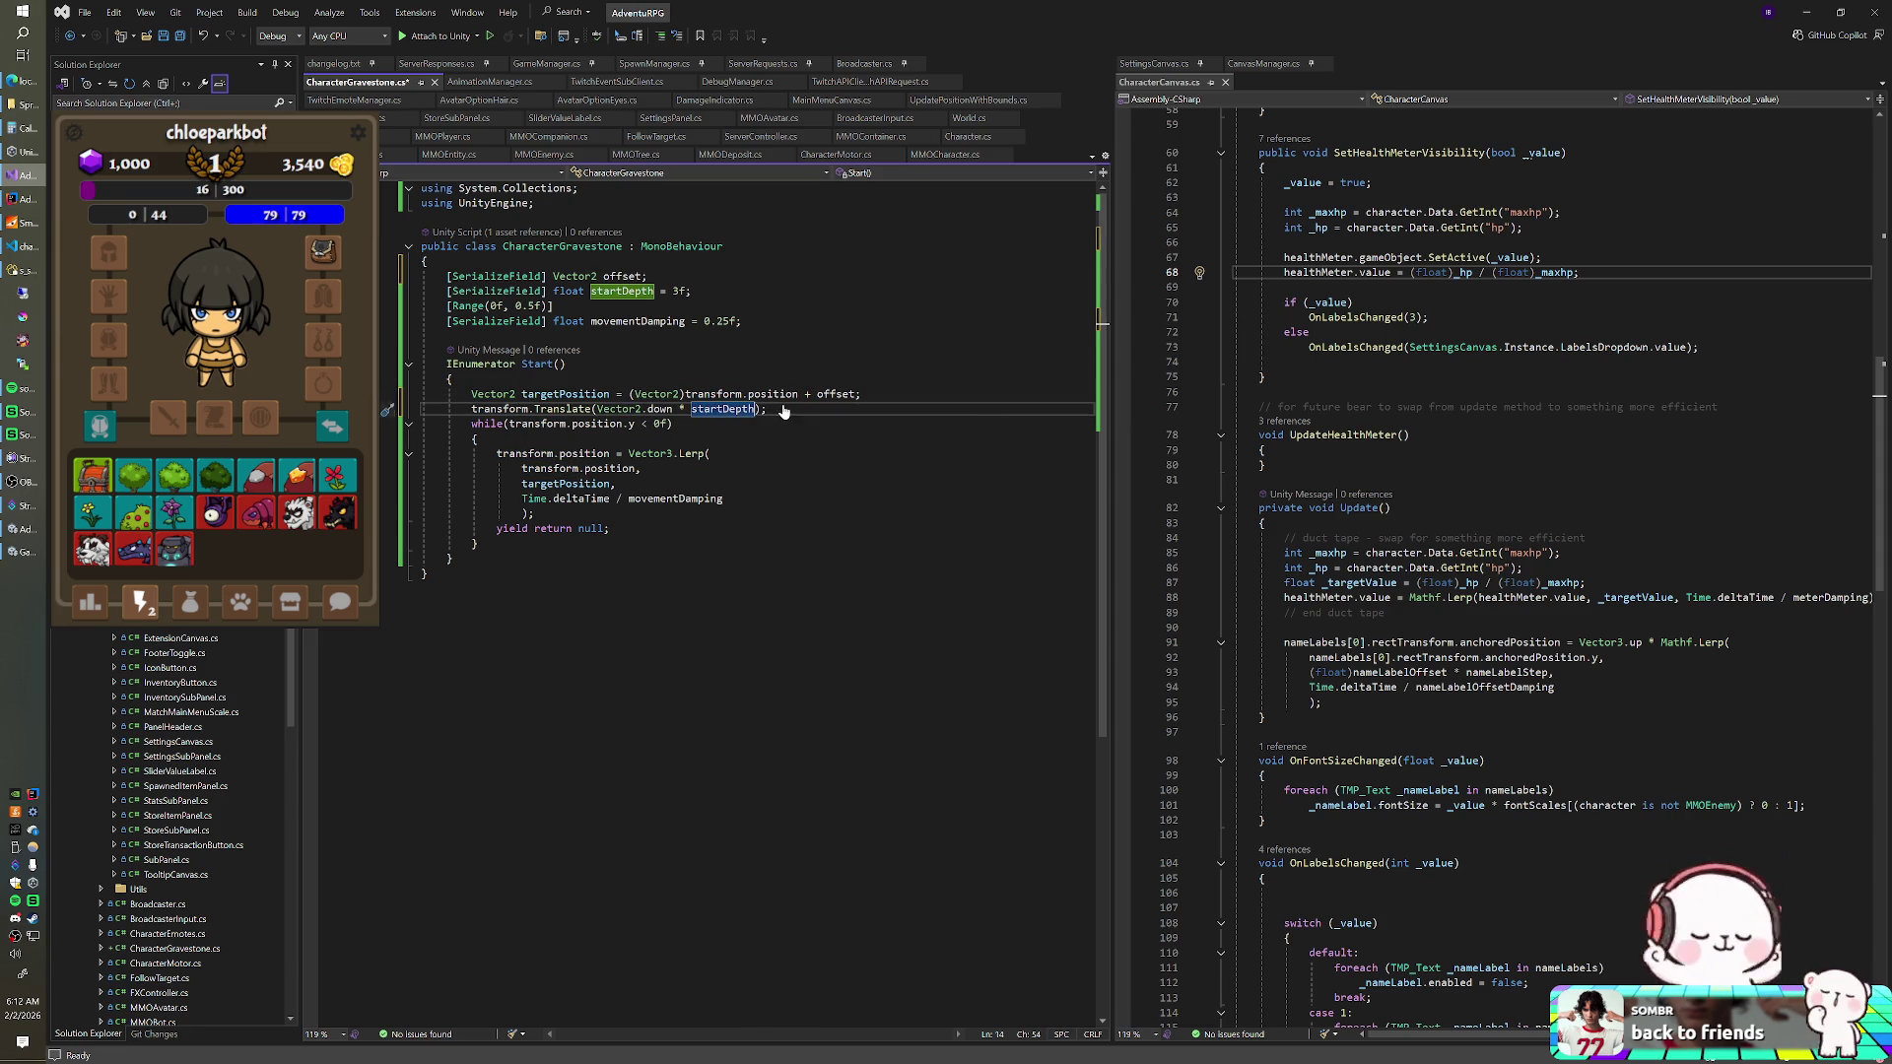
{"action": "key", "text": "Right"}
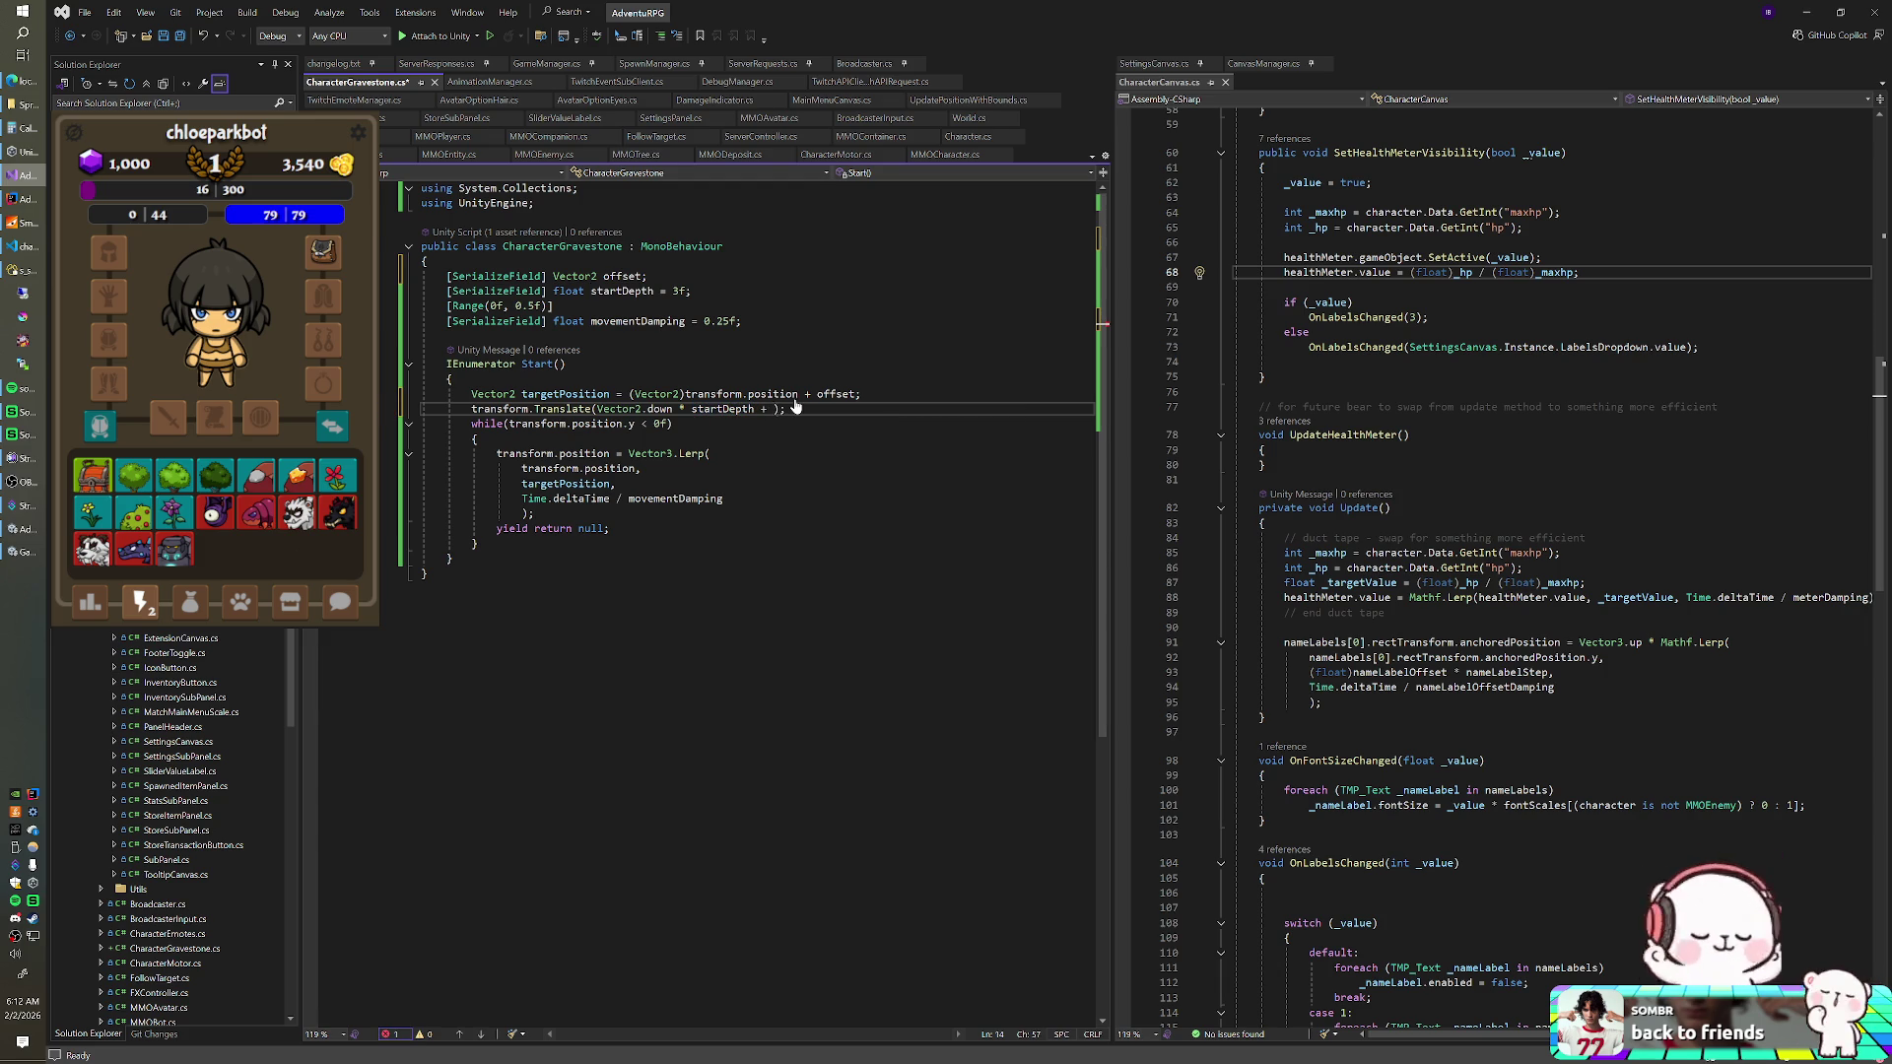
{"action": "type", "text": "offset"}
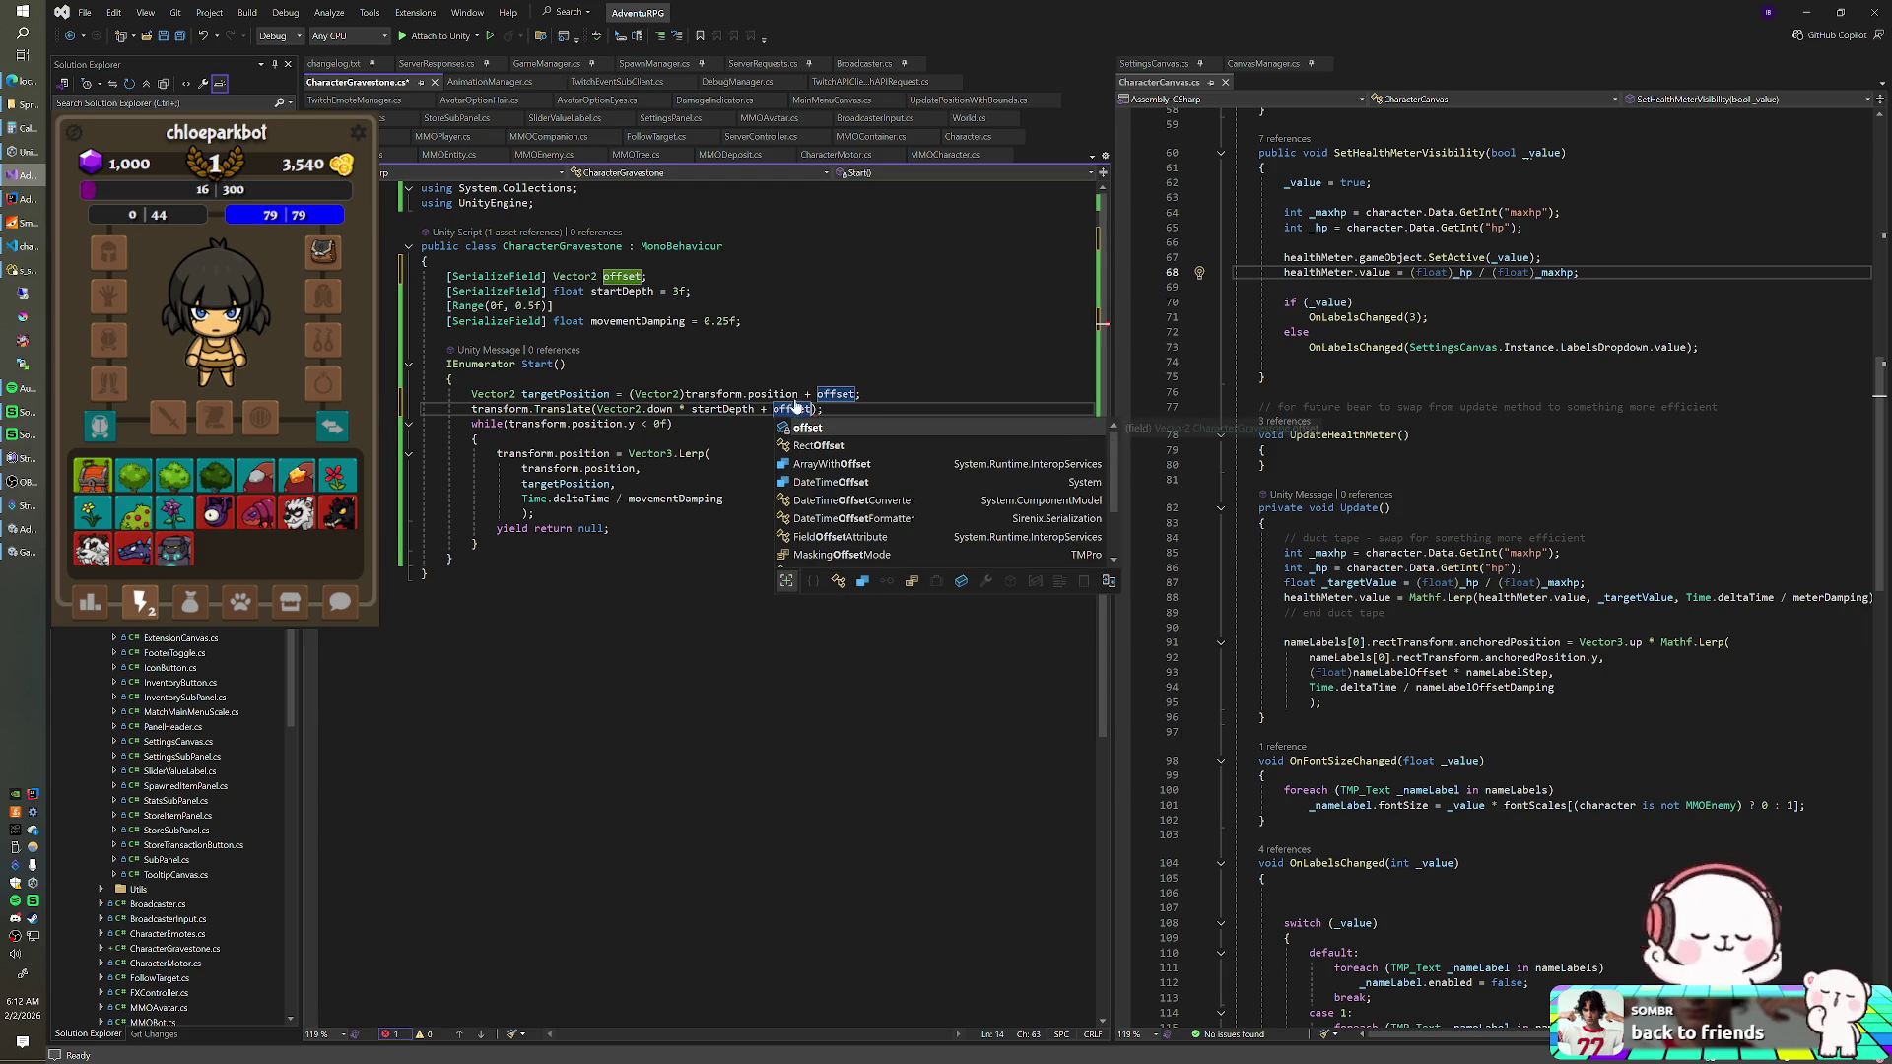
{"action": "key", "text": "ctrl+s"}
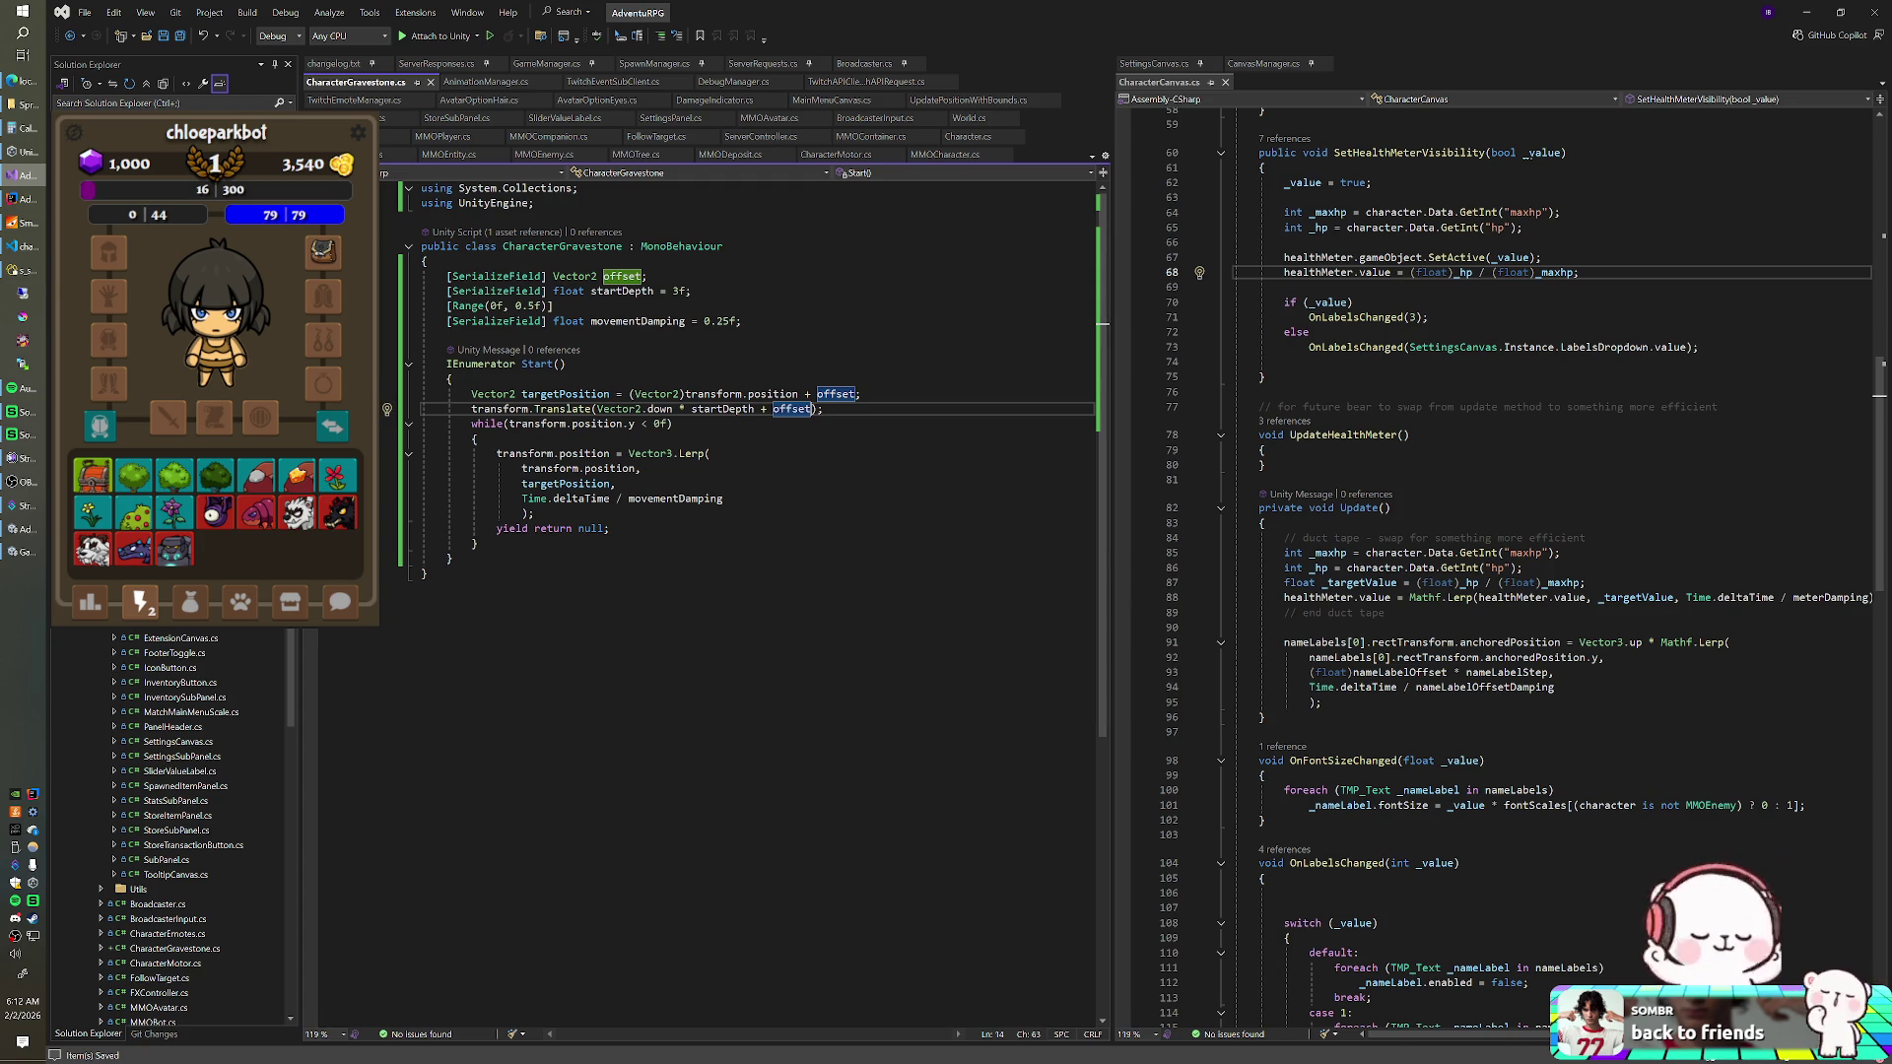
{"action": "left_click", "coordinate": [824, 409]}
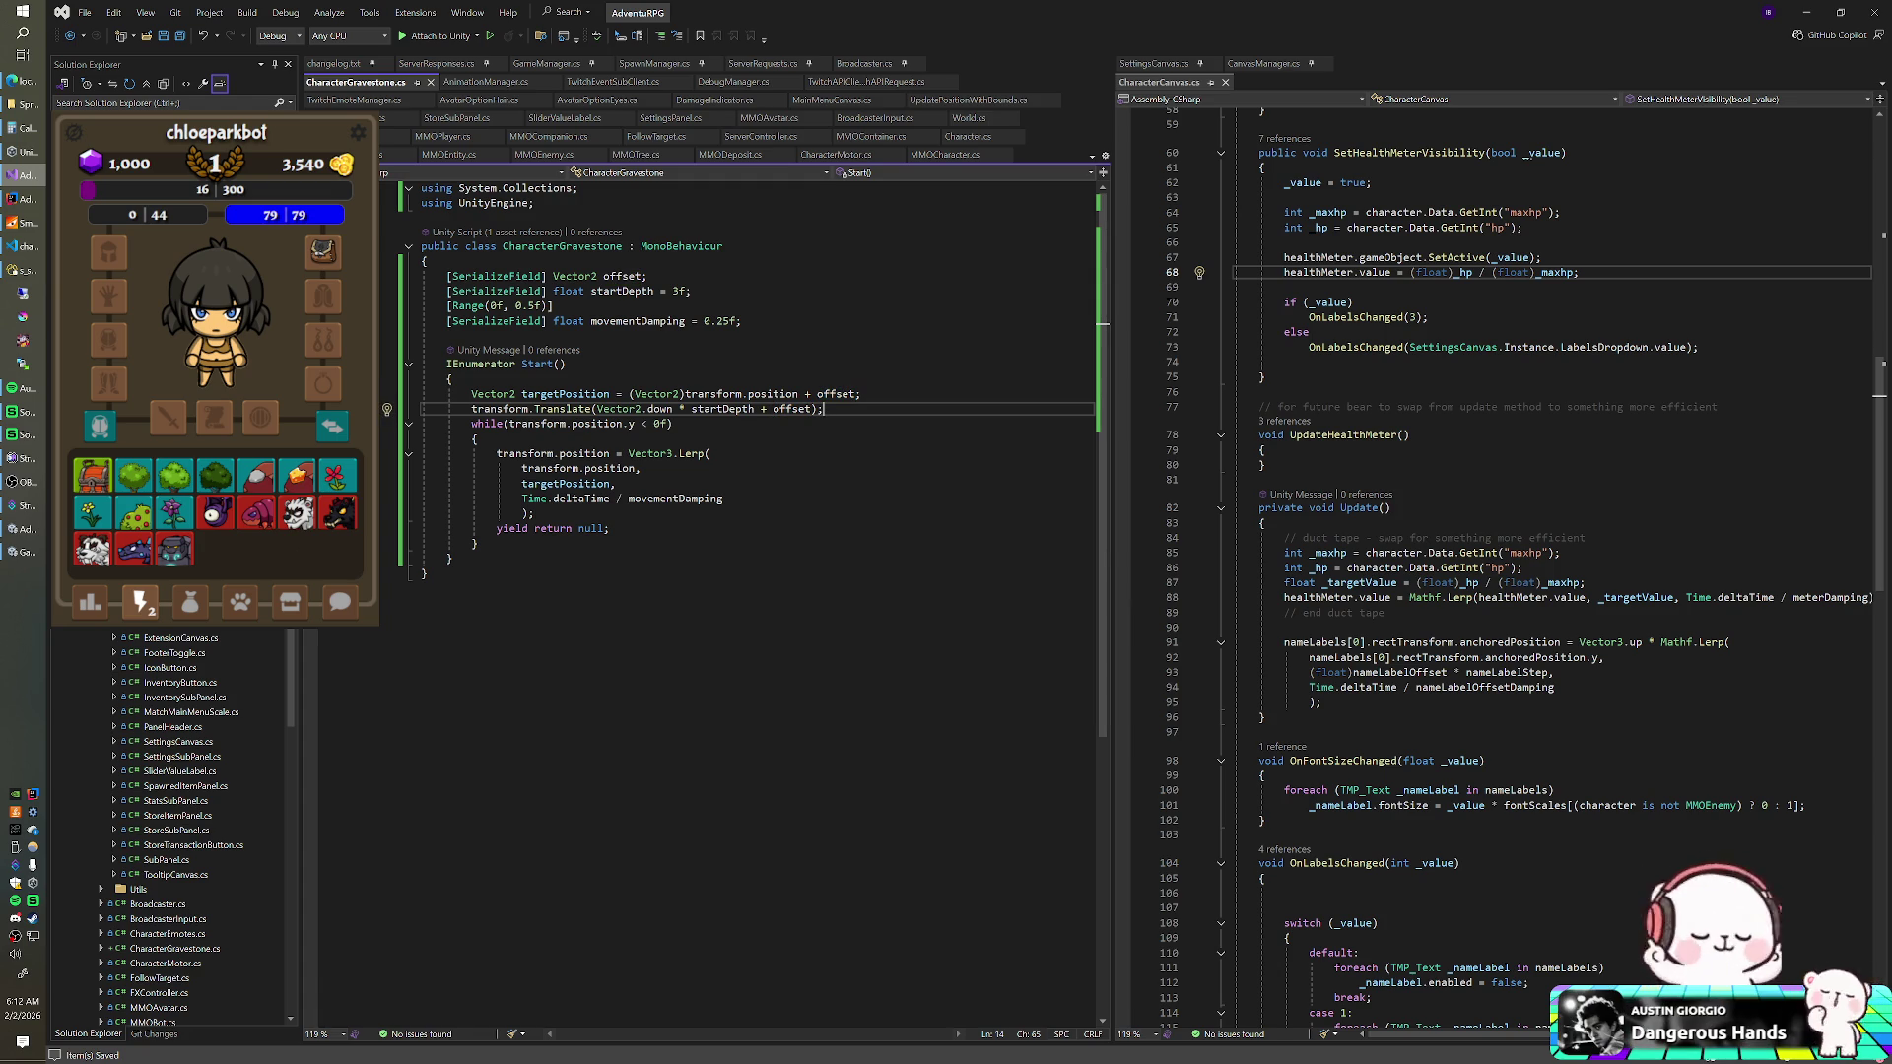
{"action": "key", "text": "alt+Tab"}
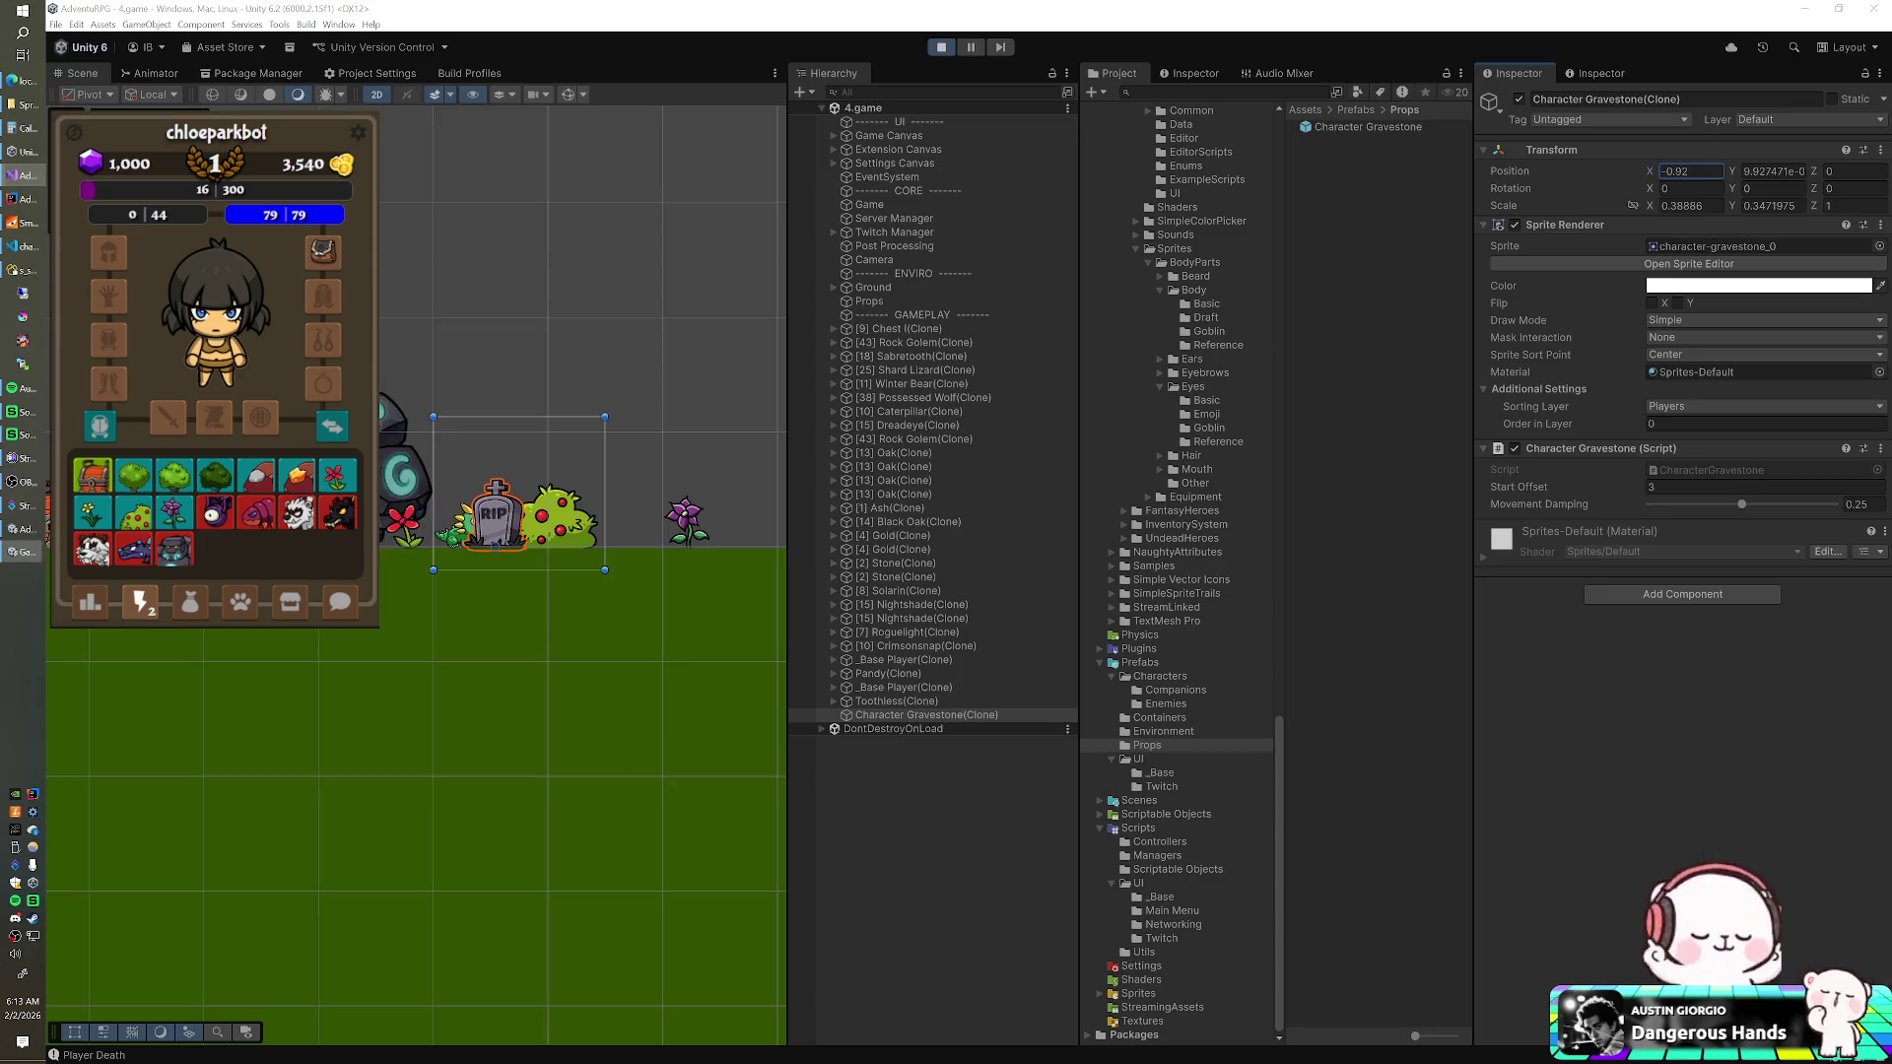
- Toggle play mode and select the Character Gravestone prefab to view its Offset, Start Depth and Movement Damping
{"action": "key", "text": "ctrl+p"}
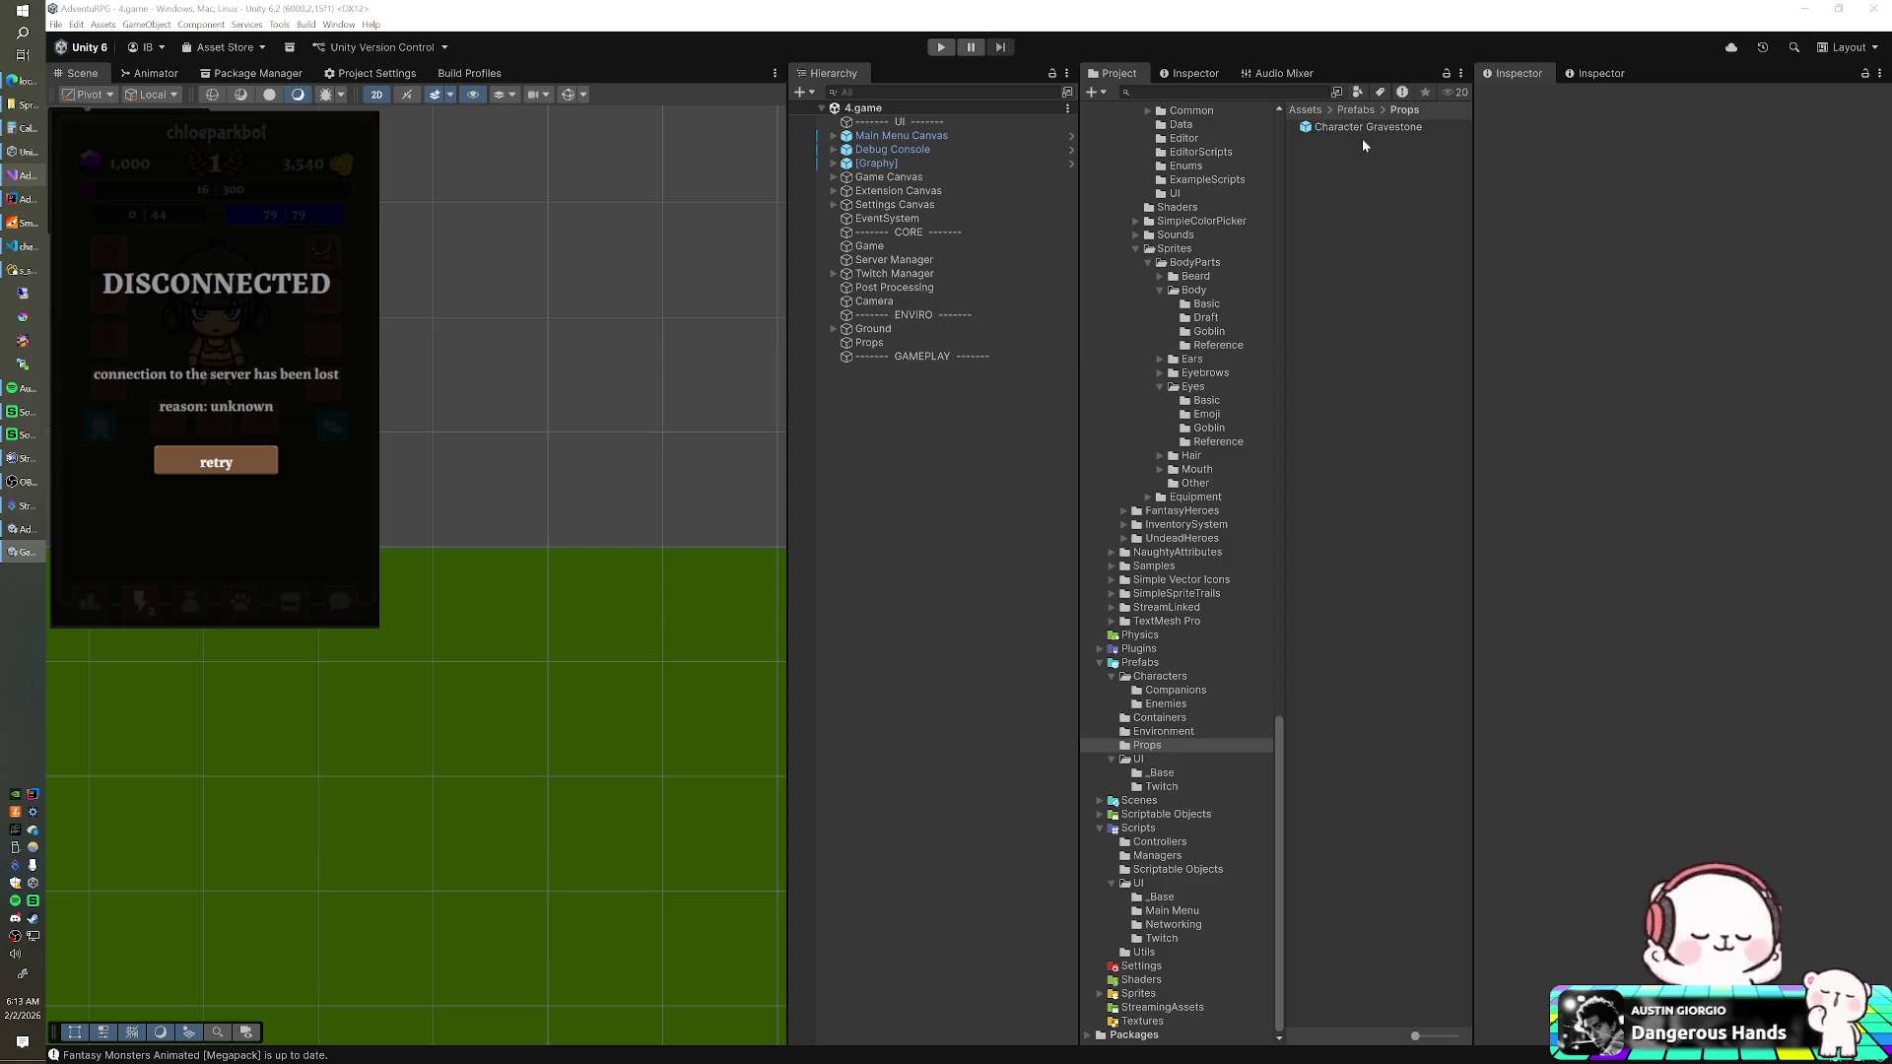
{"action": "left_click", "coordinate": [1364, 127]}
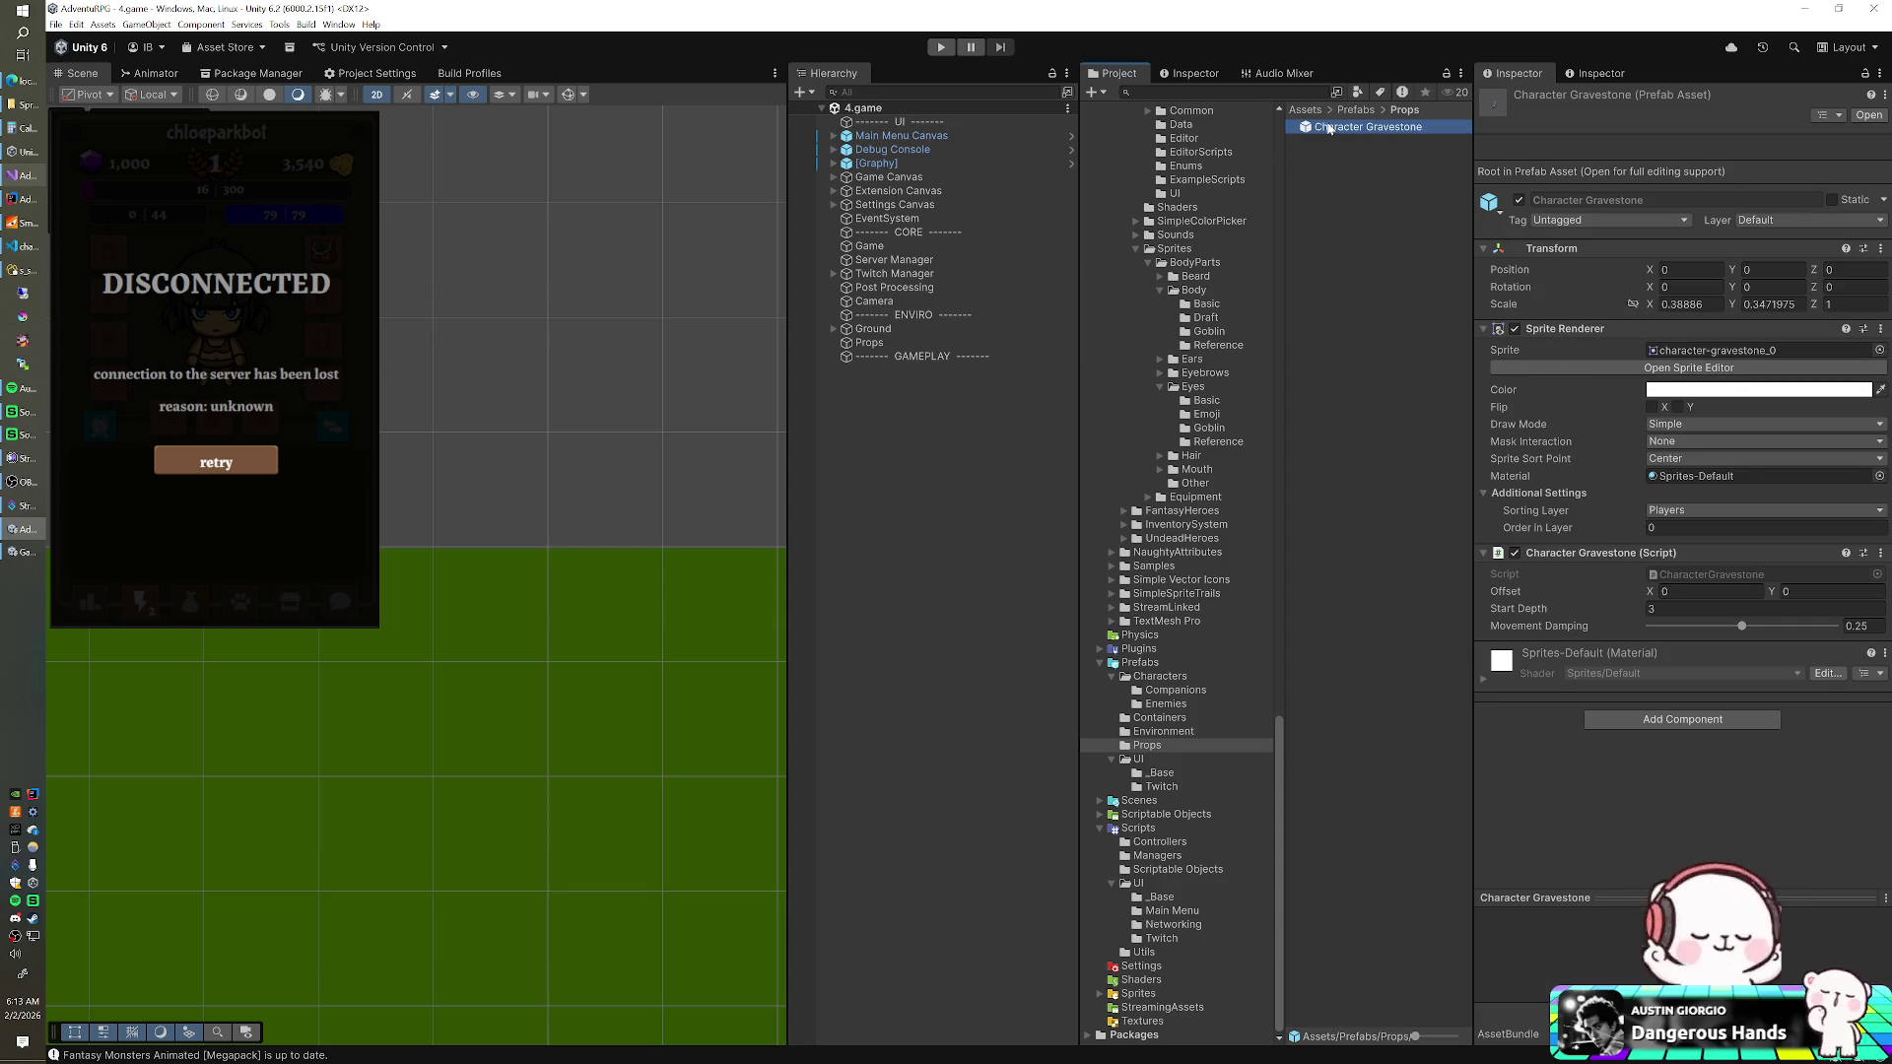
- Place a temporary Character Gravestone copy in the scene and slide it to Position X -1.15
{"action": "left_click_drag", "start_coordinate": [1106, 310], "coordinate": [980, 399]}
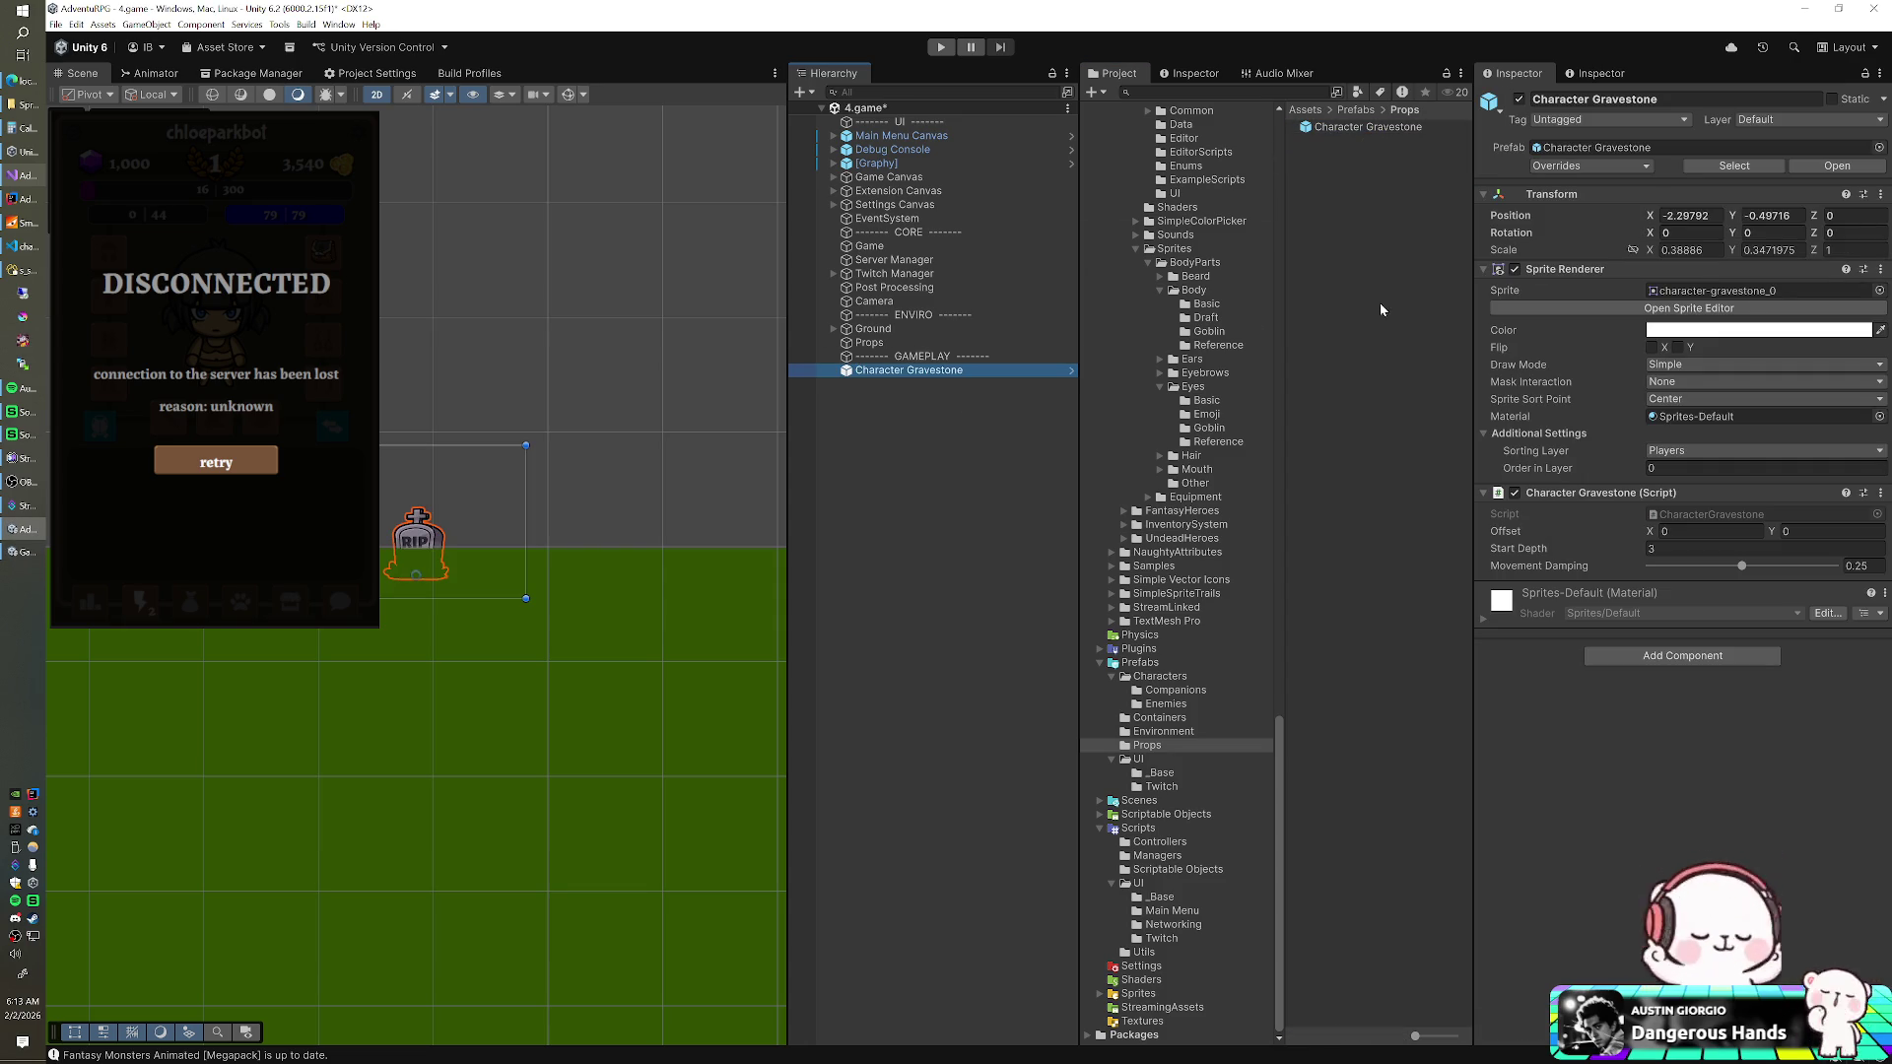
{"action": "right_click", "coordinate": [1549, 194]}
{"action": "left_click", "coordinate": [1550, 194]}
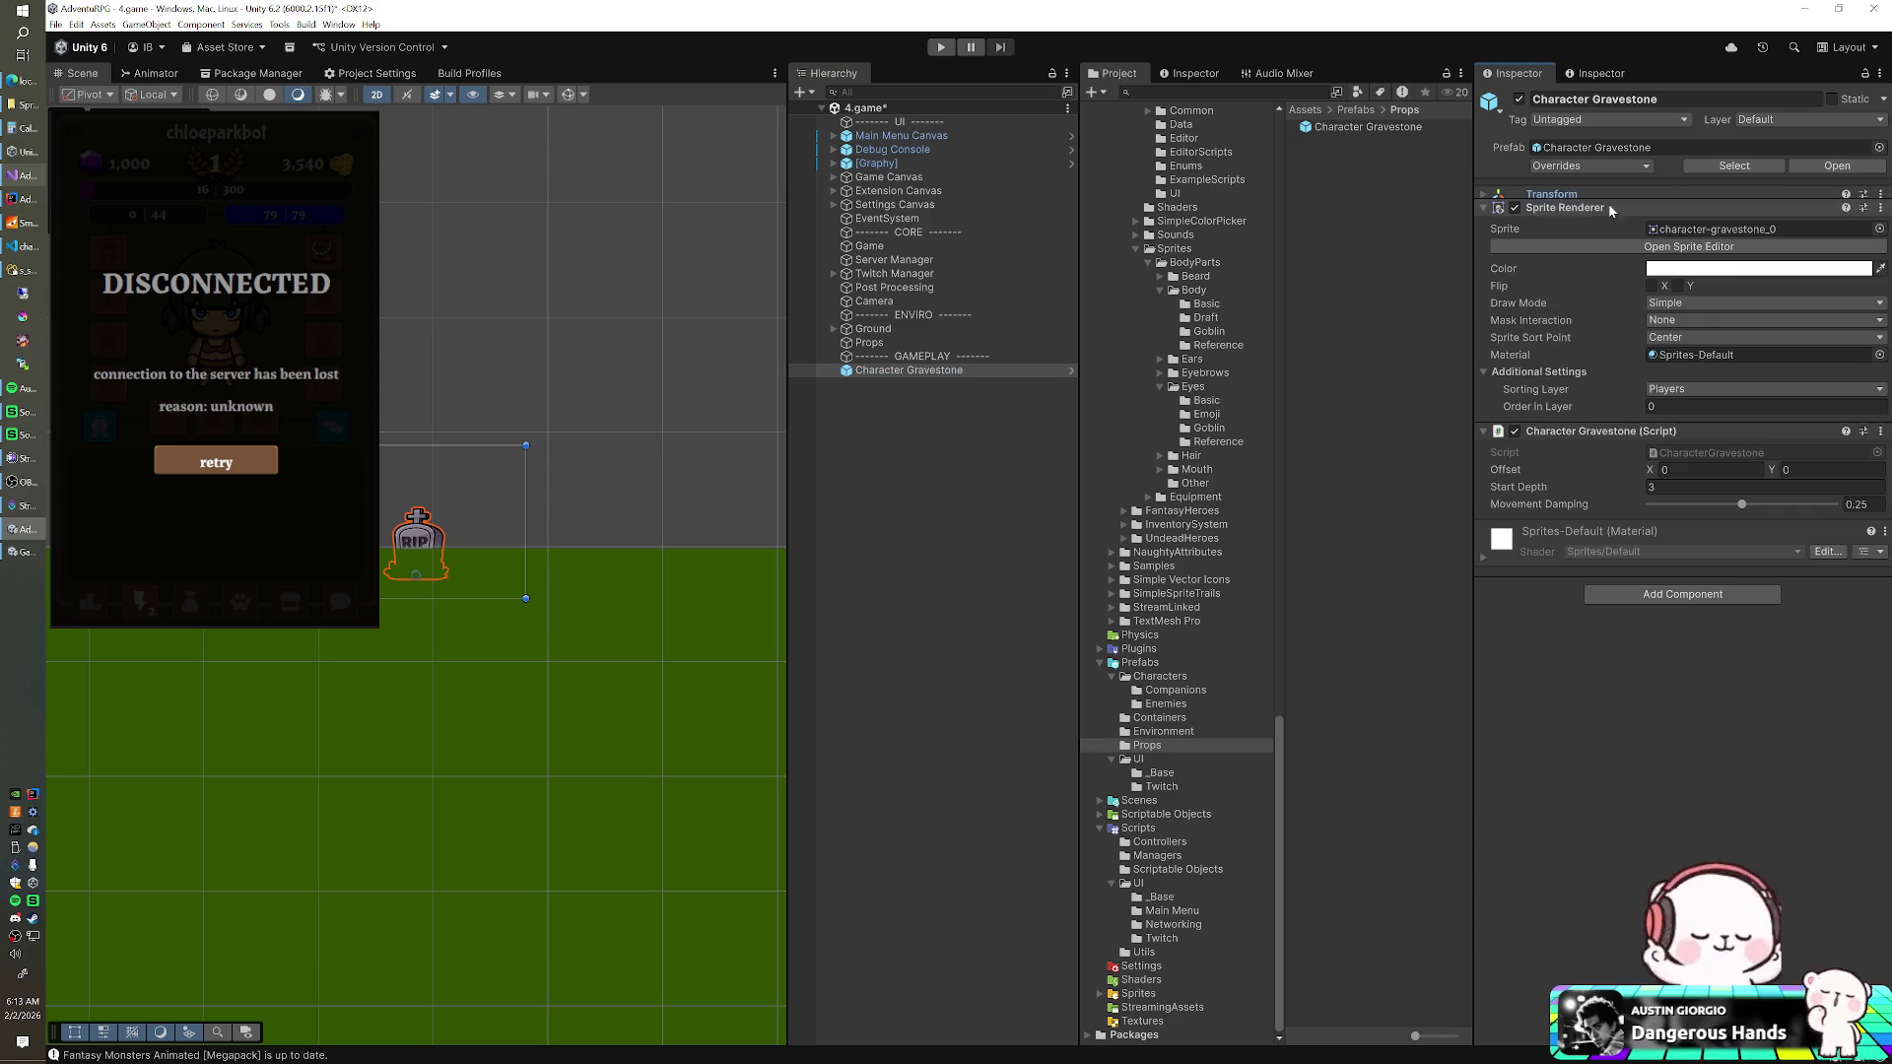
{"action": "left_click", "coordinate": [1556, 195]}
{"action": "right_click", "coordinate": [1518, 218]}
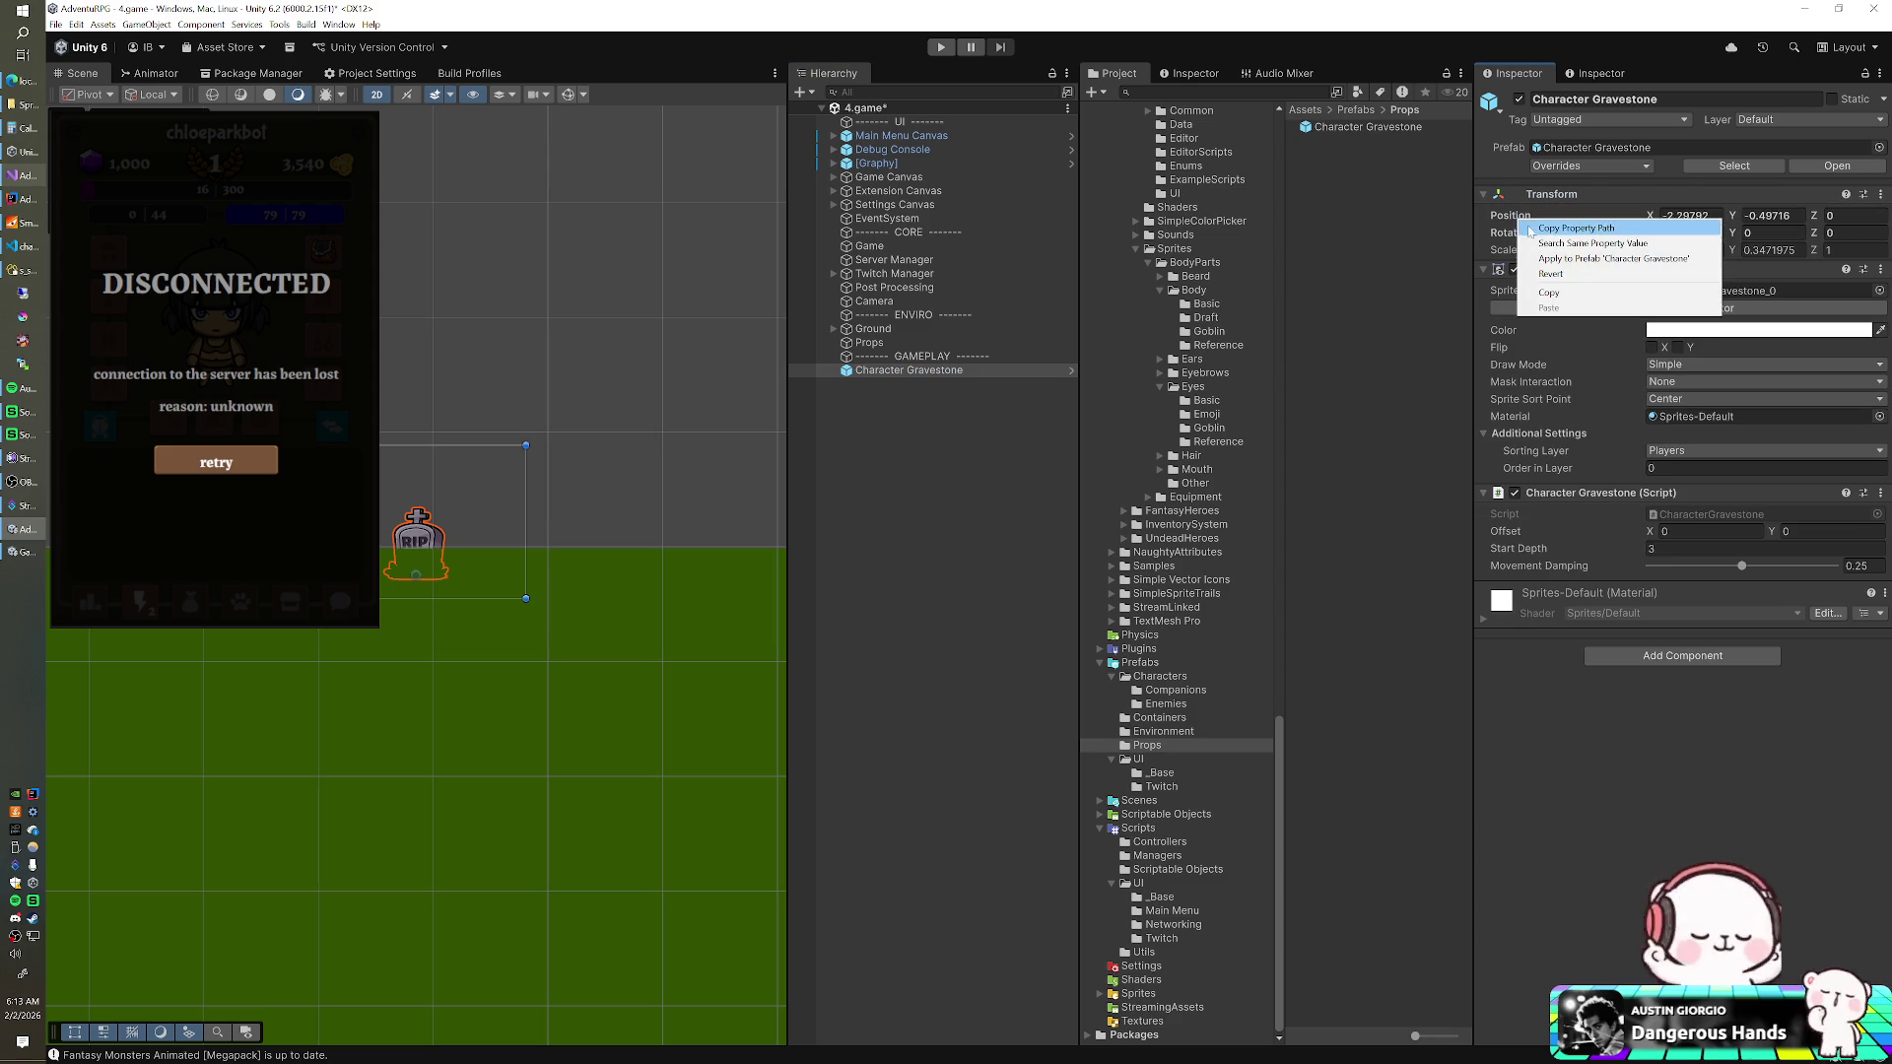
{"action": "left_click", "coordinate": [1688, 216]}
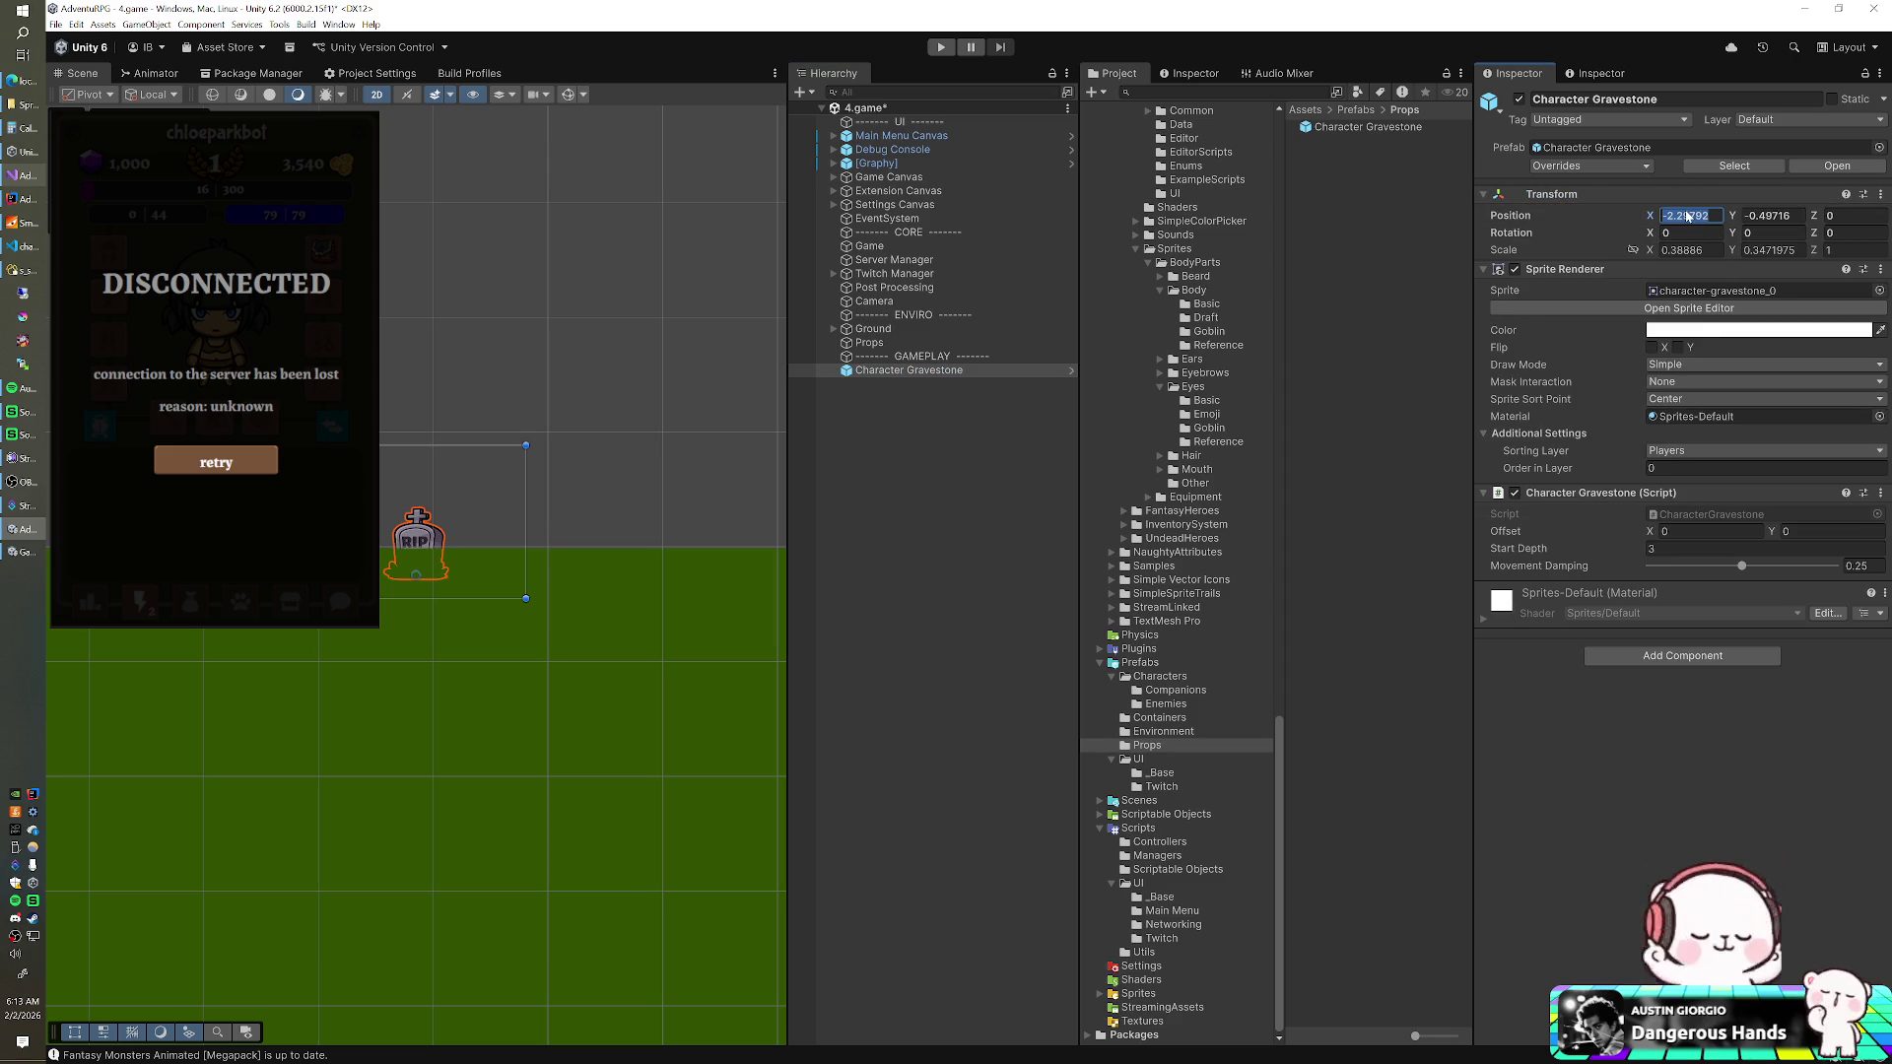
{"action": "type", "text": "0"}
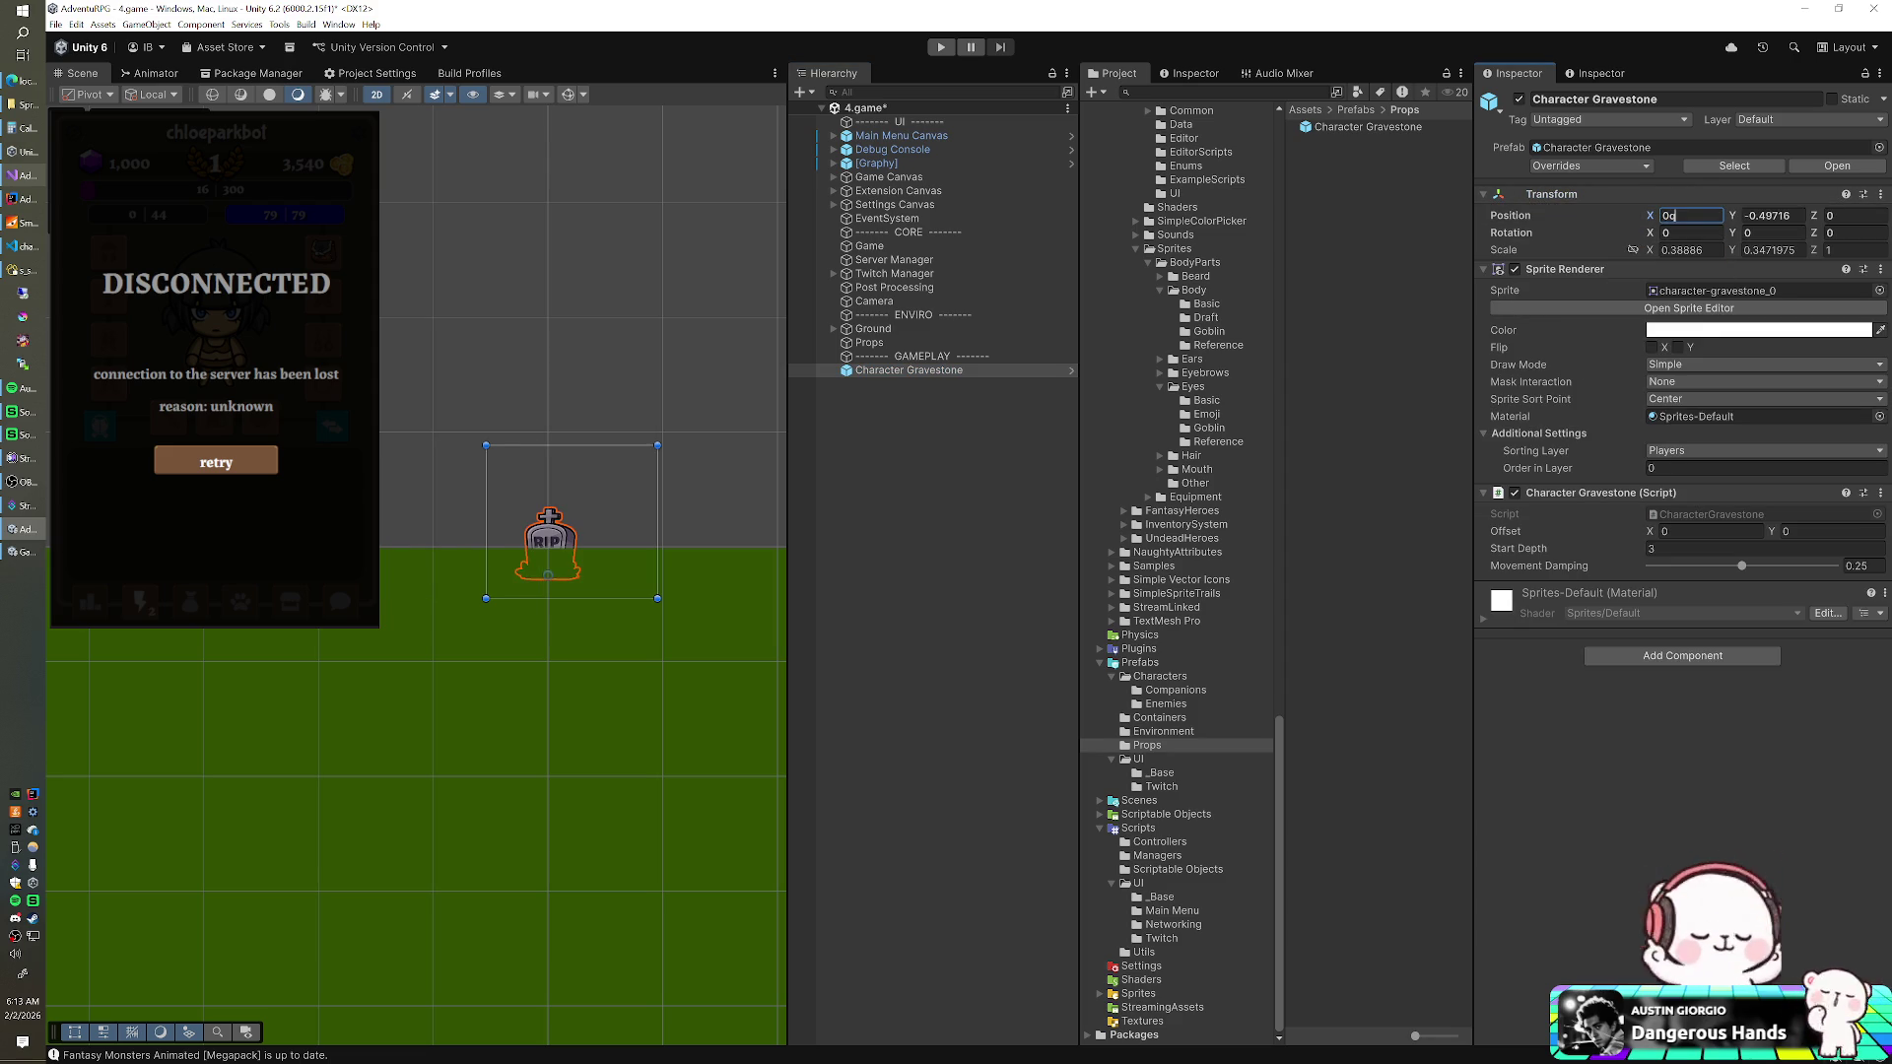
{"action": "type", "text": "0"}
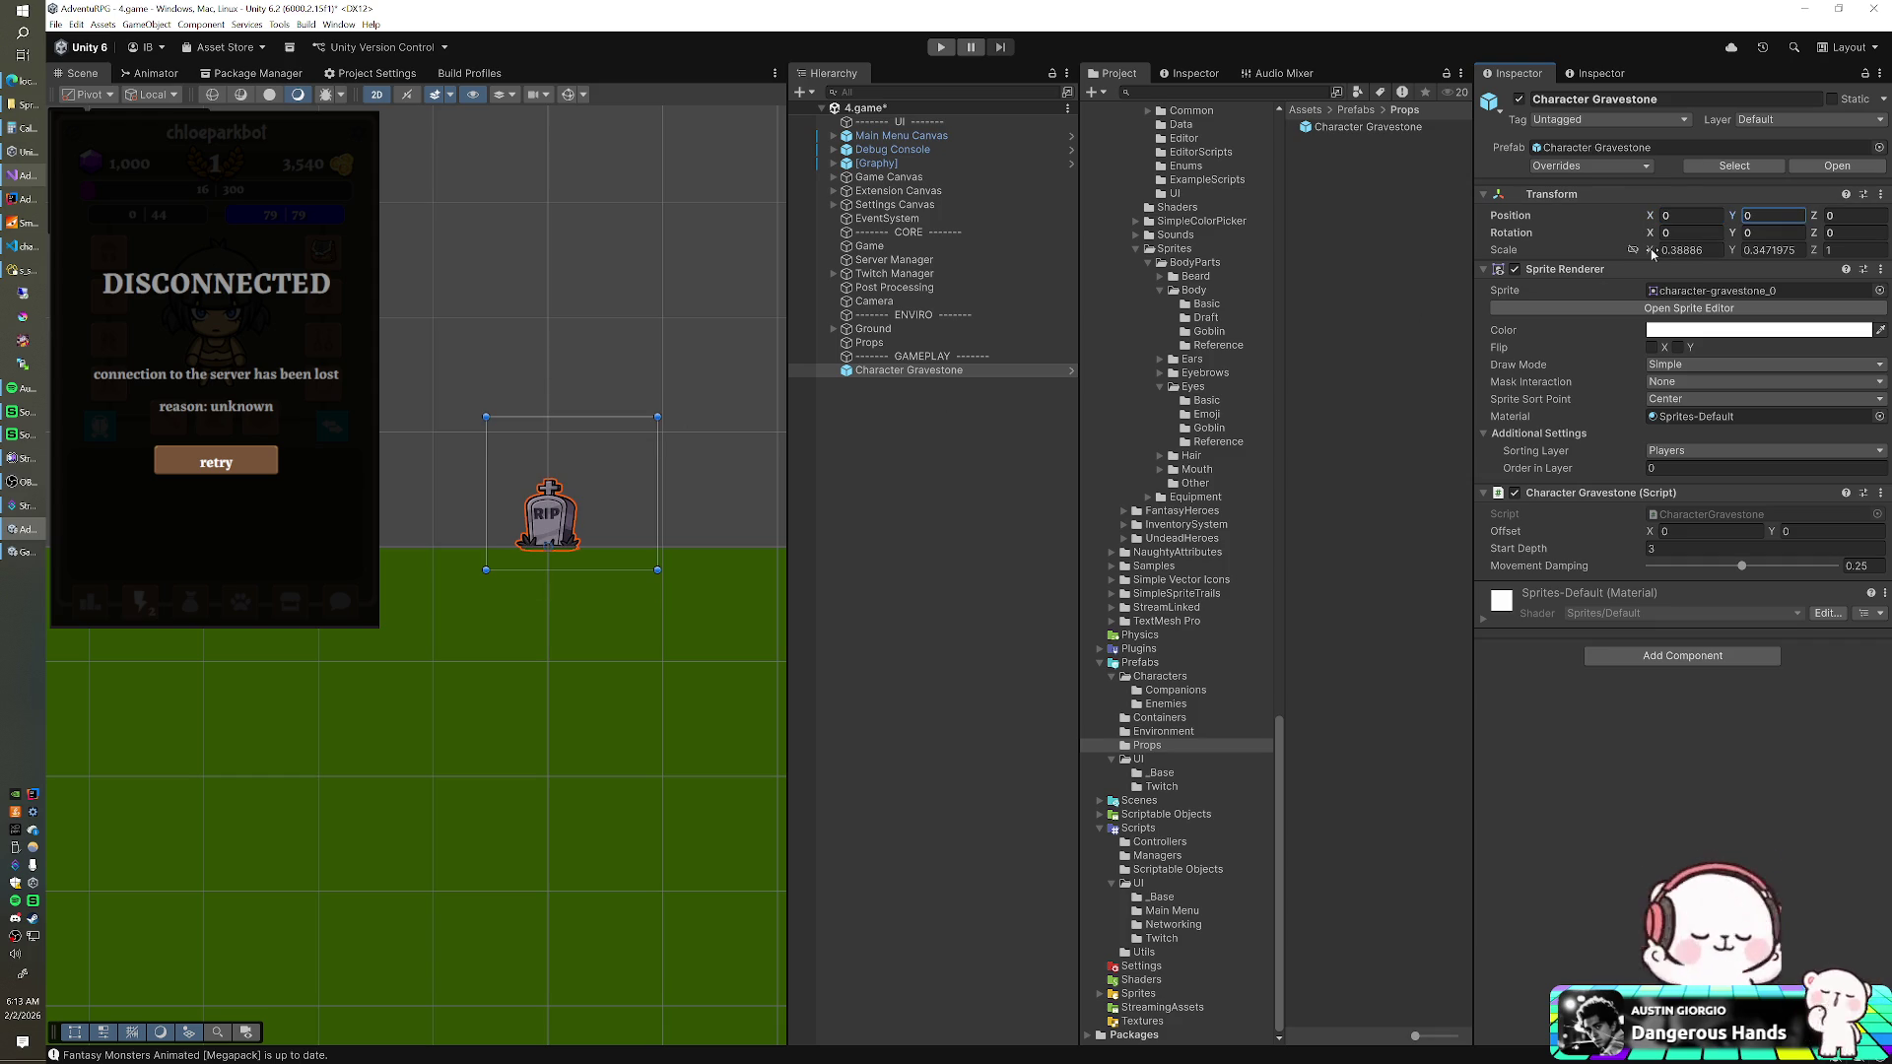
{"action": "left_click_drag", "start_coordinate": [1653, 254], "coordinate": [1646, 254]}
{"action": "key", "text": "ctrl+z"}
{"action": "left_click_drag", "start_coordinate": [1649, 218], "coordinate": [1612, 215]}
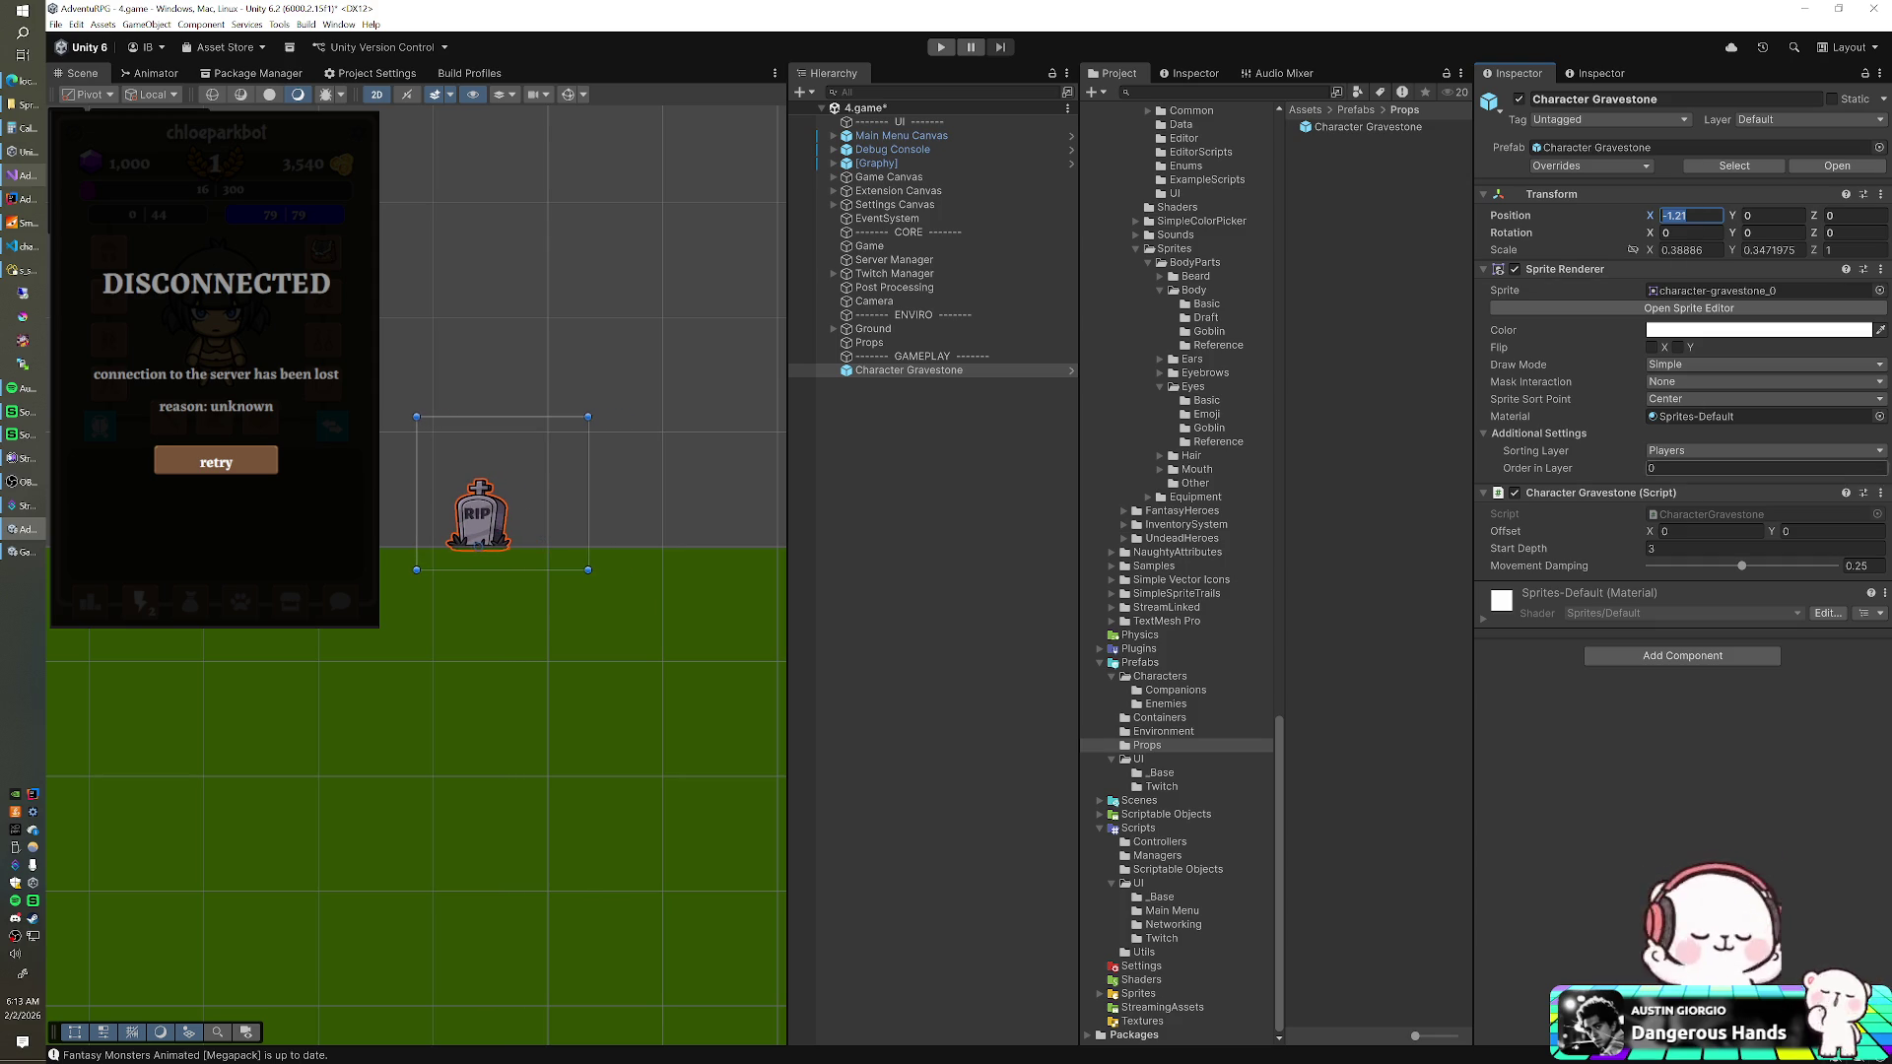
- Set the prefab's Offset X to -1.2, delete the temporary copy, and start the game
{"action": "left_click", "coordinate": [1402, 131]}
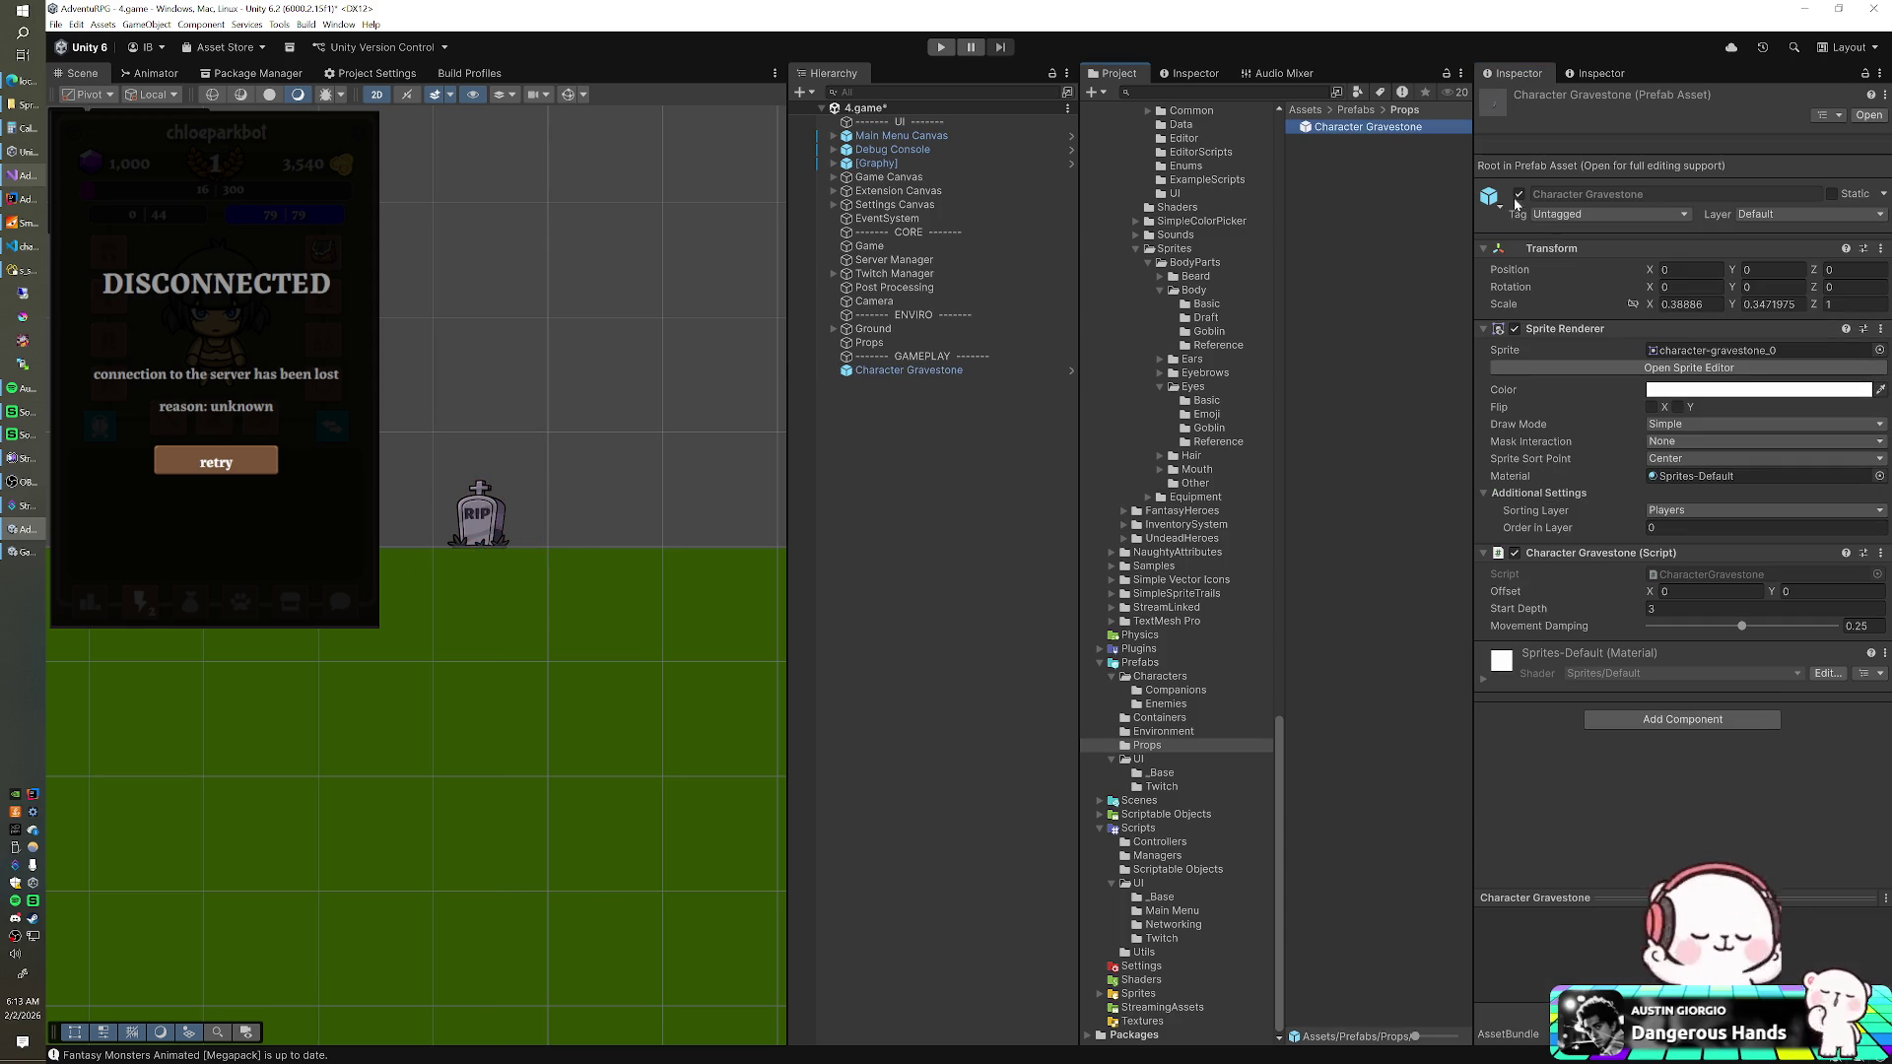
{"action": "left_click", "coordinate": [1700, 591]}
{"action": "type", "text": "-1.2"}
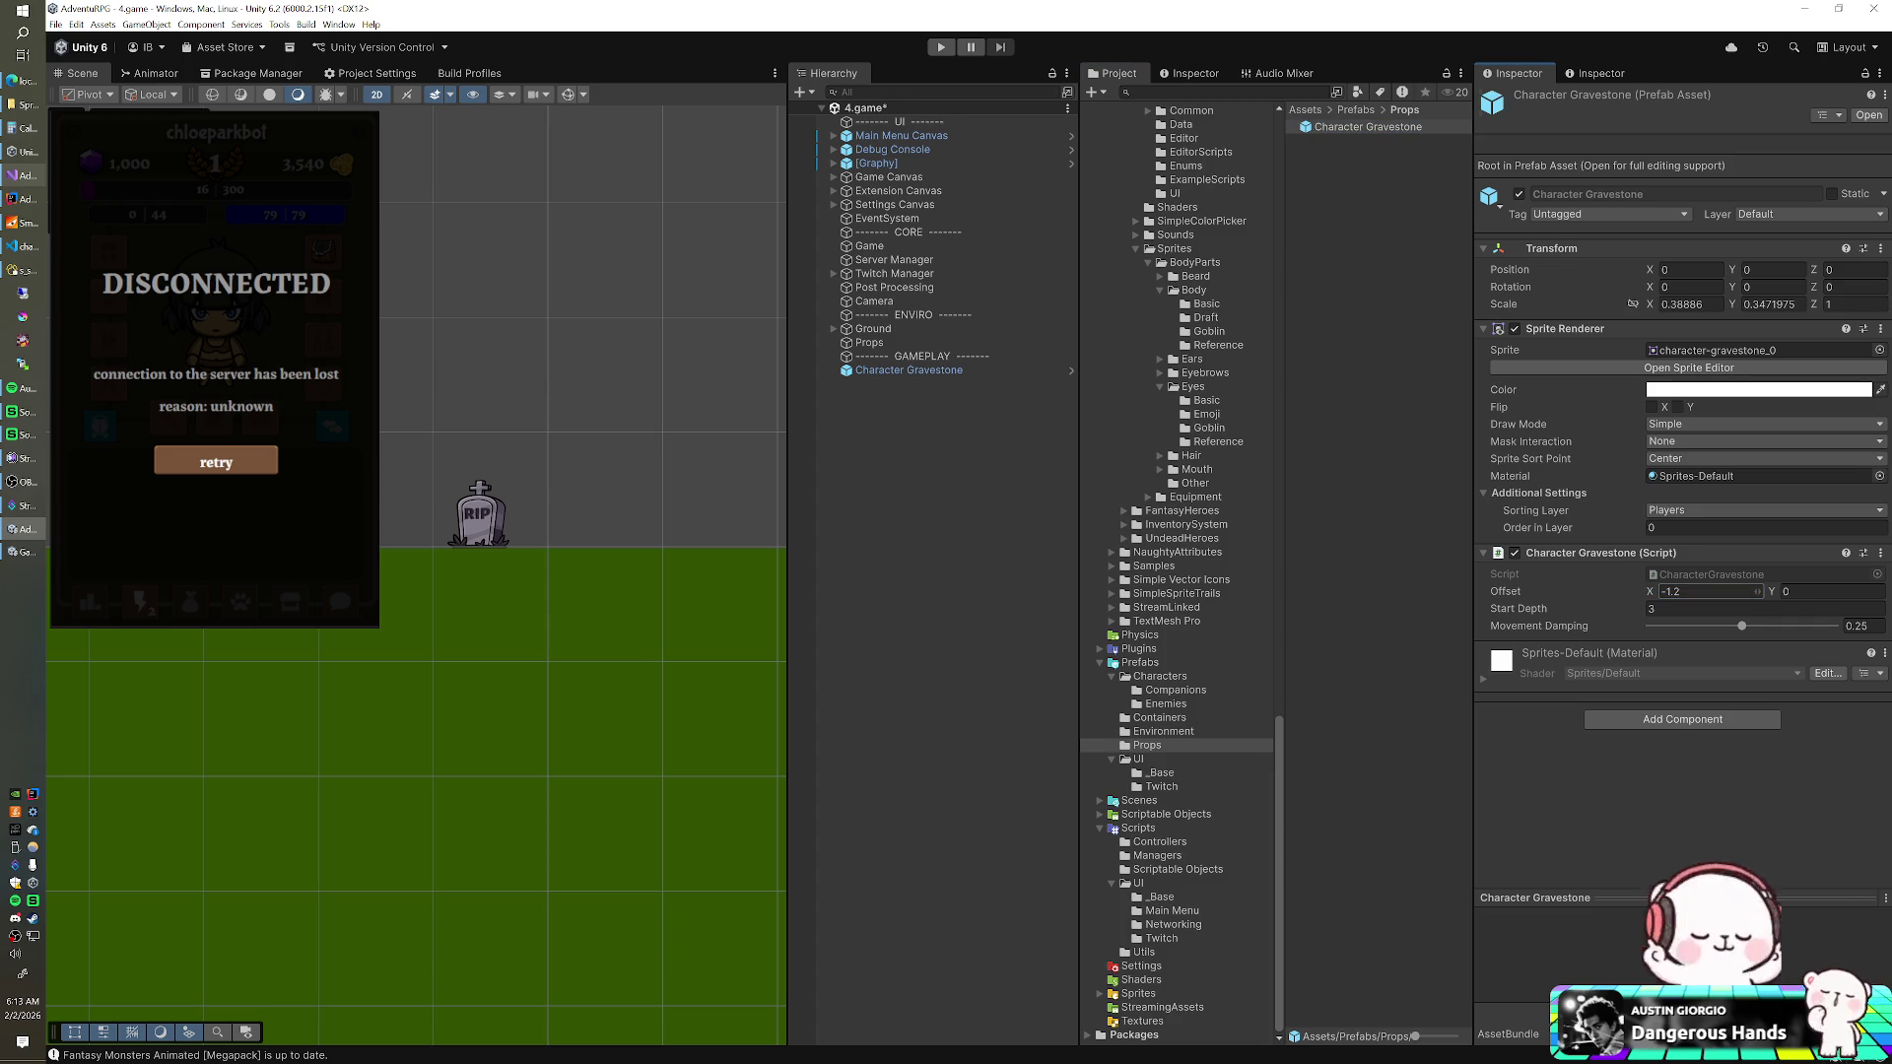
{"action": "left_click", "coordinate": [961, 369]}
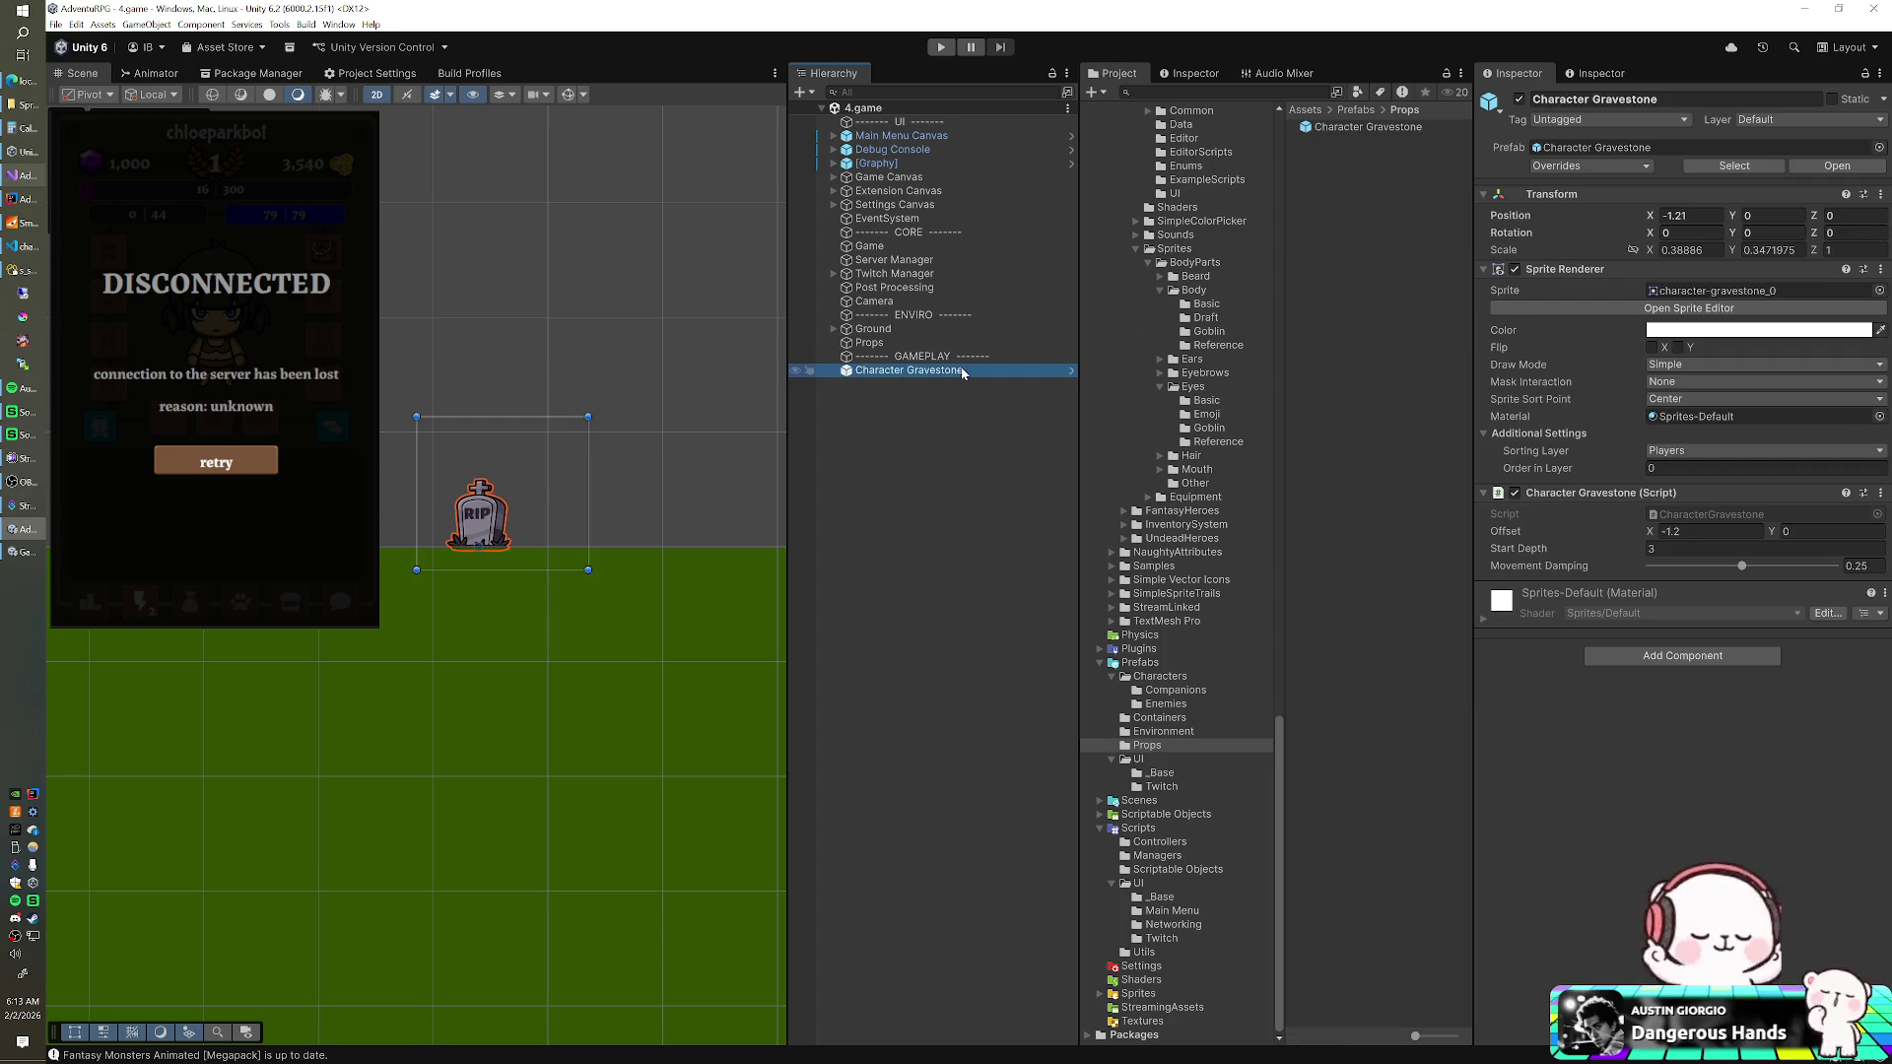
{"action": "key", "text": "Delete"}
{"action": "left_click", "coordinate": [932, 48]}
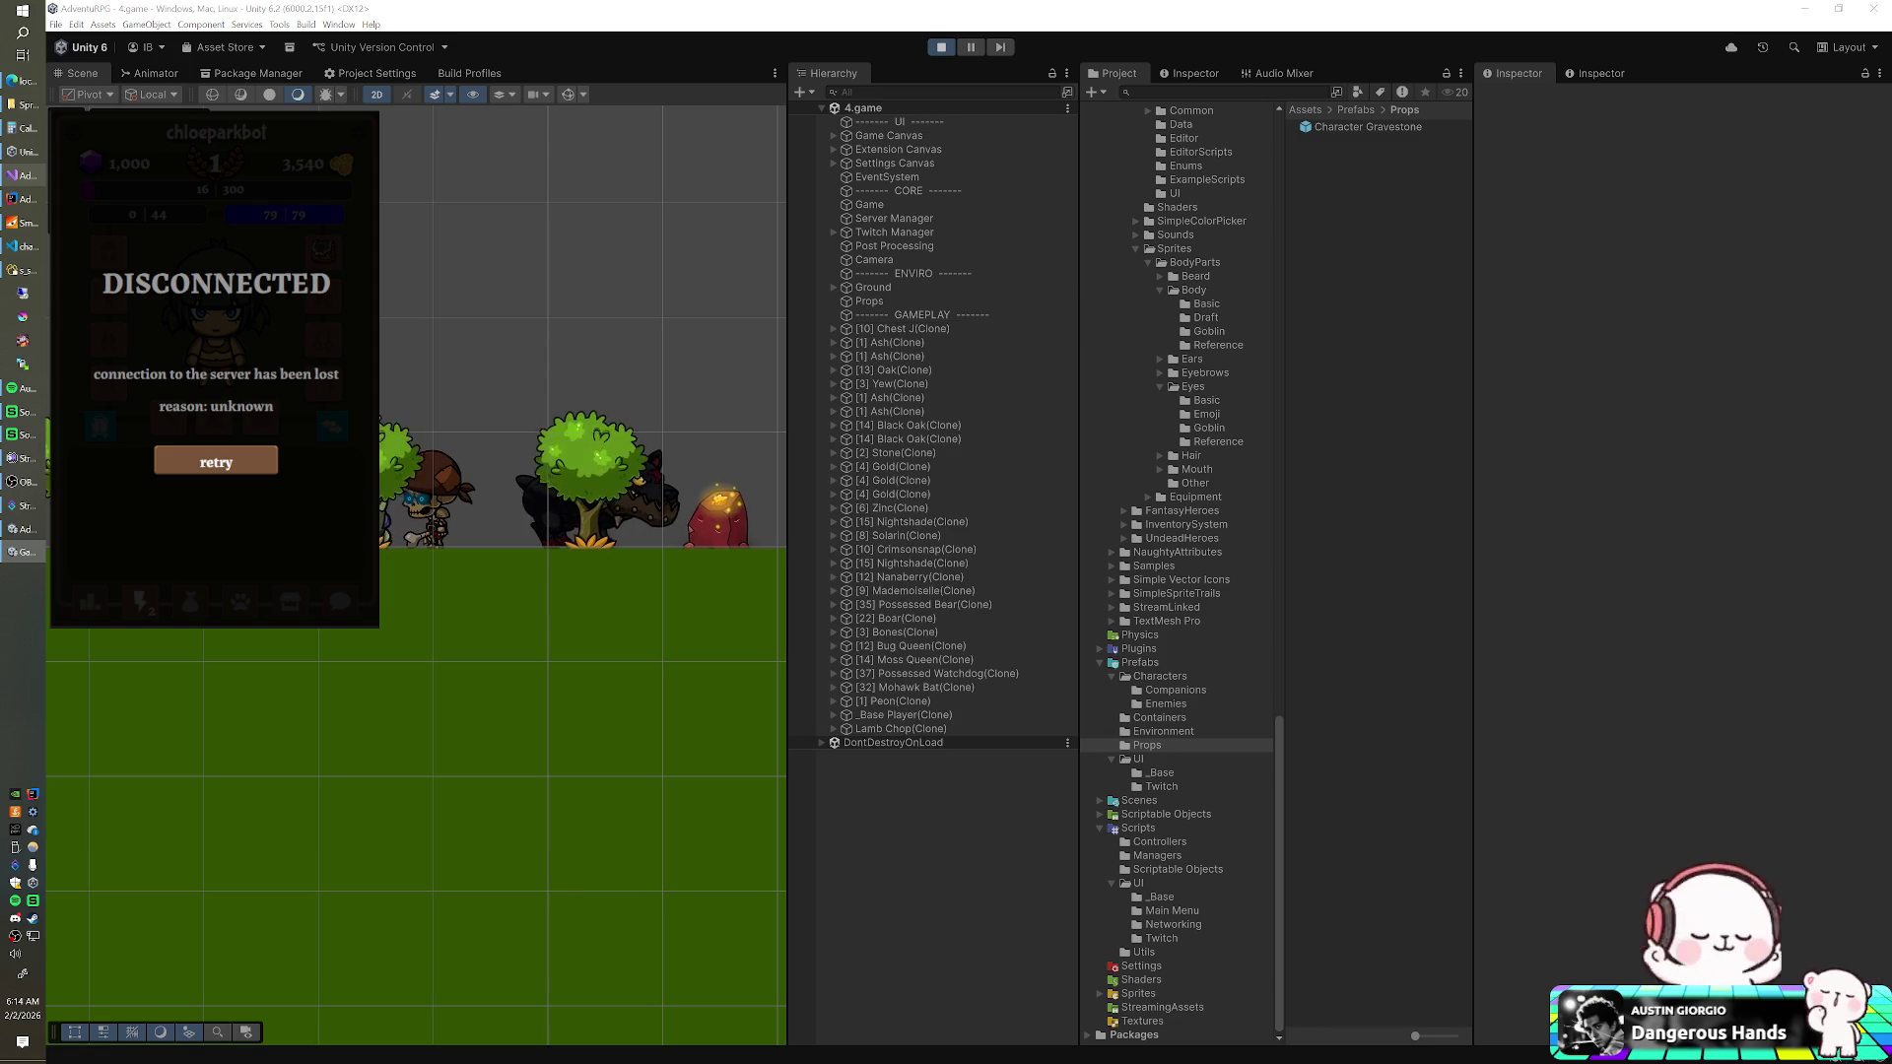
- Test the gravestone in the full-screen game via the creature grid, then stop and restart play
{"action": "key", "text": "F11"}
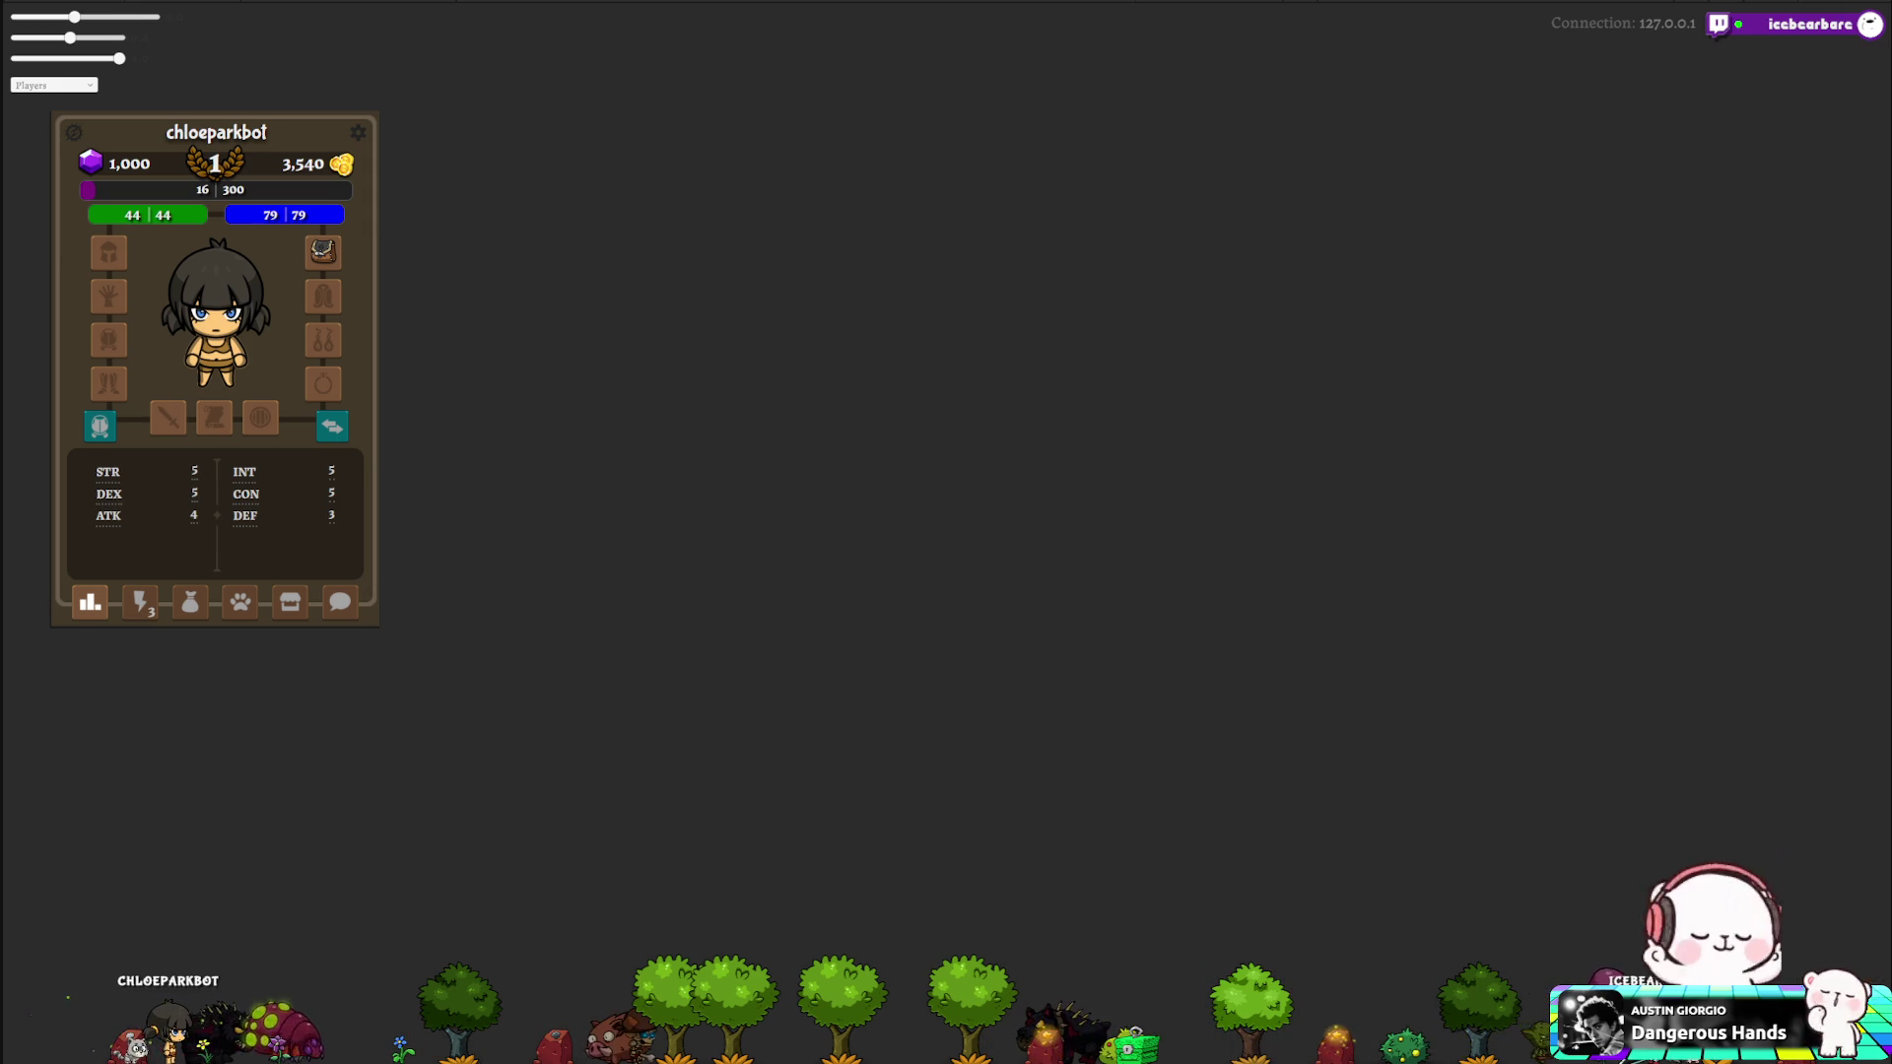
{"action": "left_click", "coordinate": [138, 611]}
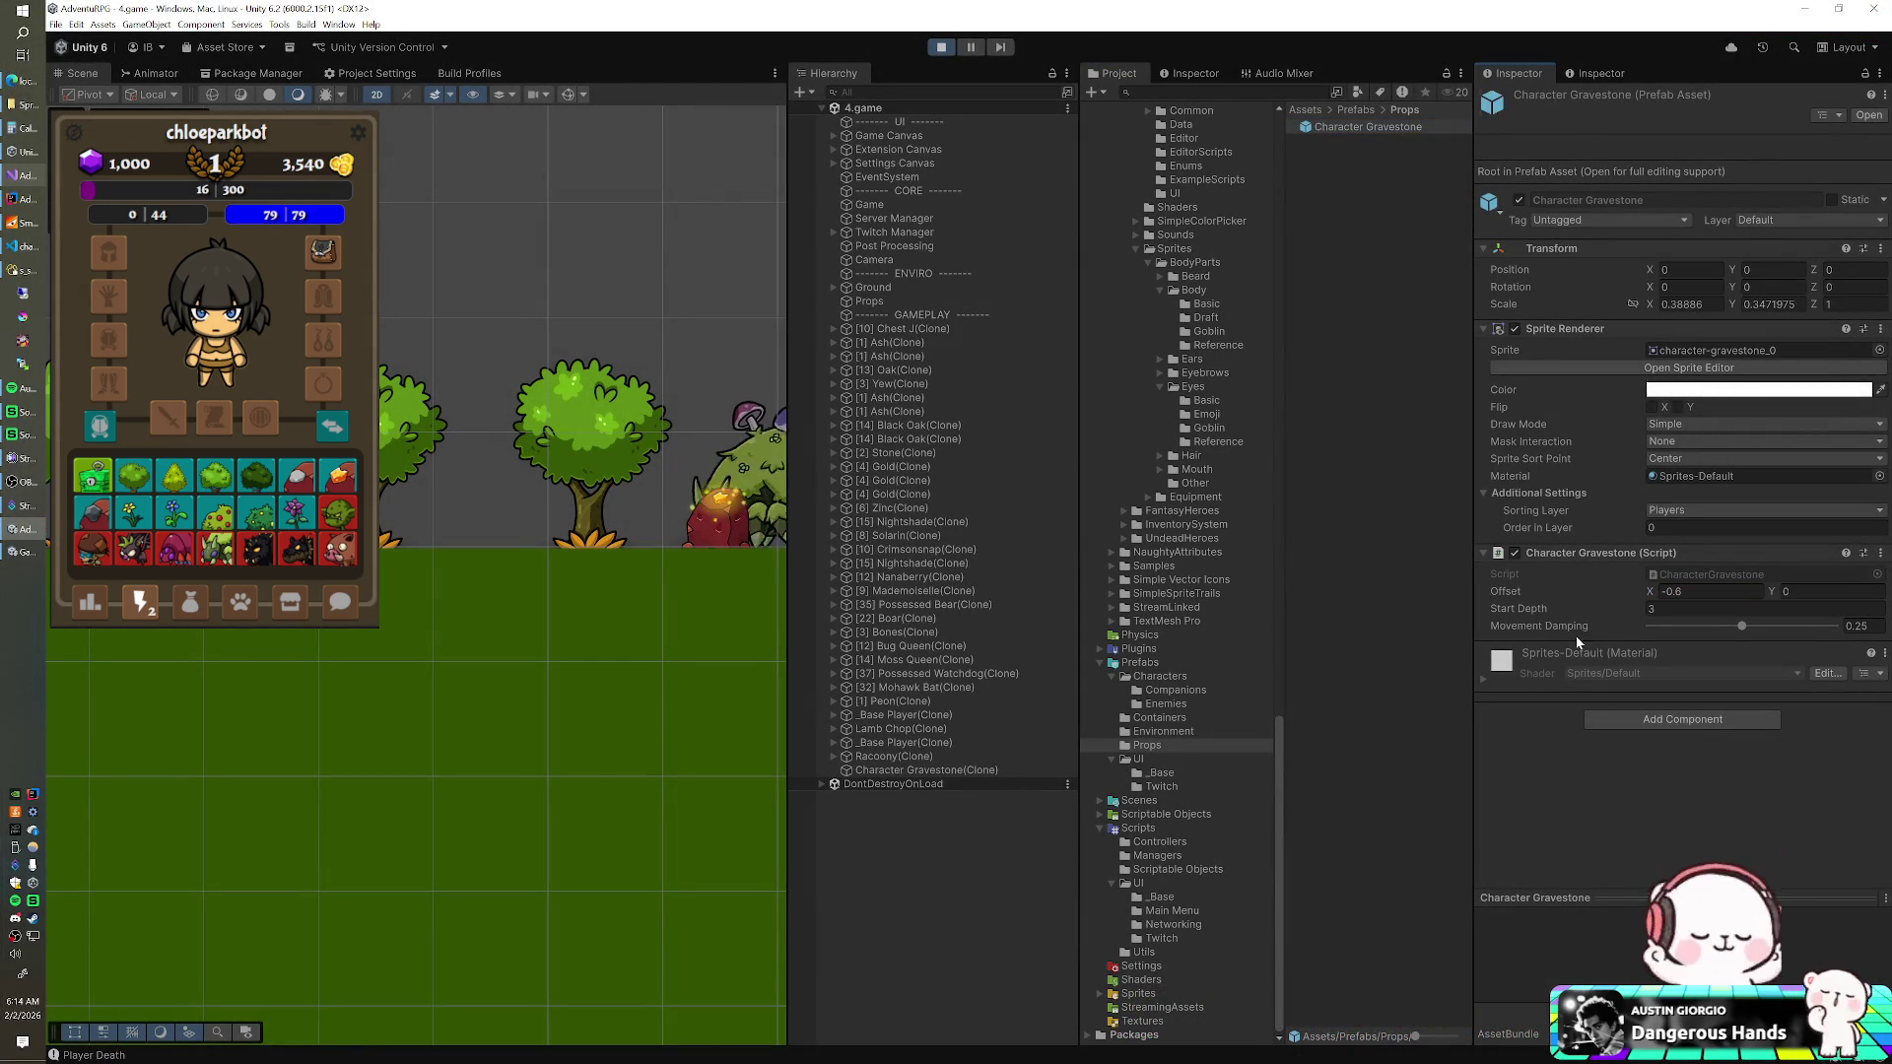
{"action": "left_click", "coordinate": [939, 47]}
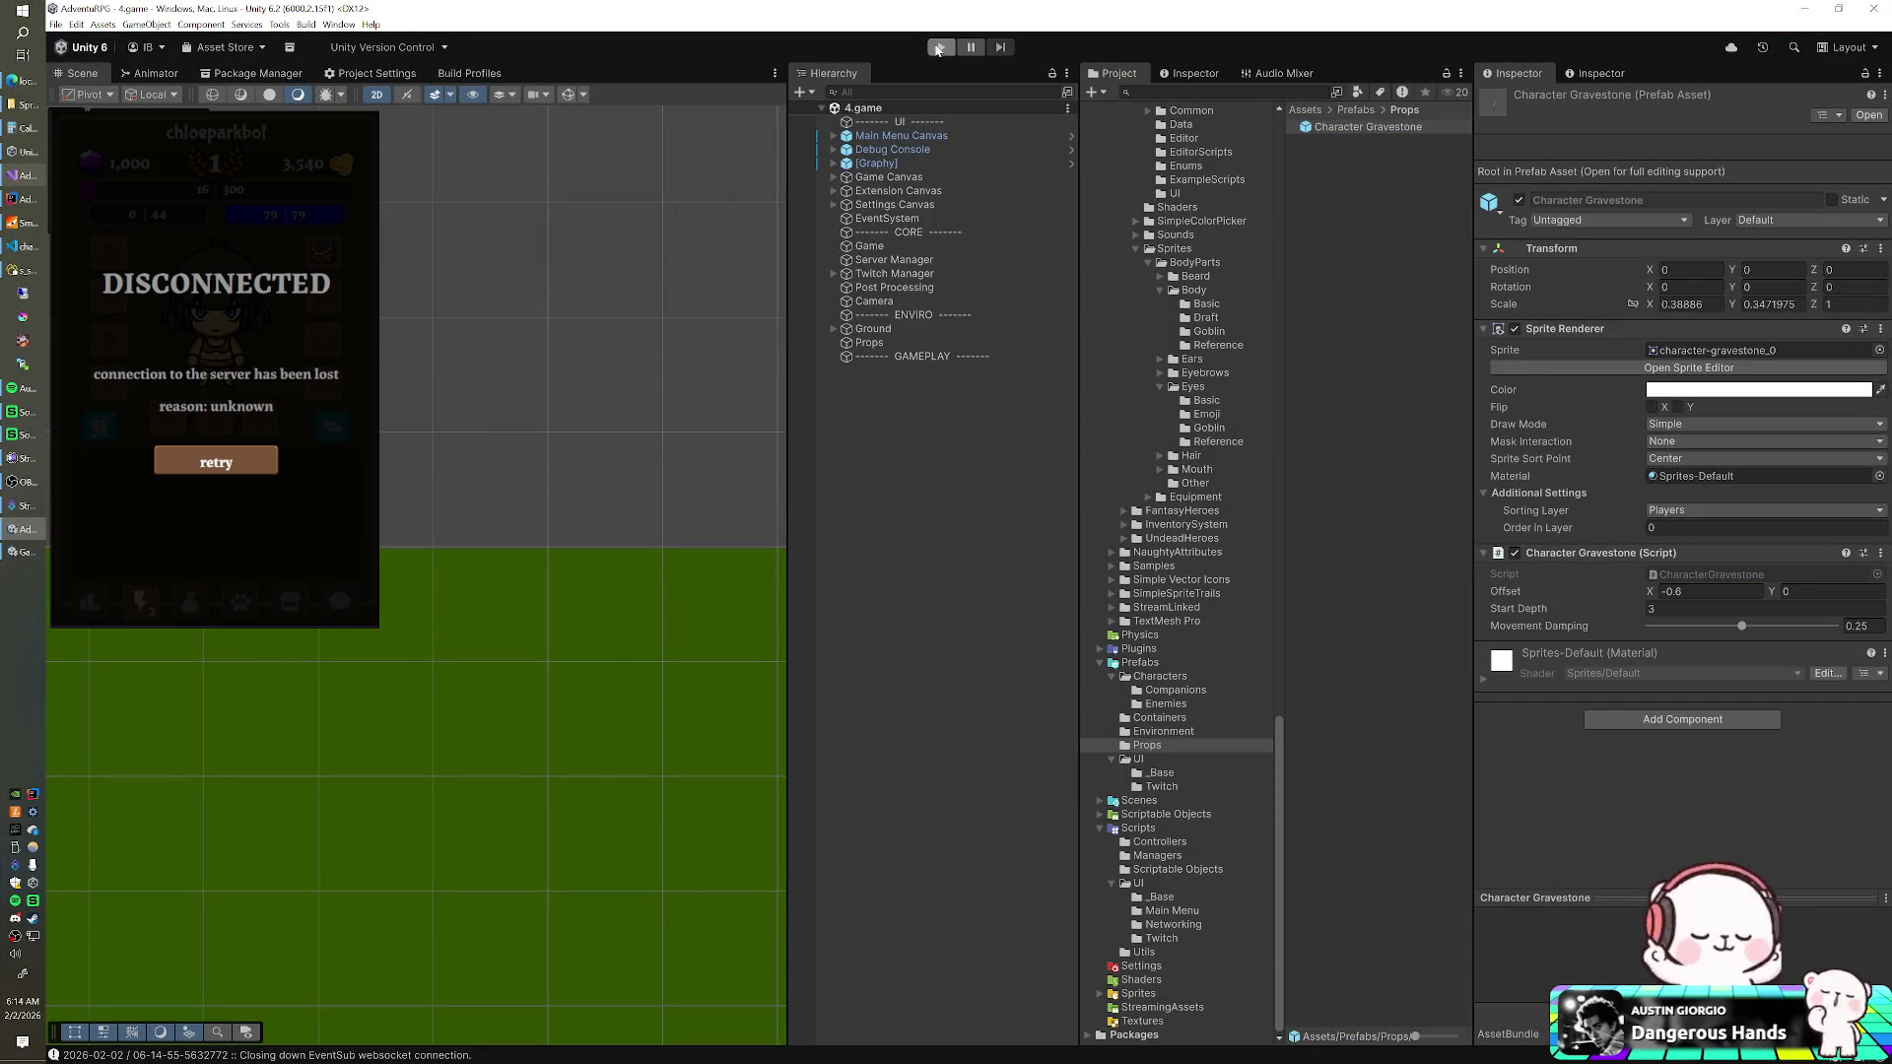
{"action": "left_click", "coordinate": [939, 47]}
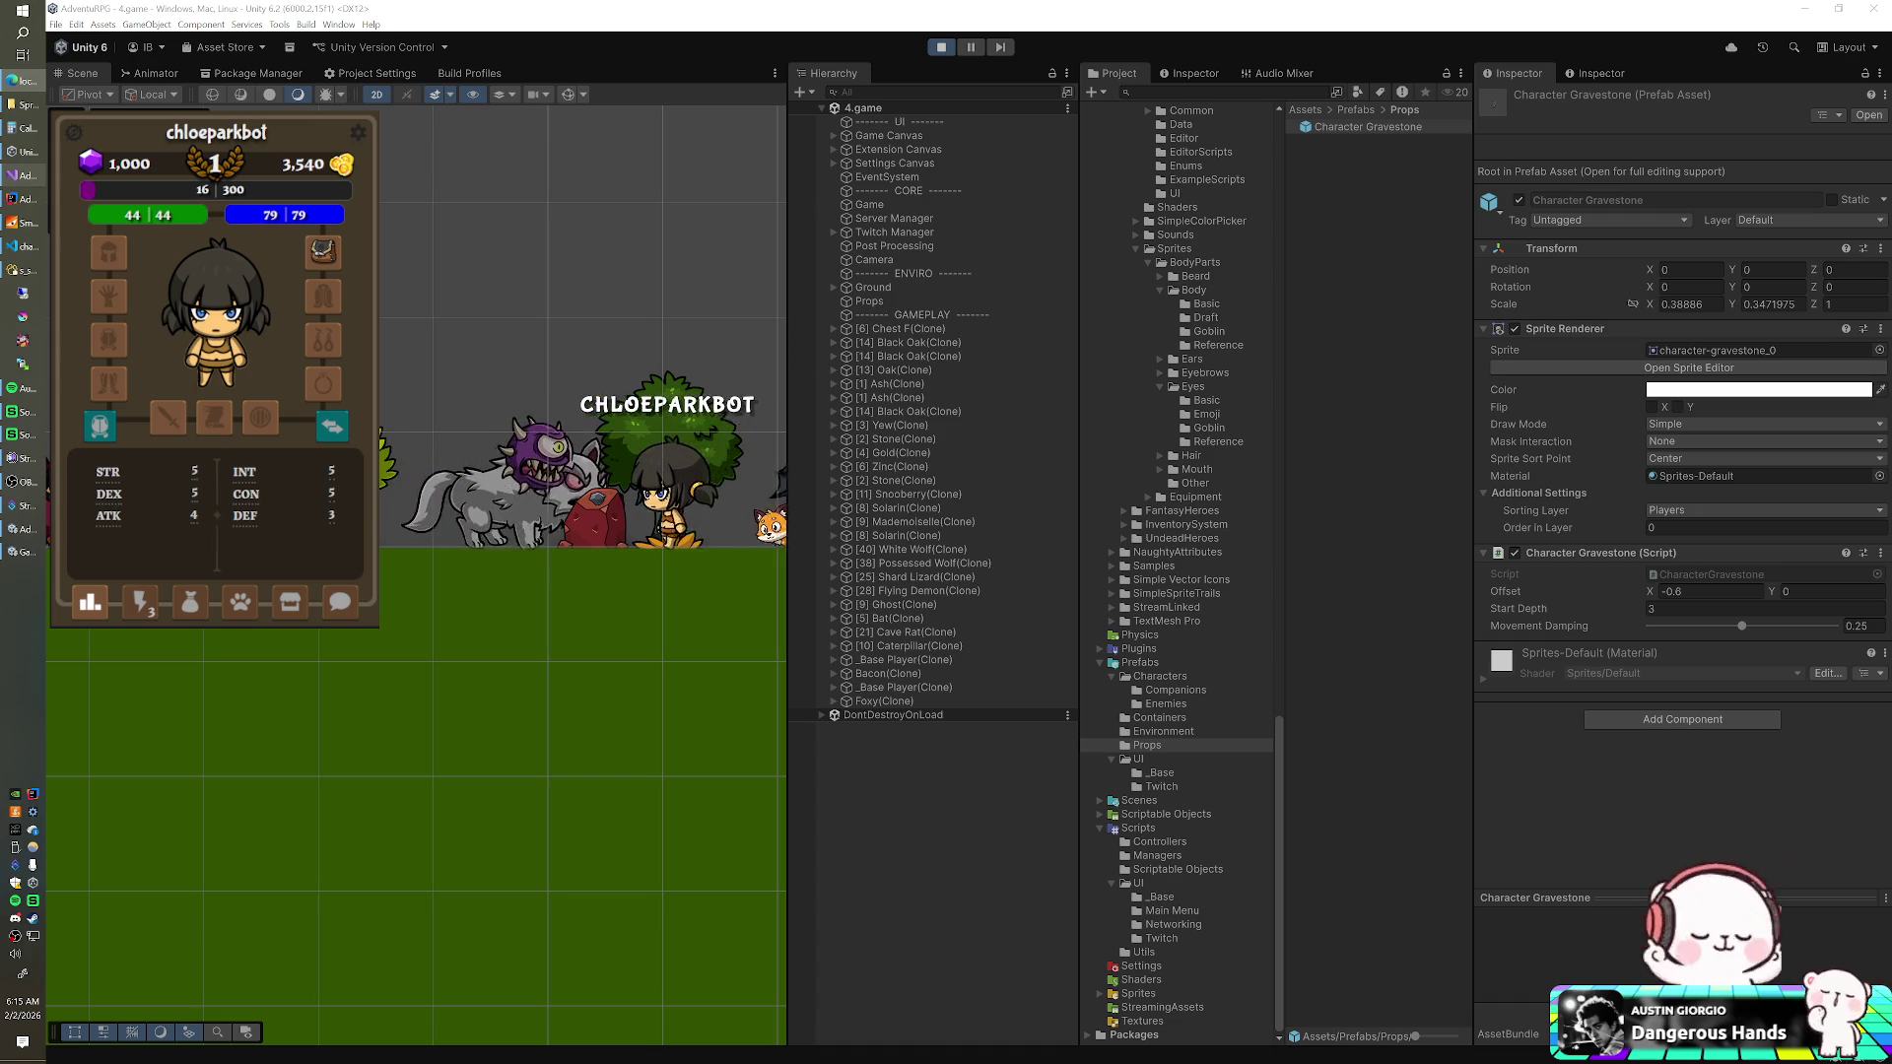
- Send the Flying Demon against the character and set the prefab's Offset X to -0.775
{"action": "left_click", "coordinate": [140, 601]}
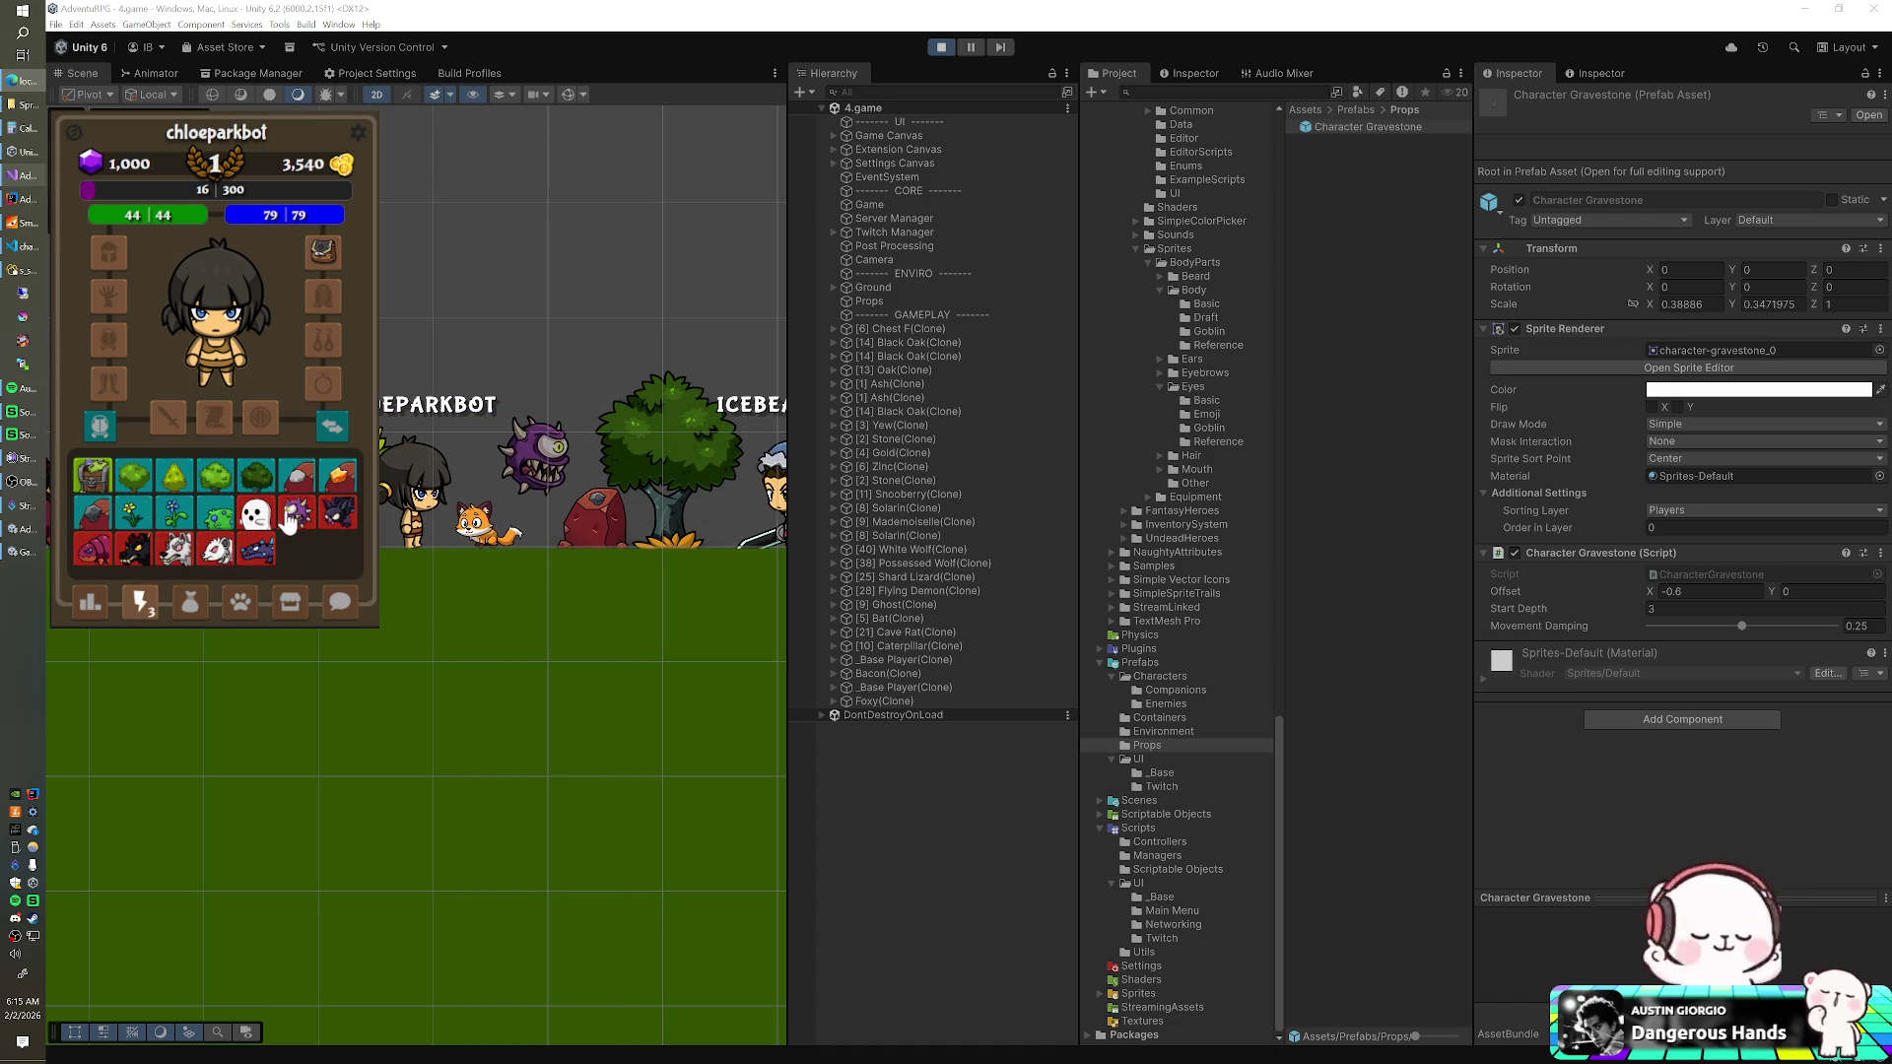
{"action": "left_click", "coordinate": [298, 508]}
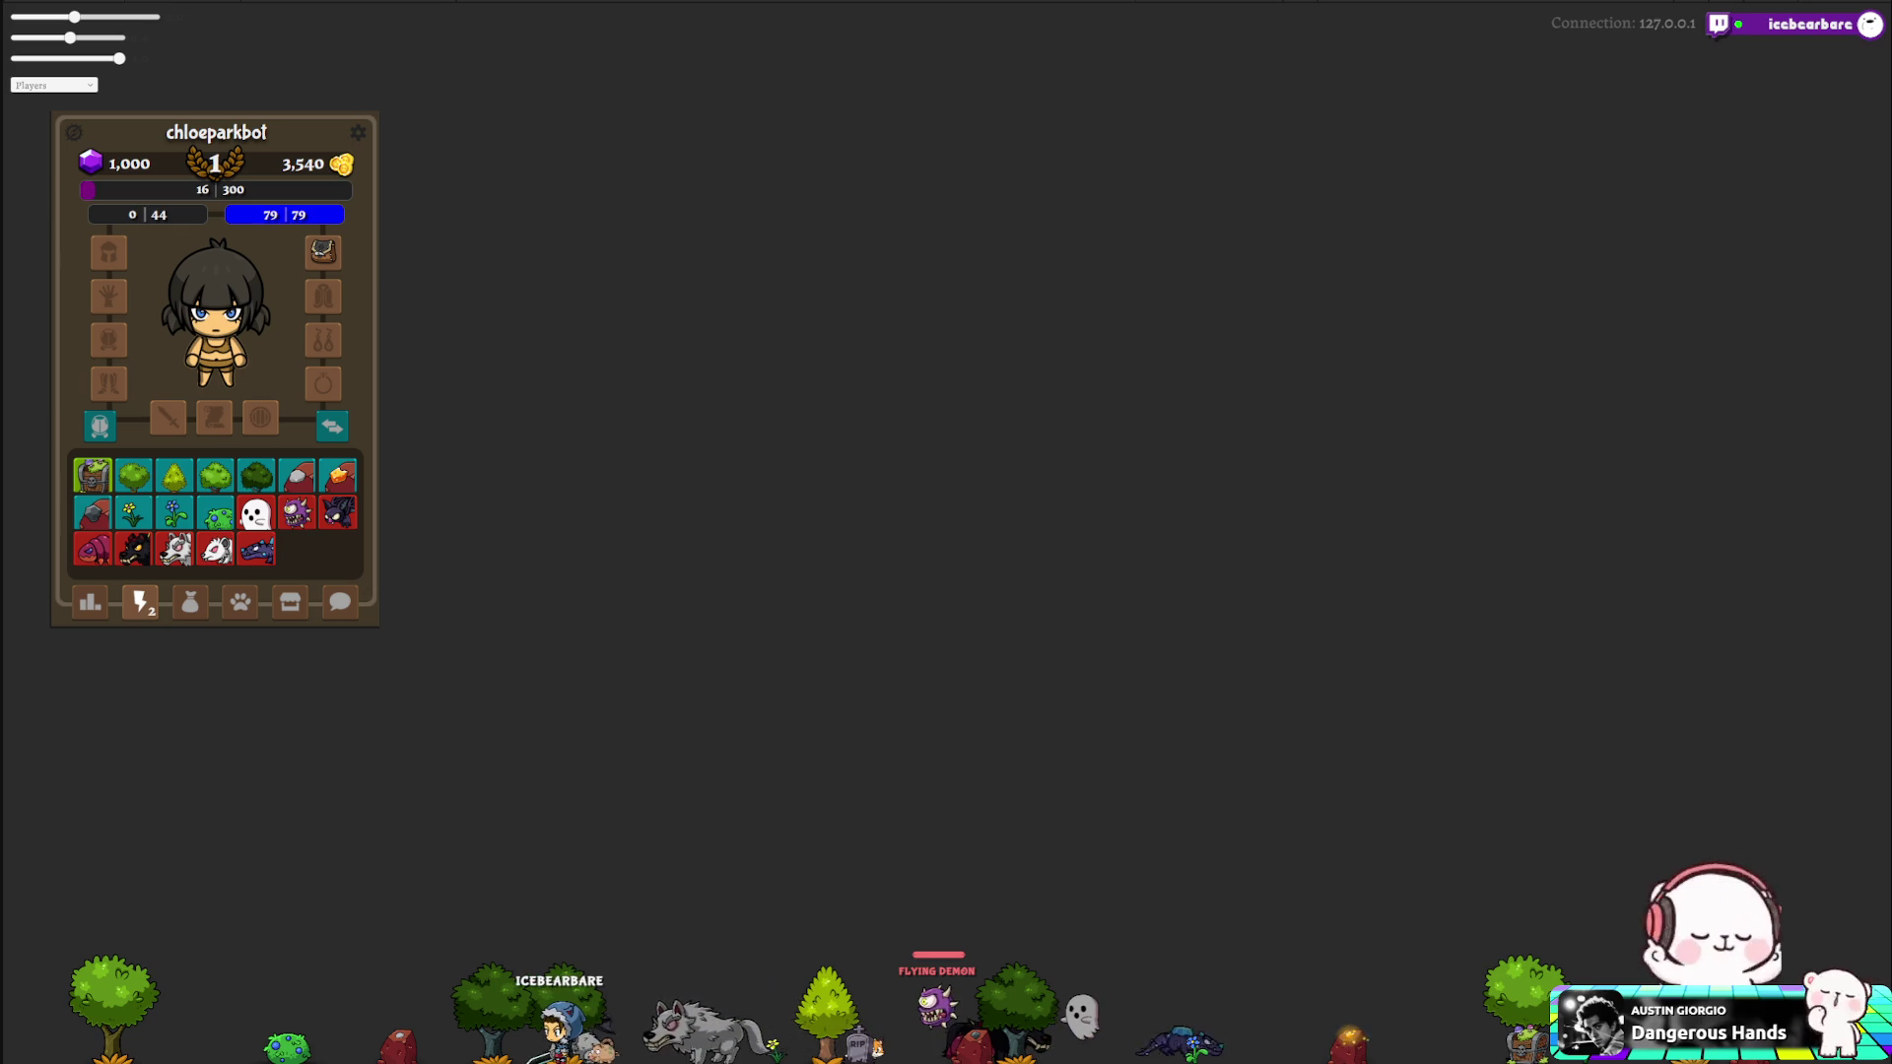
{"action": "key", "text": "BackSpace"}
{"action": "type", "text": "77"}
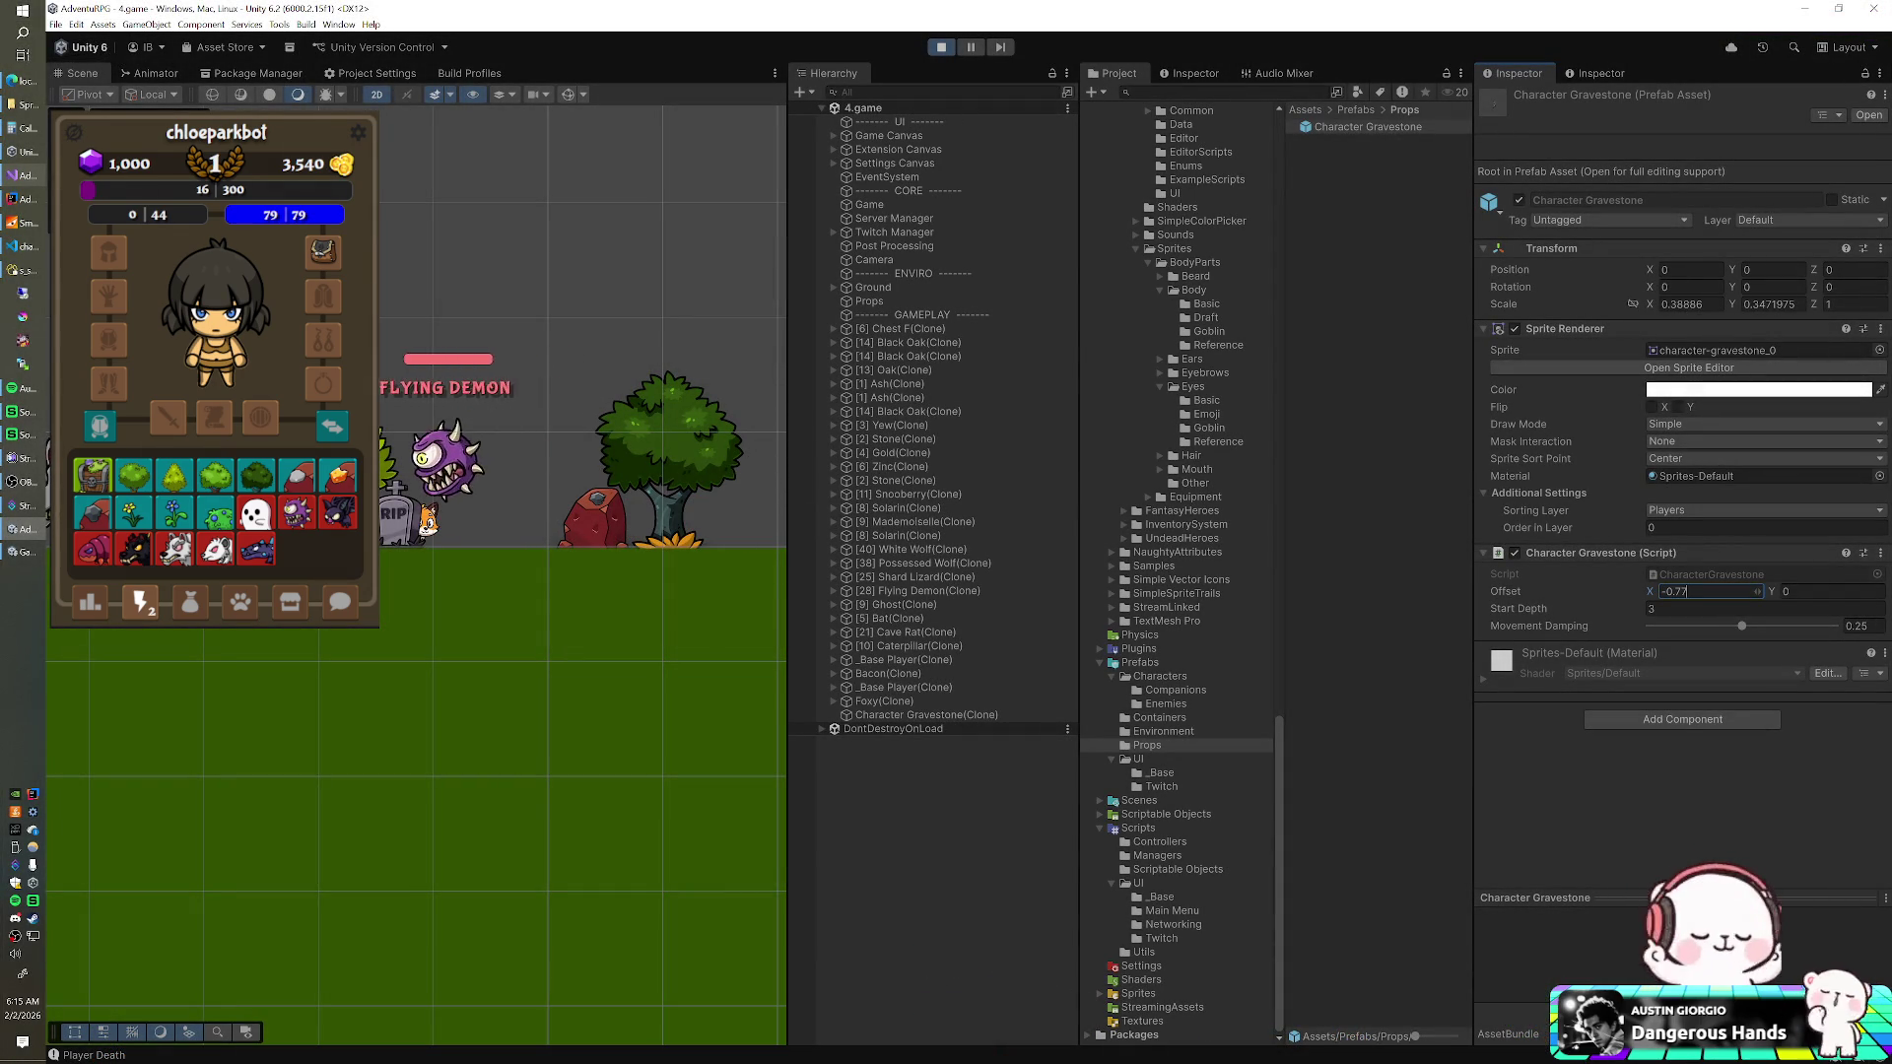
{"action": "type", "text": "5"}
{"action": "key", "text": "Return"}
- Stop the game and leave the full-screen game view
{"action": "left_click", "coordinate": [952, 50]}
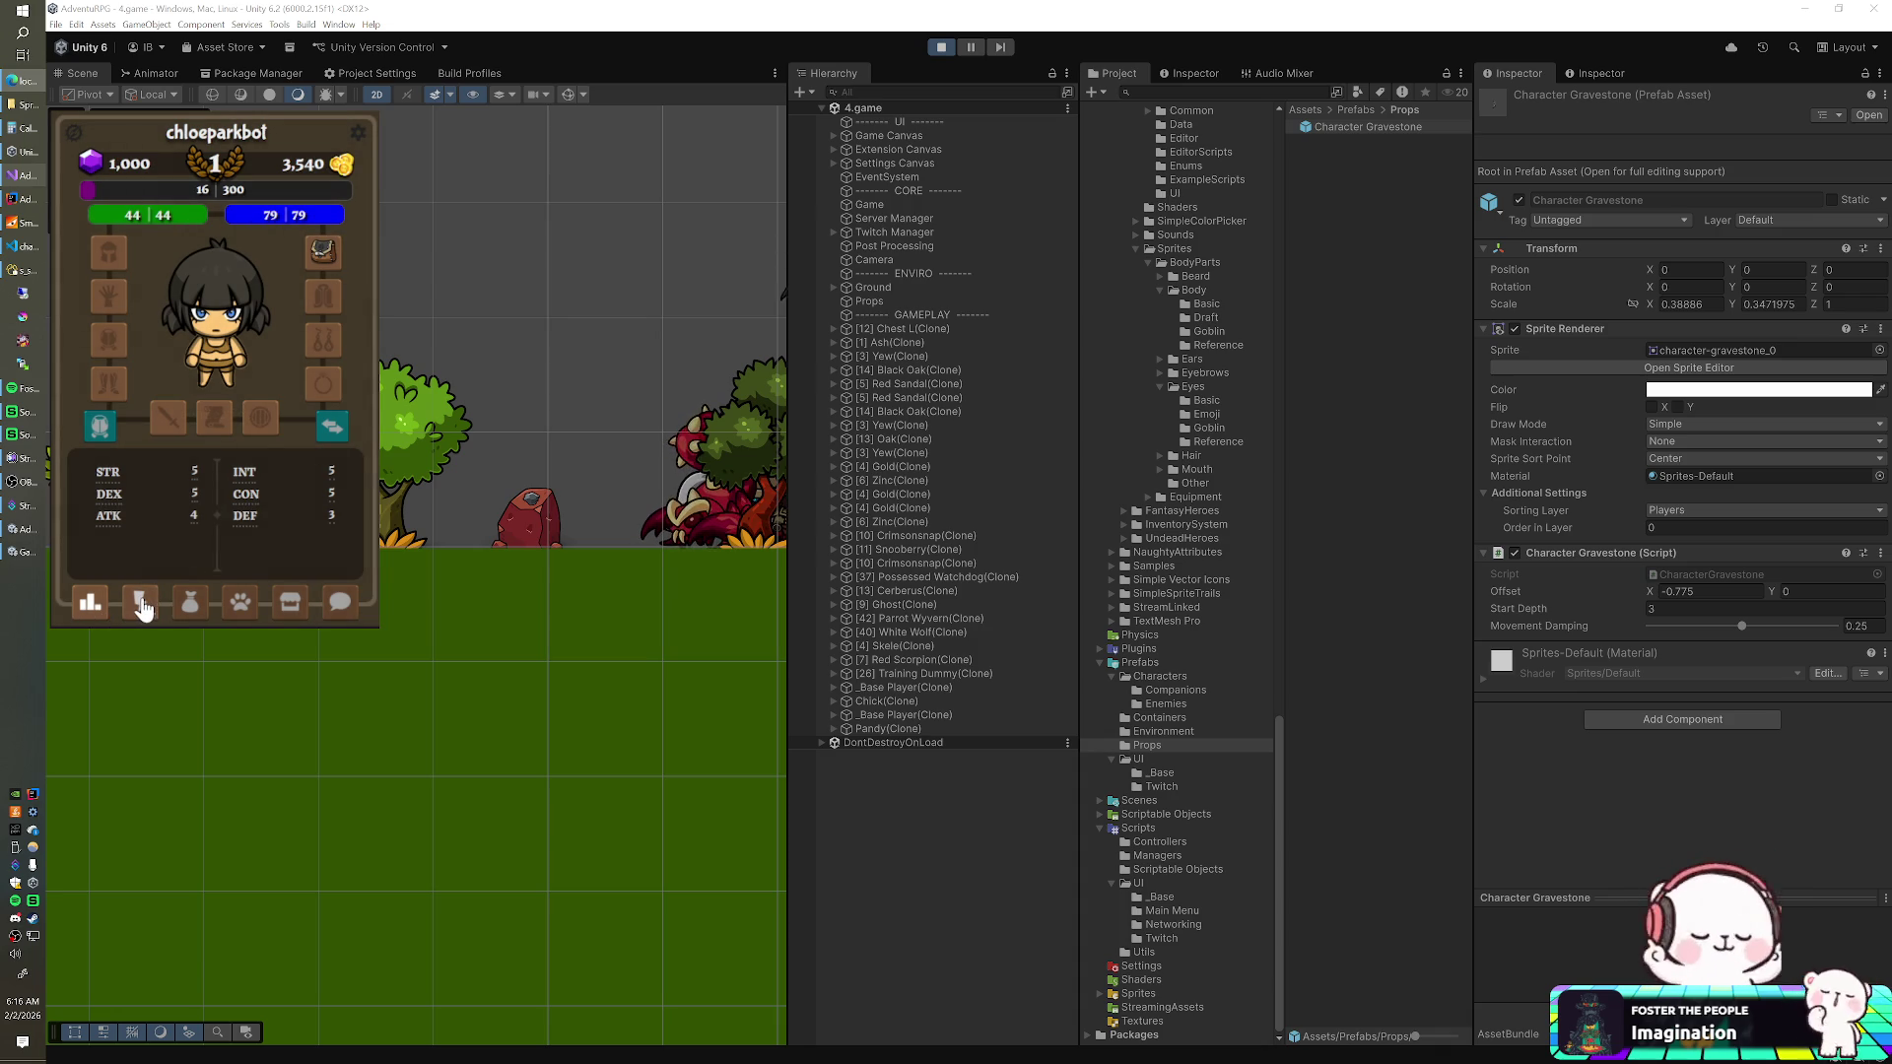
{"action": "left_click", "coordinate": [143, 608]}
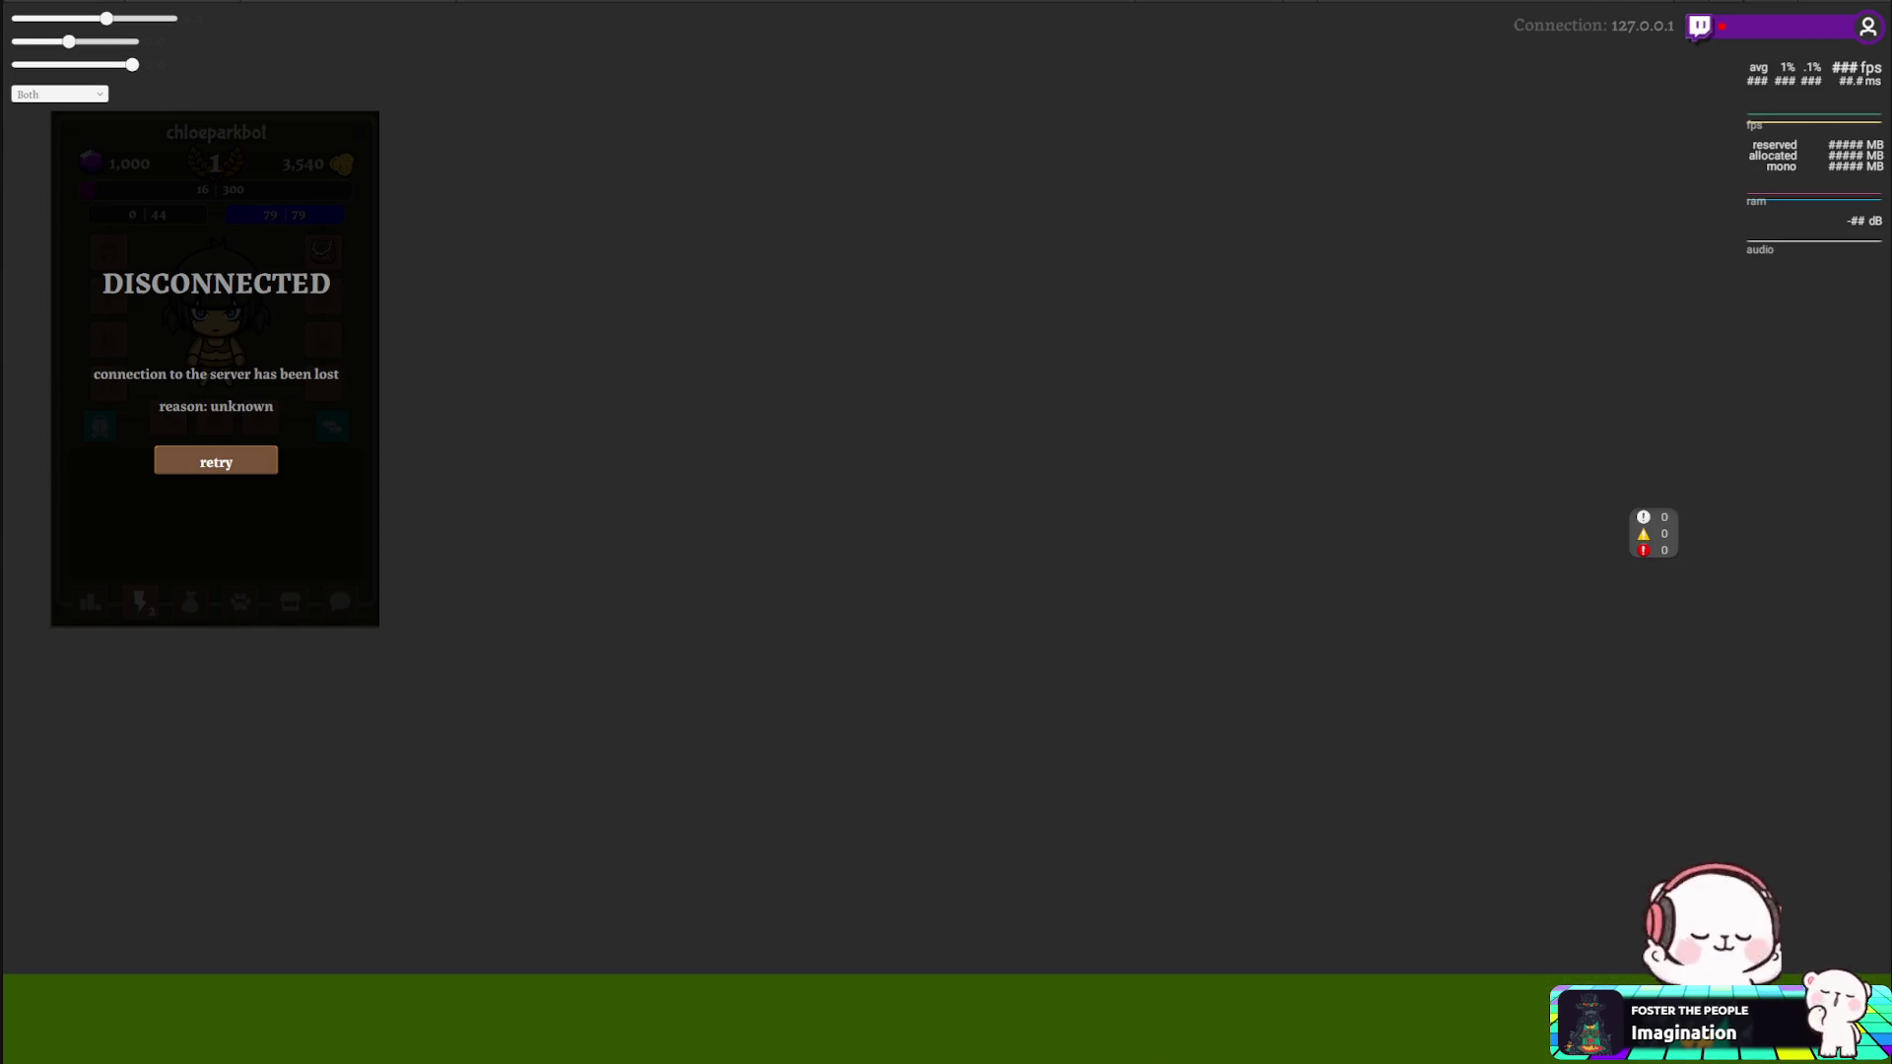
{"action": "key", "text": "ctrl+p"}
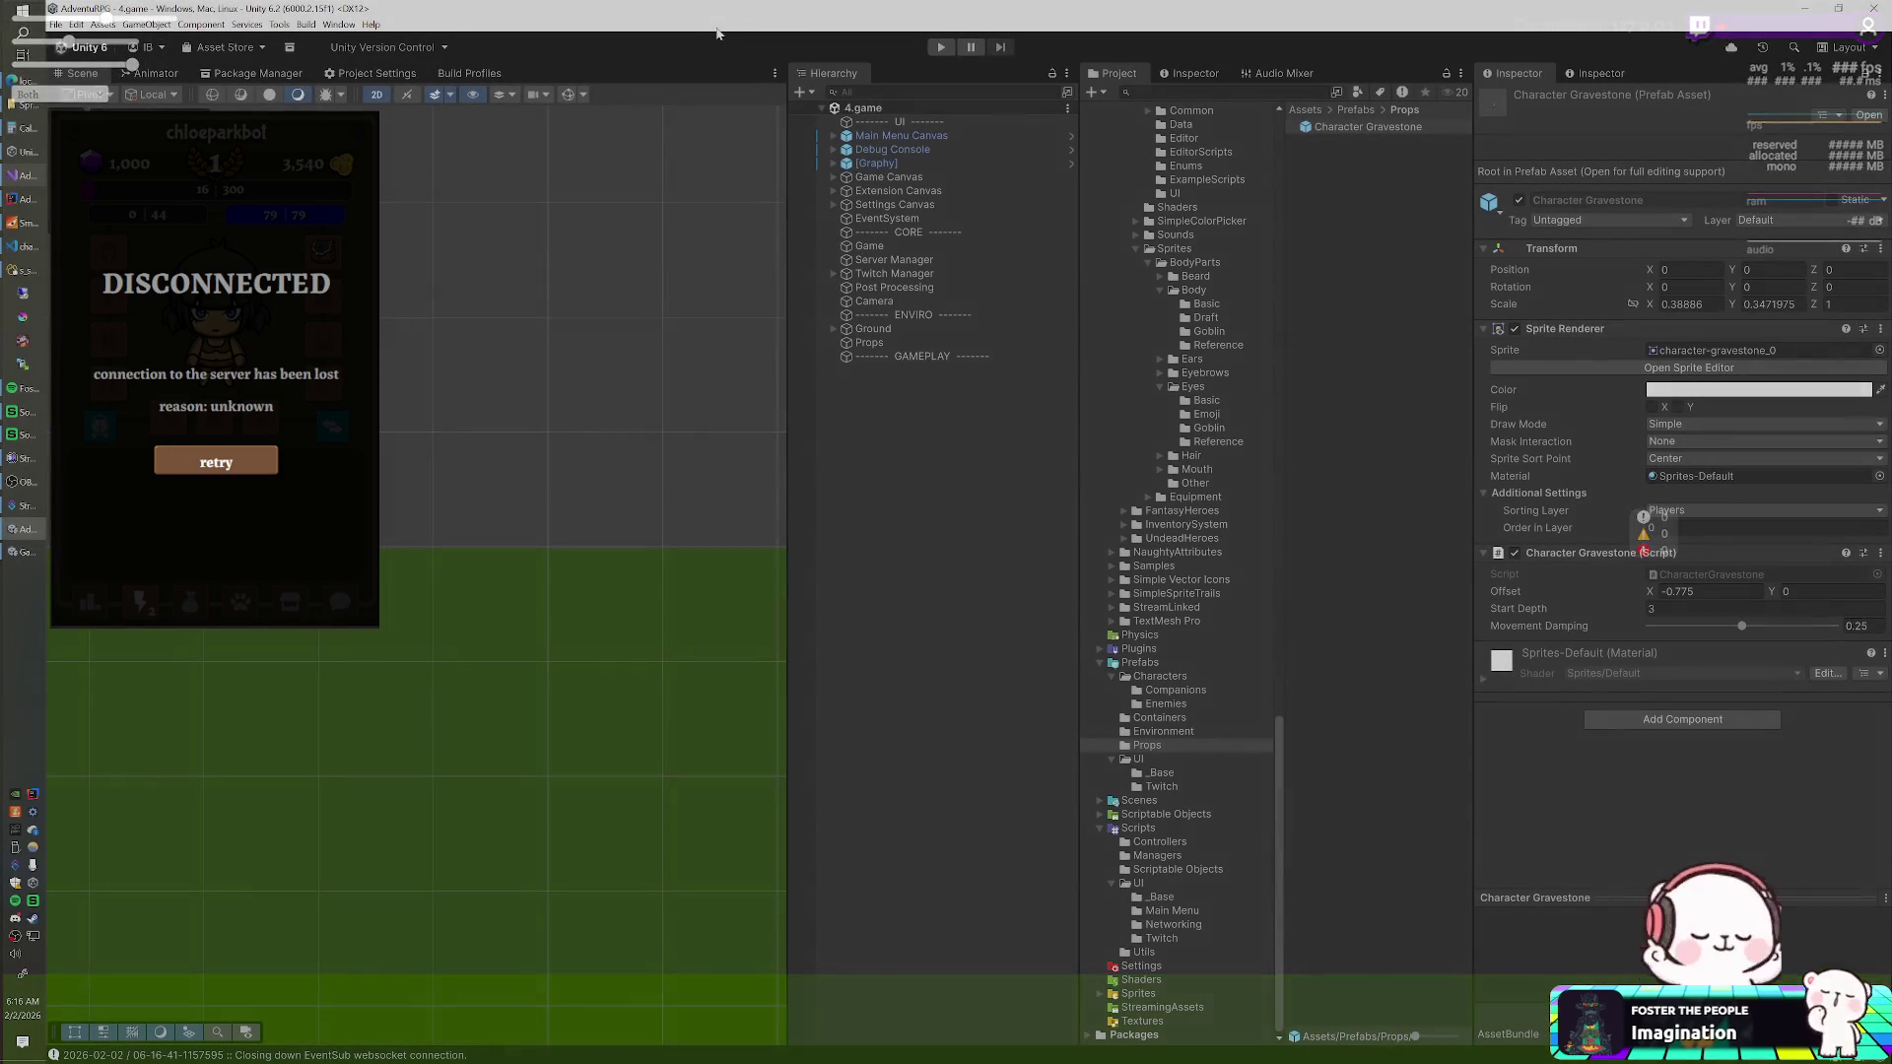